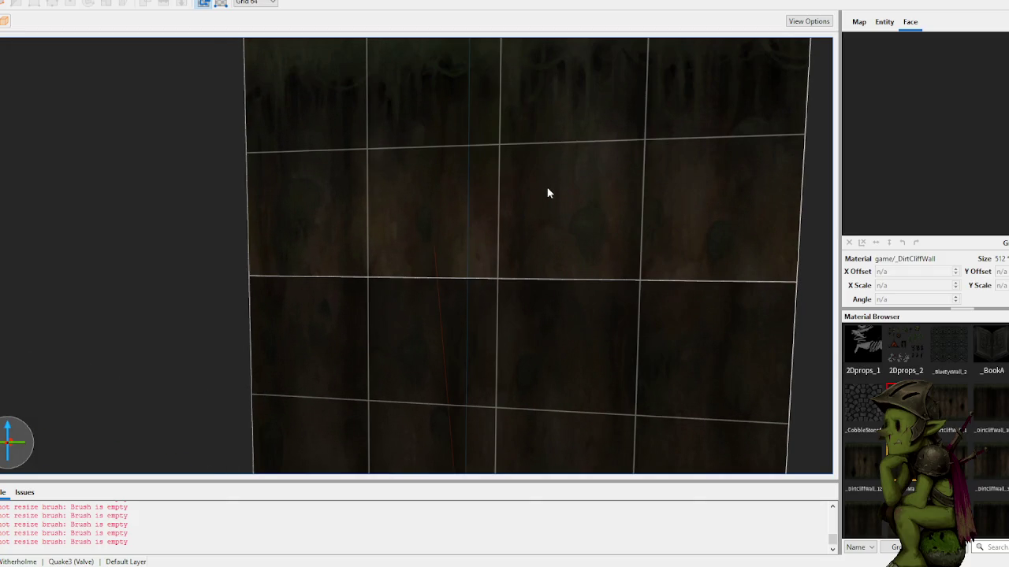
# - Nudge the texture offsets on the upper and lower wall faces into alignment
pyautogui.keyDown('shift'); pyautogui.click(565, 185); pyautogui.keyUp('shift')
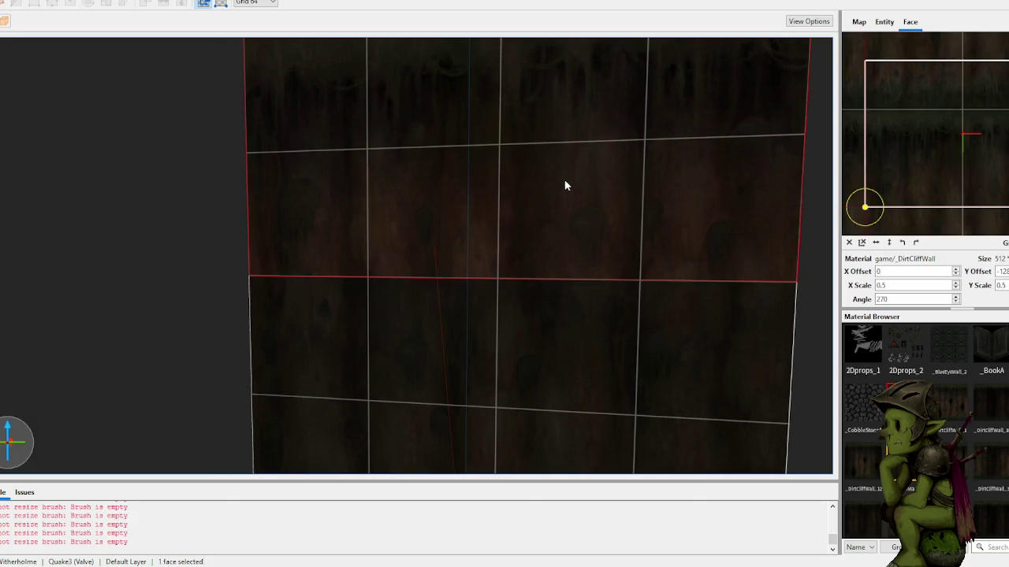
pyautogui.press('Up')
pyautogui.click(131, 260)
pyautogui.keyDown('shift'); pyautogui.click(530, 336); pyautogui.keyUp('shift')
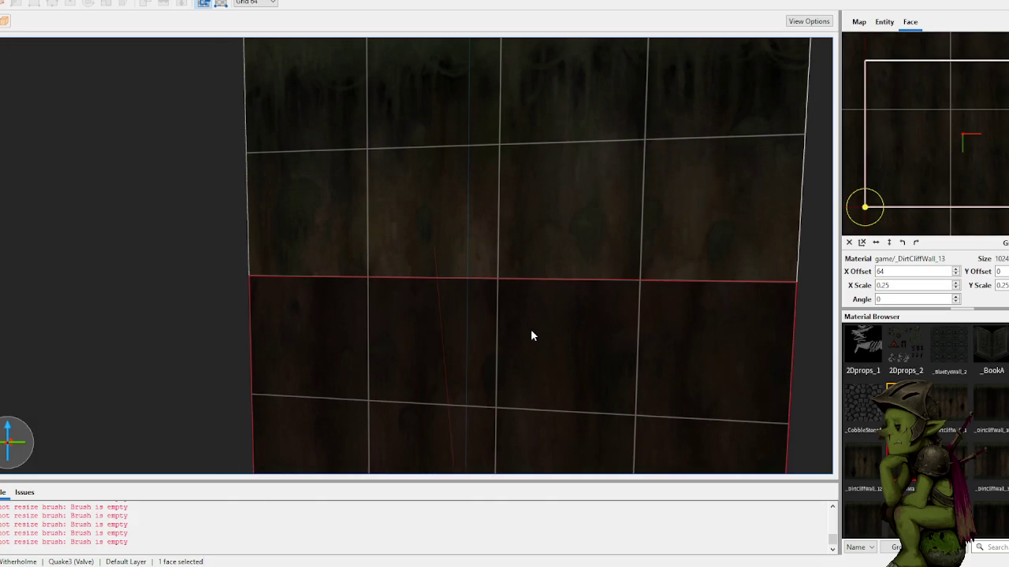
pyautogui.press('Left')
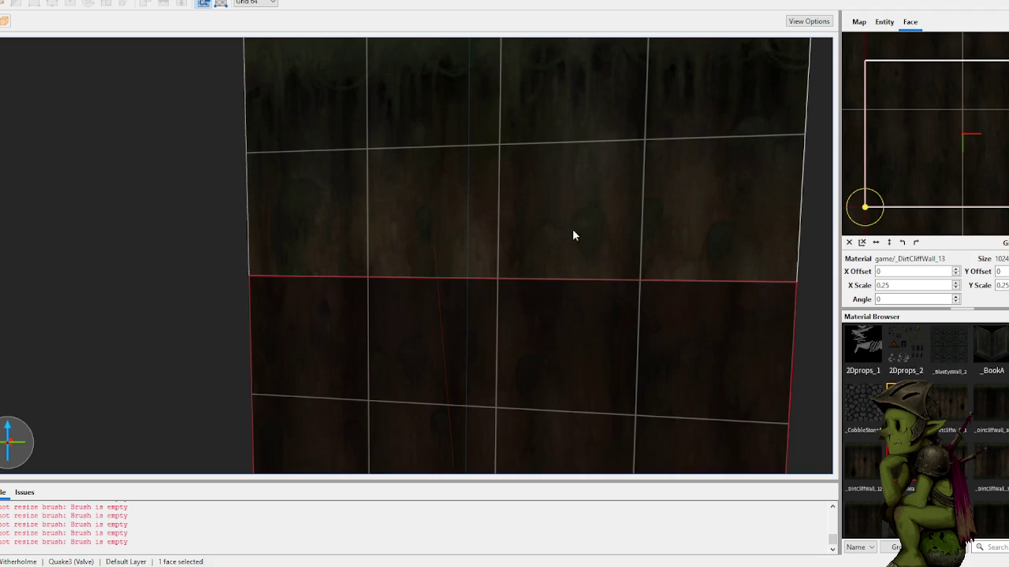
# - Apply the DirtCliffWall_13 material to the upper wall face
pyautogui.keyDown('shift'); pyautogui.click(573, 264); pyautogui.keyUp('shift')
pyautogui.scroll(-5, 612, 326)
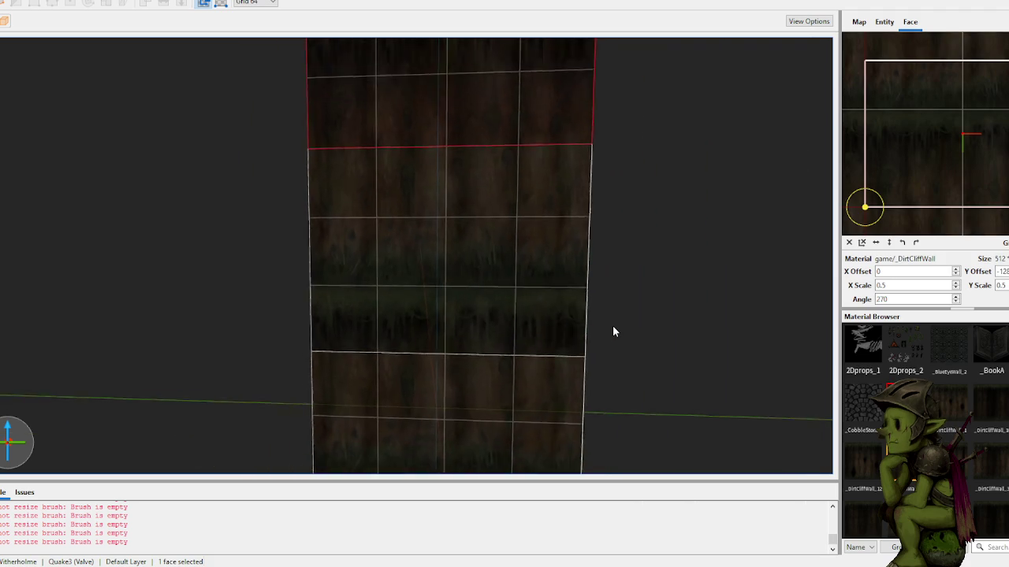
pyautogui.scroll(3, 612, 332)
pyautogui.scroll(-3, 613, 332)
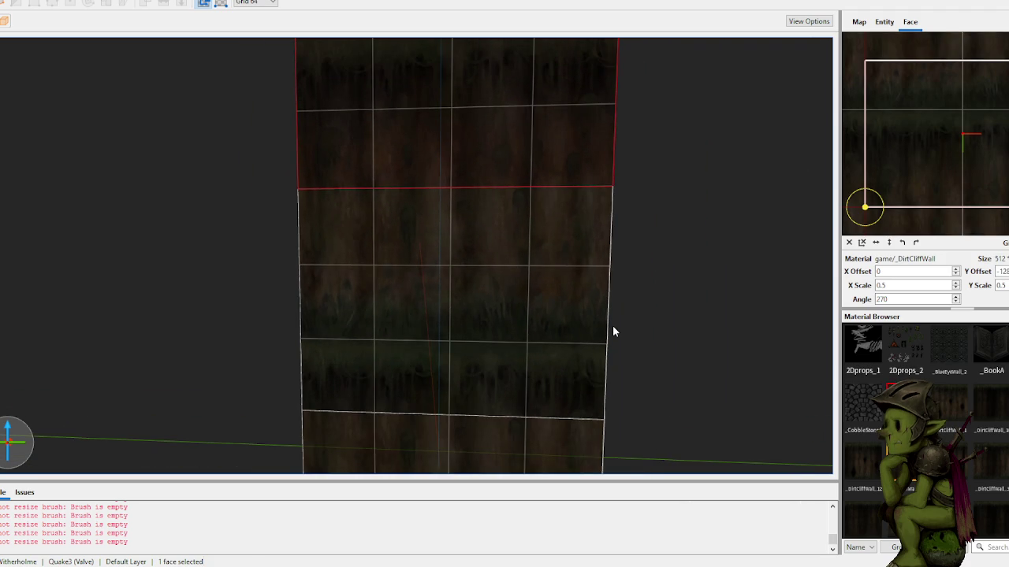
pyautogui.scroll(2, 612, 332)
pyautogui.rightClick(613, 332)
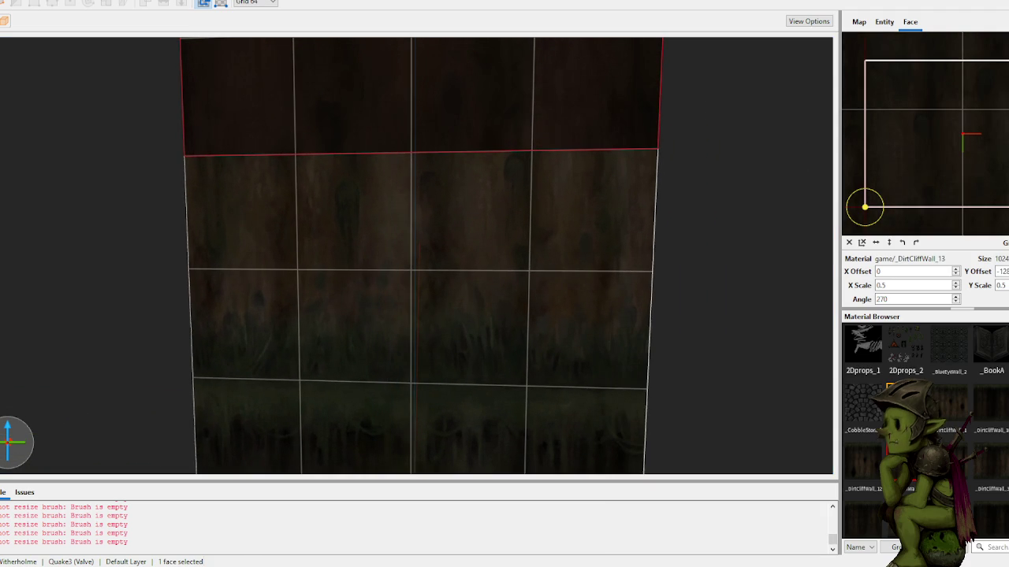
pyautogui.hotkey('ctrl', 'z')
pyautogui.hotkey('ctrl', 'shift', 'z')
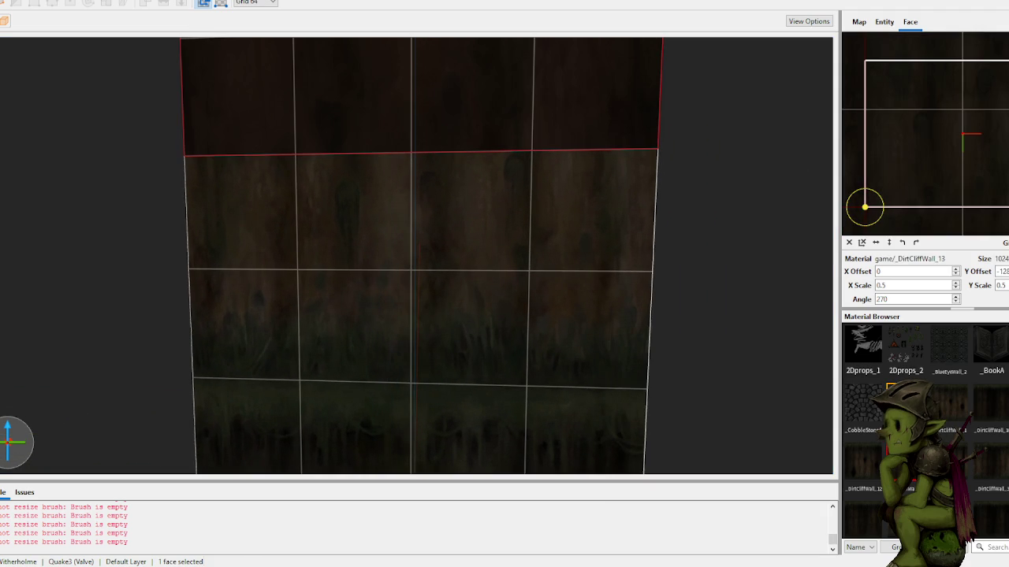
# - Revert the wall to a single dirt-textured box and orbit the view around it
pyautogui.moveTo(640, 233)
pyautogui.mouseDown()
pyautogui.moveTo(670, 212)
pyautogui.moveTo(659, 232)
pyautogui.moveTo(502, 191)
pyautogui.moveTo(571, 214)
pyautogui.mouseUp()
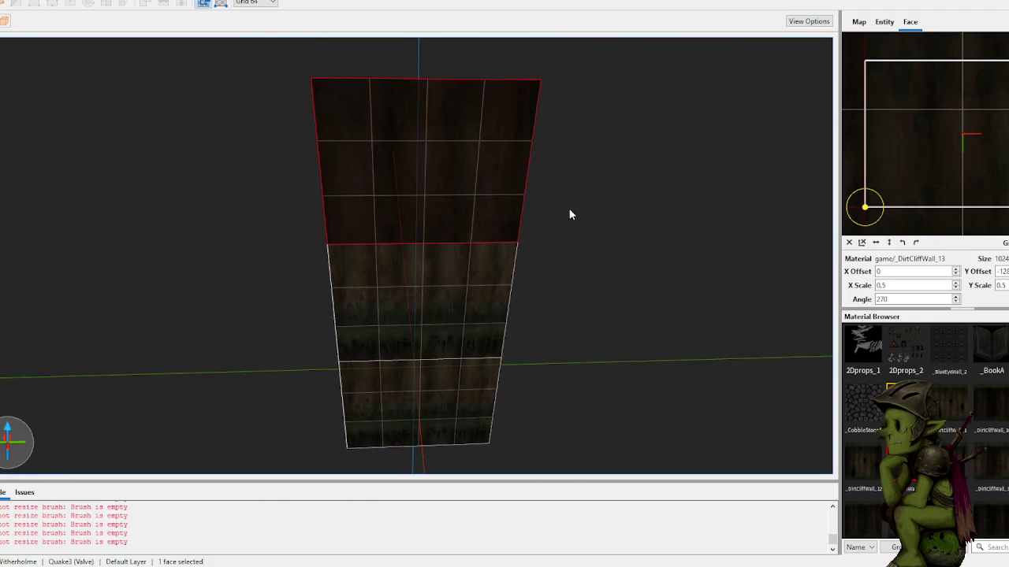
pyautogui.hotkey('ctrl', 'z')
pyautogui.hotkey('ctrl', 'z')
pyautogui.moveTo(486, 300)
pyautogui.mouseDown()
pyautogui.moveTo(486, 279)
pyautogui.moveTo(541, 286)
pyautogui.mouseUp()
pyautogui.scroll(-5, 922, 429)
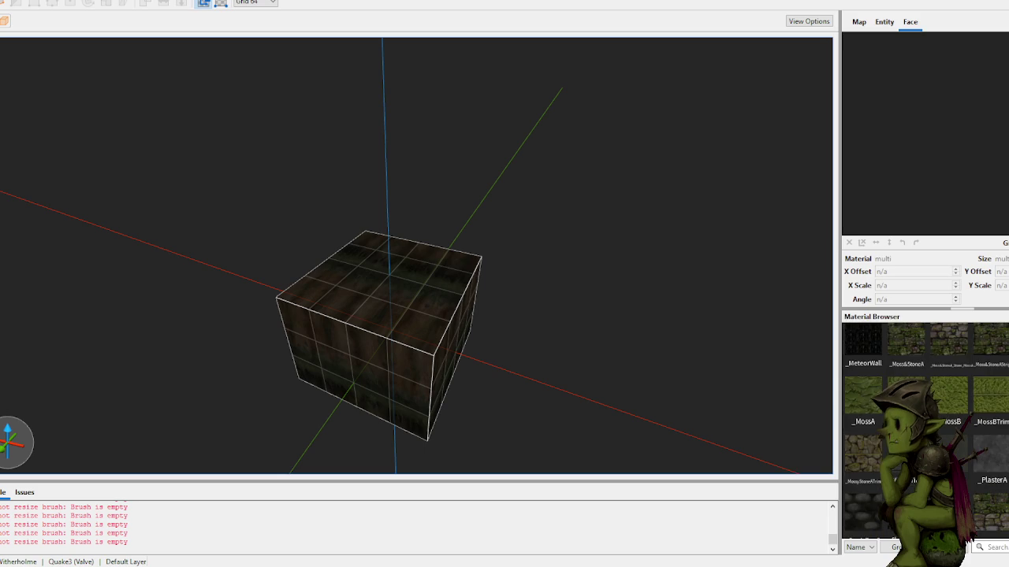
# - Cover the box brush in _PlasterA instead of the briefly tried Stone&MossA
pyautogui.click(409, 309)
pyautogui.click(906, 340)
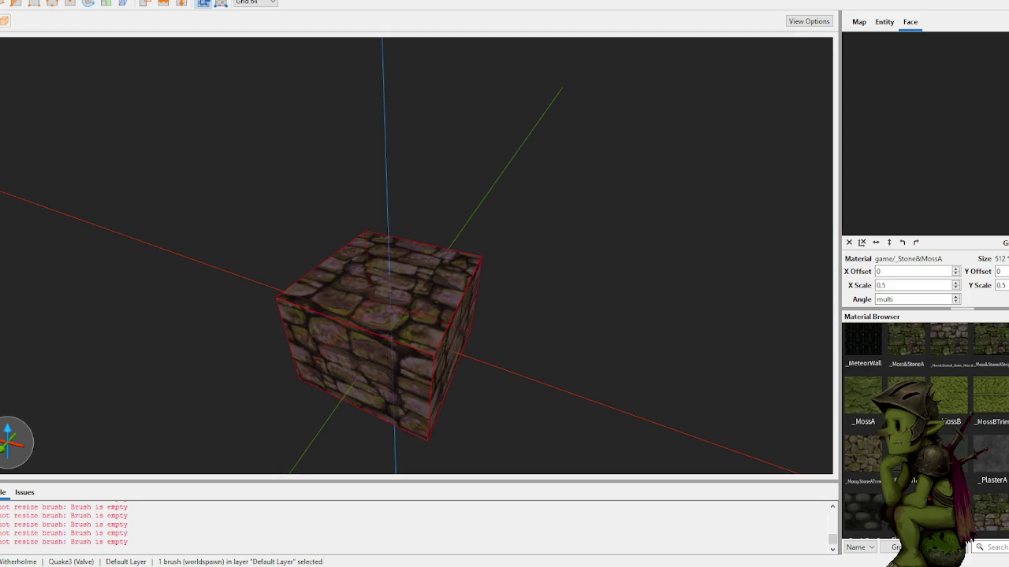
pyautogui.hotkey('ctrl', 'z')
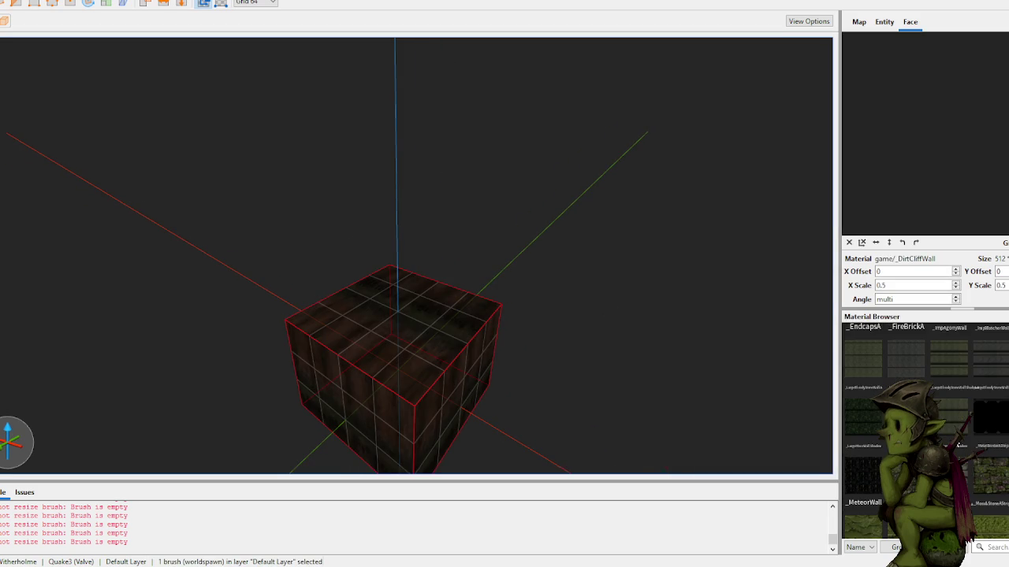
pyautogui.scroll(5, 957, 446)
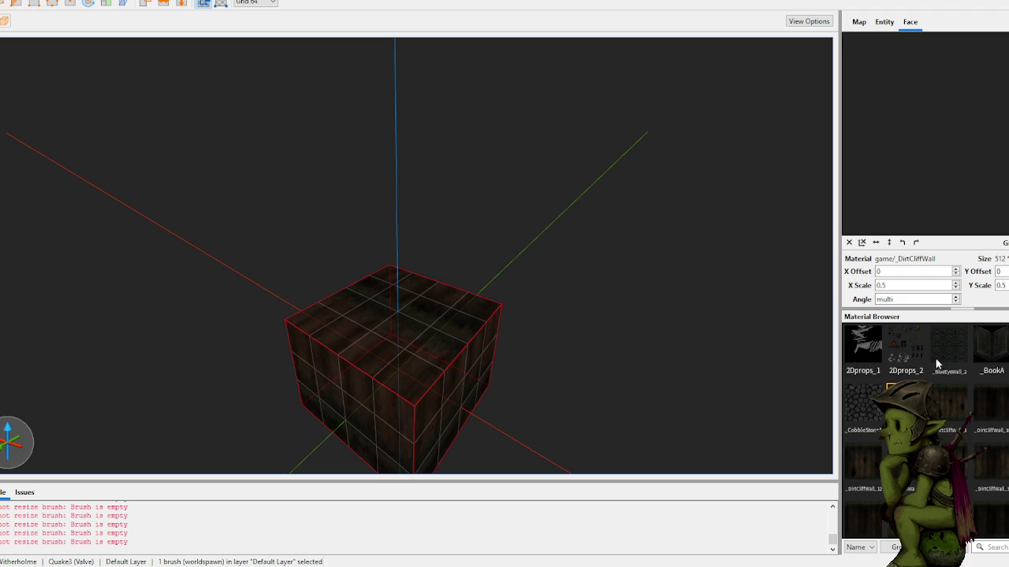
pyautogui.scroll(-3, 938, 363)
pyautogui.scroll(-5, 970, 448)
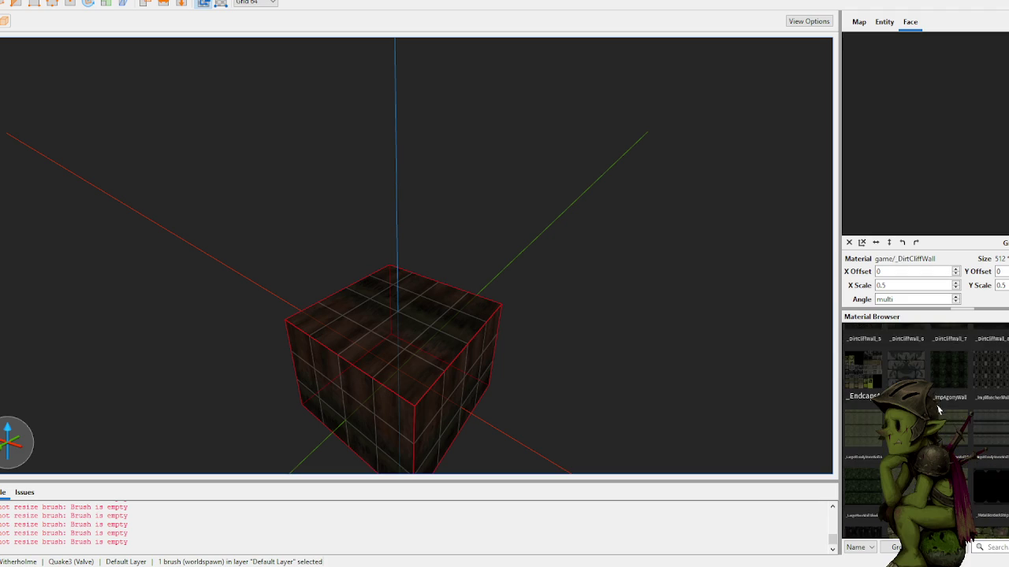
pyautogui.scroll(-1, 984, 442)
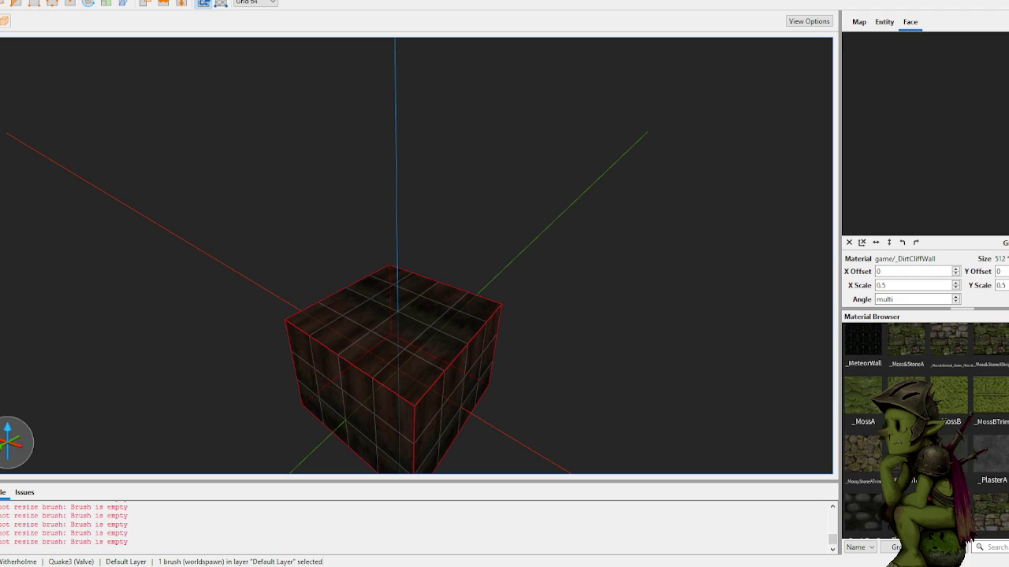
pyautogui.click(975, 464)
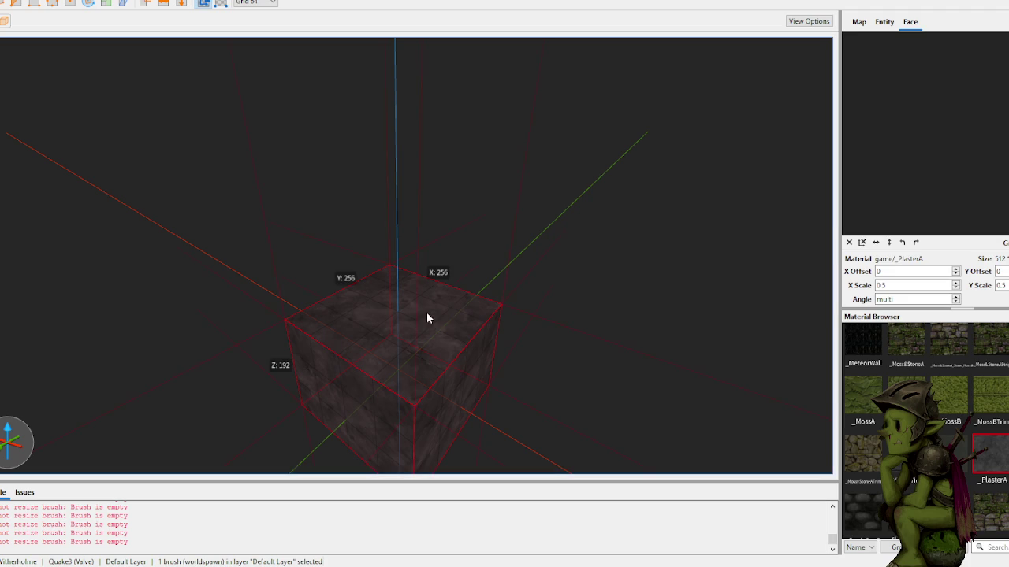
# - Extrude the box's top face upward into a taller pillar-like block
pyautogui.moveTo(386, 311)
pyautogui.mouseDown()
pyautogui.moveTo(444, 264)
pyautogui.moveTo(418, 338)
pyautogui.moveTo(402, 155)
pyautogui.mouseUp()
pyautogui.click(575, 189)
pyautogui.scroll(-5, 544, 226)
pyautogui.press('Left')
pyautogui.press('Left')
pyautogui.press('Left')
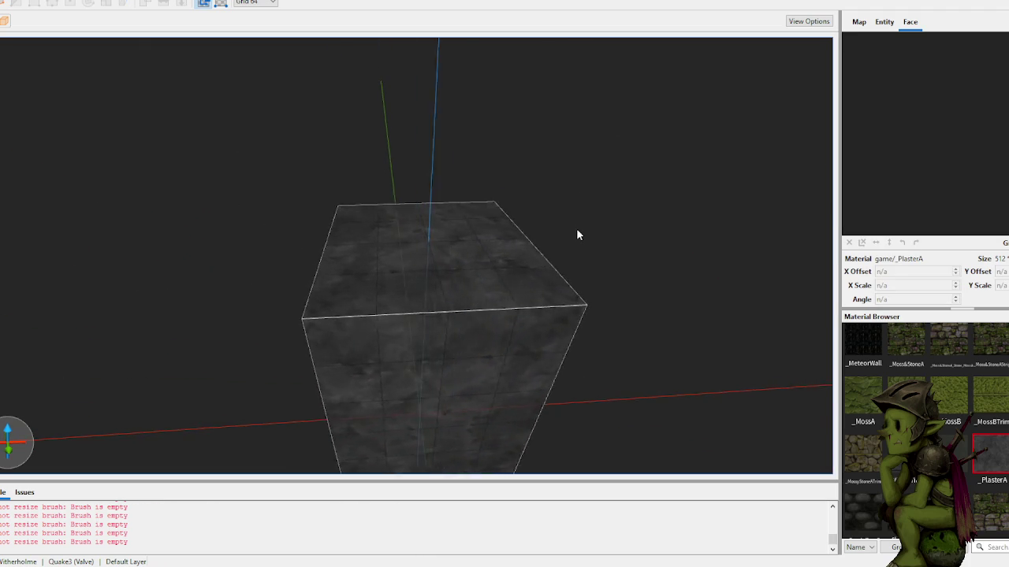
# - Check the worldspawn properties and enable the .idea entry as a mod
pyautogui.click(872, 25)
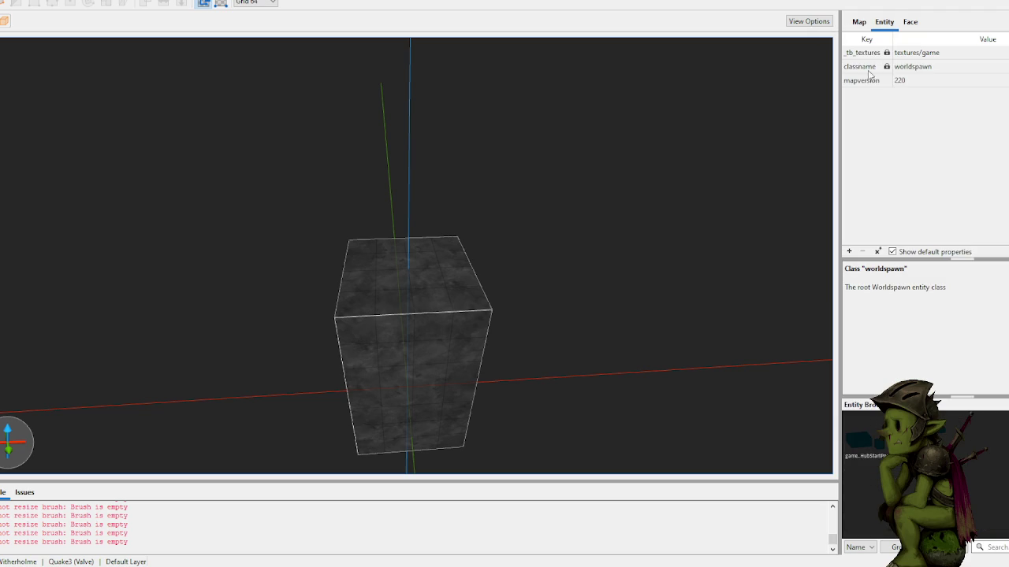
pyautogui.click(908, 69)
pyautogui.hotkey('shift', 'Down')
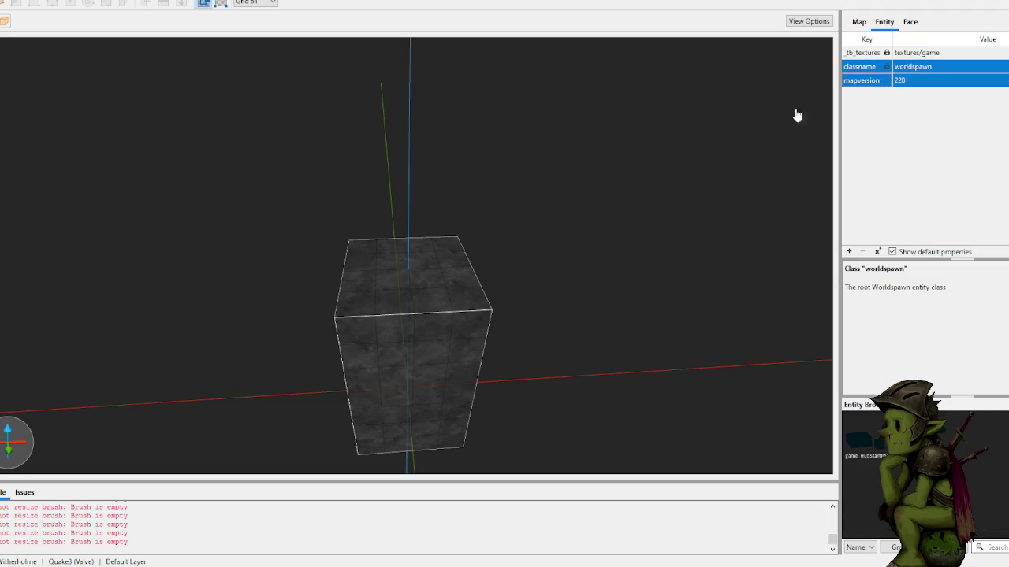
pyautogui.click(927, 69)
pyautogui.click(859, 22)
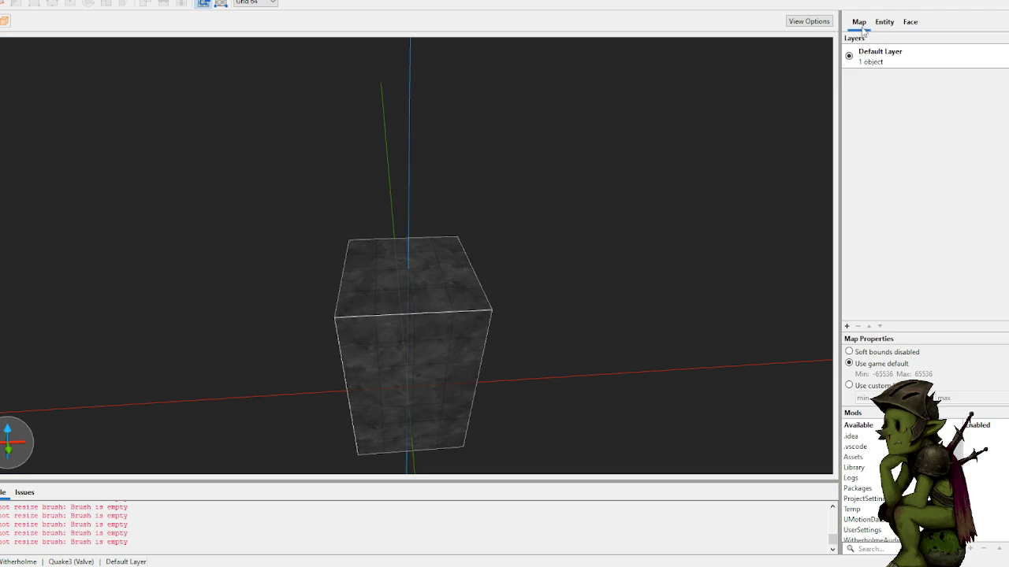
pyautogui.doubleClick(859, 435)
pyautogui.click(885, 29)
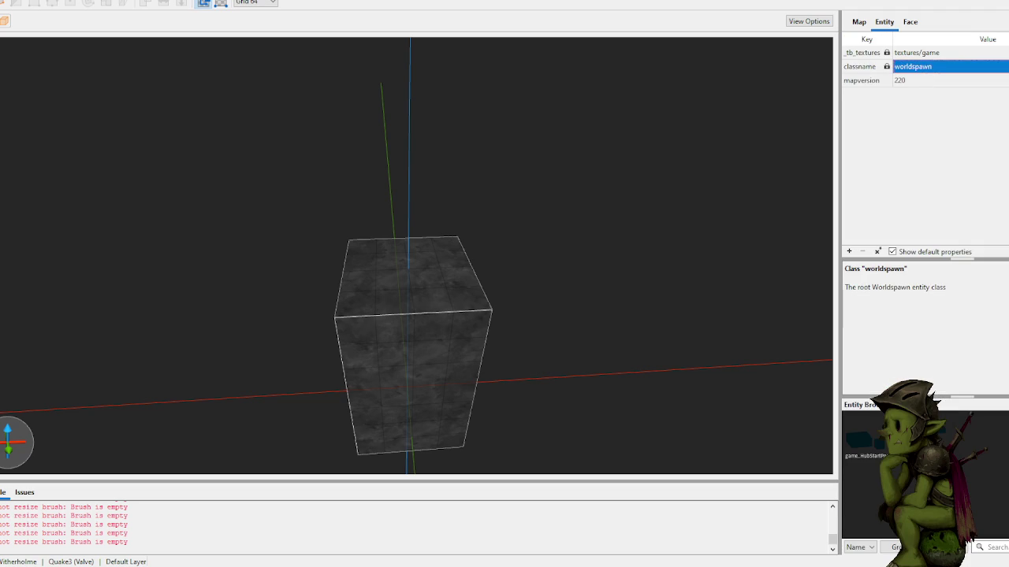
pyautogui.click(888, 69)
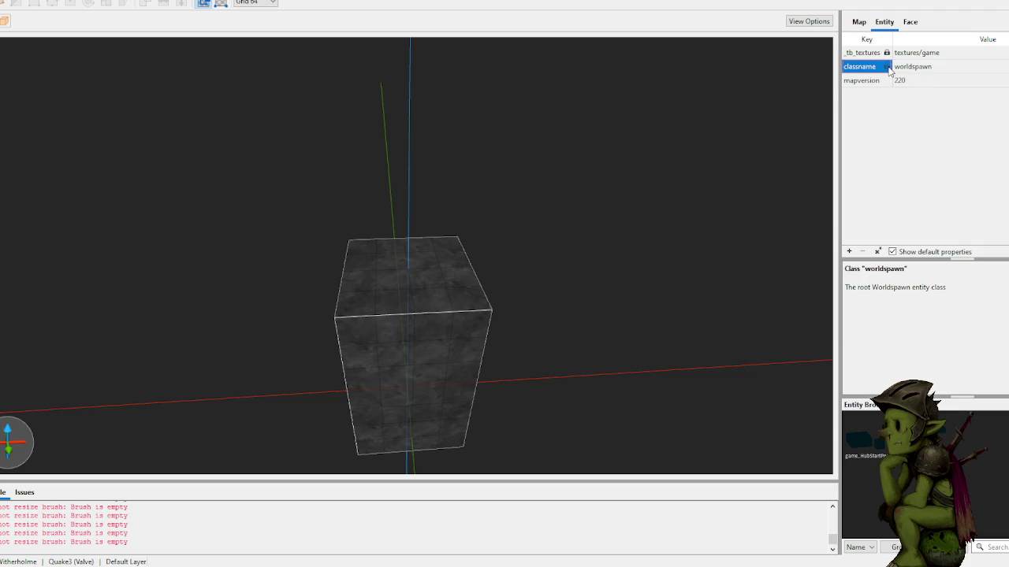
# - Drop a game_LevelStartPosition entity onto the top of the plaster pillar
pyautogui.moveTo(872, 410)
pyautogui.mouseDown()
pyautogui.moveTo(743, 338)
pyautogui.moveTo(460, 266)
pyautogui.mouseUp()
pyautogui.hotkey('ctrl', 'z')
pyautogui.moveTo(878, 428)
pyautogui.mouseDown()
pyautogui.moveTo(838, 387)
pyautogui.moveTo(434, 248)
pyautogui.moveTo(407, 257)
pyautogui.moveTo(446, 259)
pyautogui.moveTo(322, 219)
pyautogui.moveTo(412, 221)
pyautogui.moveTo(409, 230)
pyautogui.moveTo(467, 241)
pyautogui.moveTo(471, 252)
pyautogui.mouseUp()
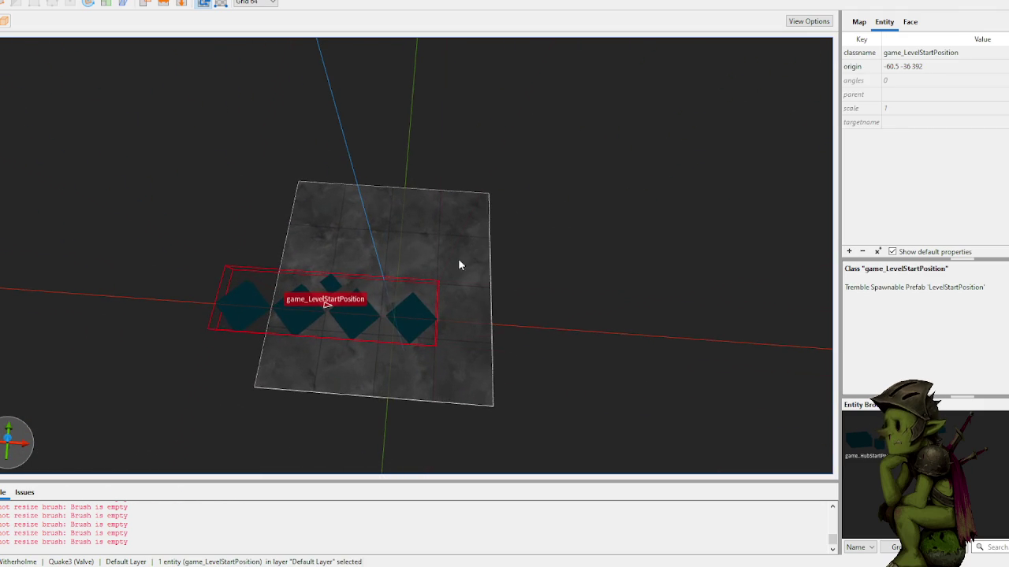
# - Slide the start entity right and widen the plaster brush to a 640 × 1024 × 448 platform
pyautogui.moveTo(353, 318); pyautogui.dragTo(399, 316)
pyautogui.moveTo(518, 285); pyautogui.dragTo(397, 265)
pyautogui.click(326, 315)
pyautogui.moveTo(326, 316)
pyautogui.mouseDown()
pyautogui.moveTo(353, 337)
pyautogui.moveTo(340, 392)
pyautogui.moveTo(405, 281)
pyautogui.moveTo(295, 286)
pyautogui.moveTo(378, 284)
pyautogui.moveTo(386, 300)
pyautogui.moveTo(358, 326)
pyautogui.moveTo(417, 362)
pyautogui.moveTo(457, 327)
pyautogui.moveTo(462, 257)
pyautogui.moveTo(378, 232)
pyautogui.moveTo(389, 263)
pyautogui.moveTo(450, 290)
pyautogui.mouseUp()
pyautogui.click(304, 152)
pyautogui.scroll(5, 313, 147)
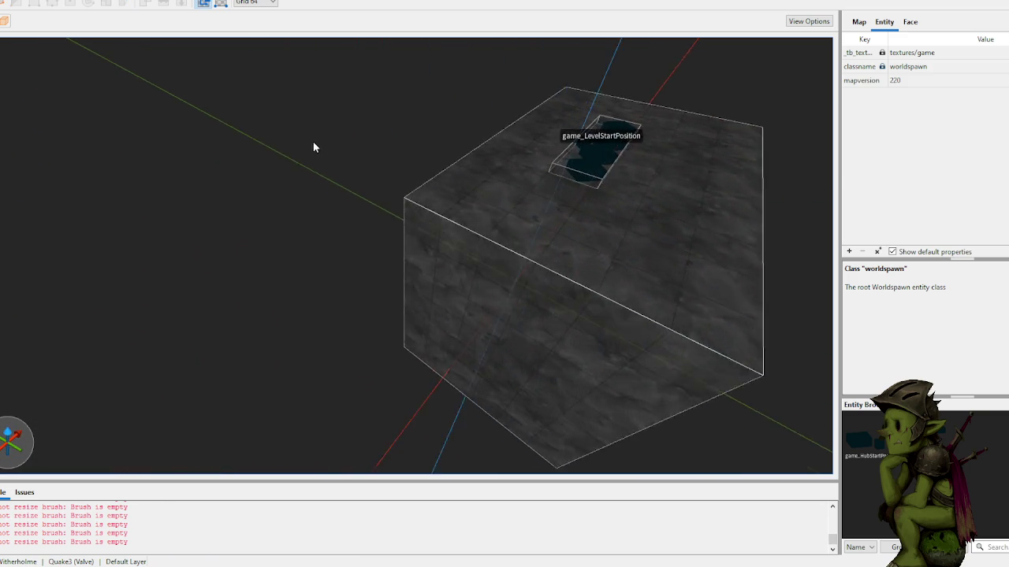
pyautogui.scroll(-5, 402, 138)
pyautogui.scroll(-3, 433, 189)
pyautogui.click(438, 236)
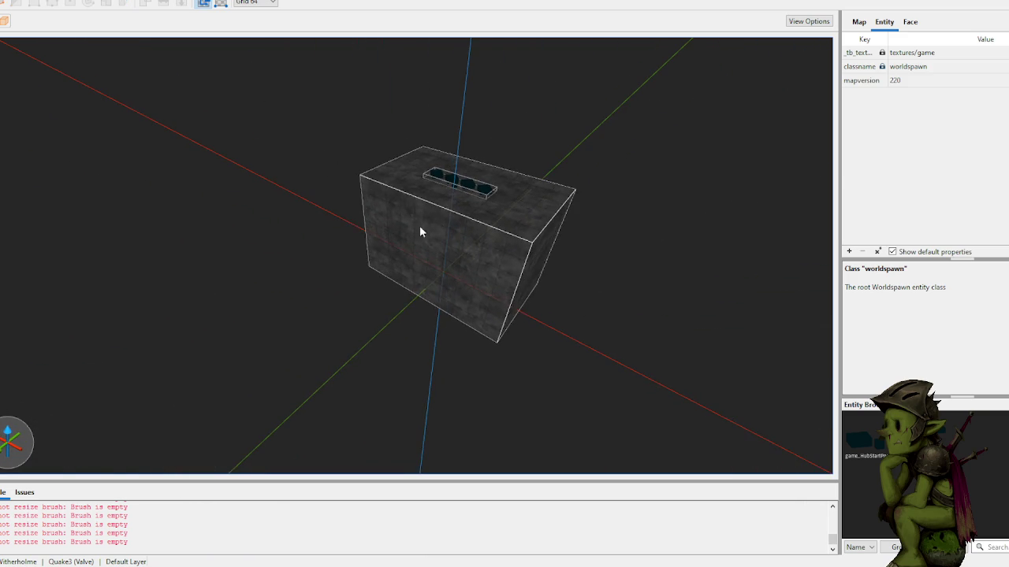
pyautogui.scroll(3, 442, 243)
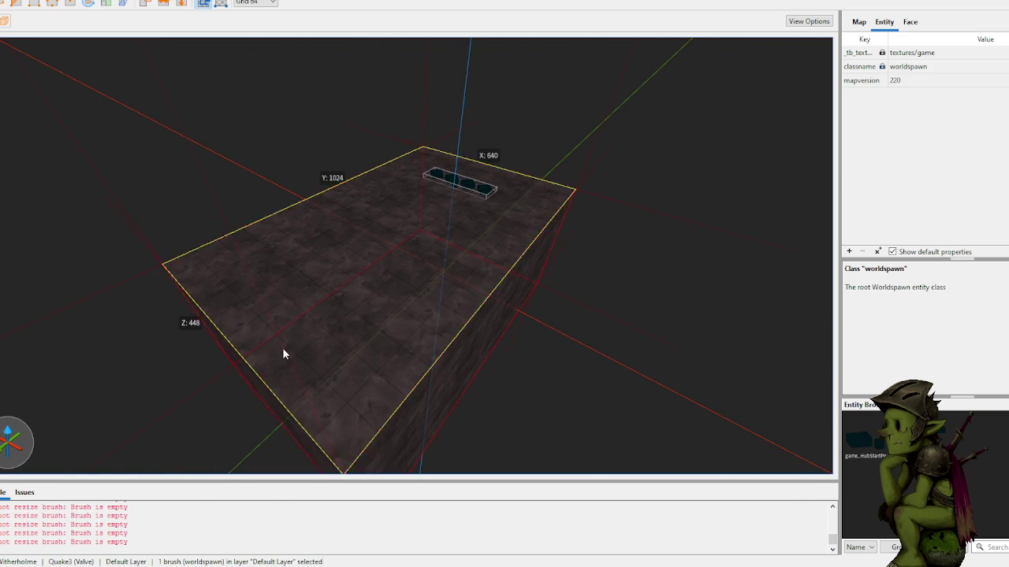
# - Clip the left and right corners off the brush at the corridor's end
pyautogui.scroll(3, 263, 367)
pyautogui.moveTo(297, 287)
pyautogui.mouseDown()
pyautogui.moveTo(466, 285)
pyautogui.moveTo(339, 299)
pyautogui.moveTo(576, 310)
pyautogui.moveTo(549, 389)
pyautogui.moveTo(584, 345)
pyautogui.moveTo(584, 360)
pyautogui.moveTo(567, 378)
pyautogui.moveTo(549, 372)
pyautogui.moveTo(444, 285)
pyautogui.mouseUp()
pyautogui.click(468, 291)
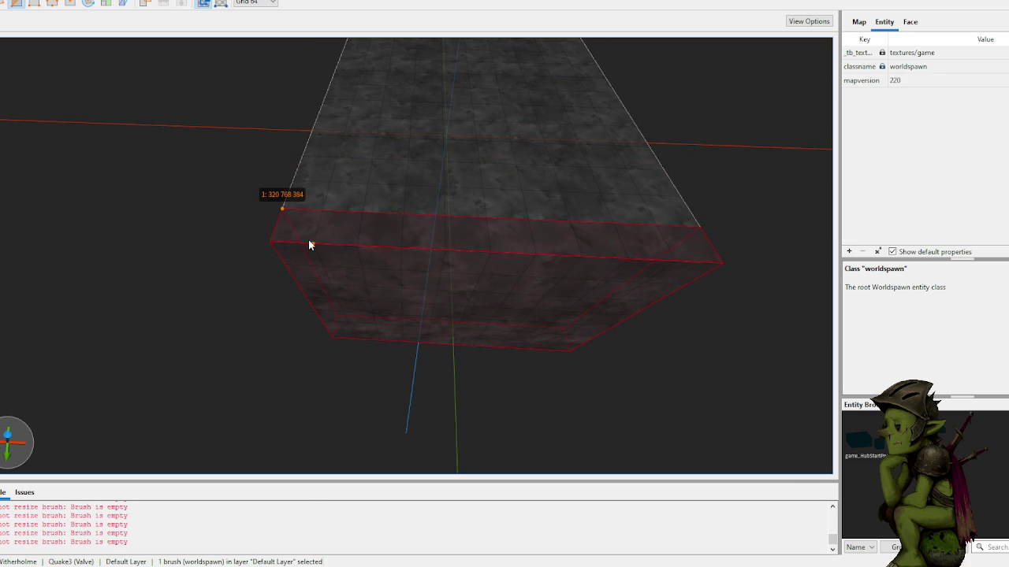
pyautogui.press('Return')
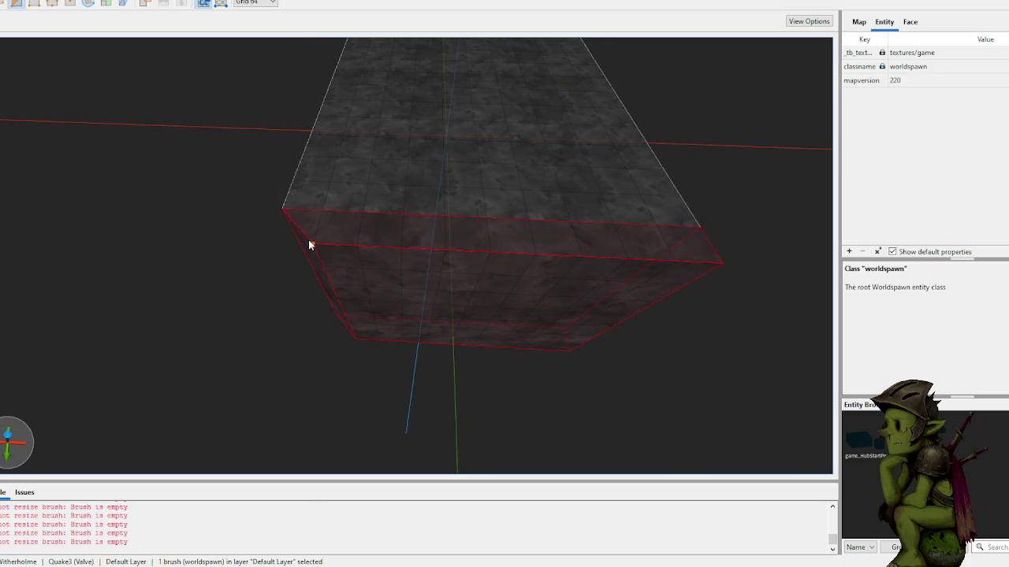
pyautogui.click(676, 261)
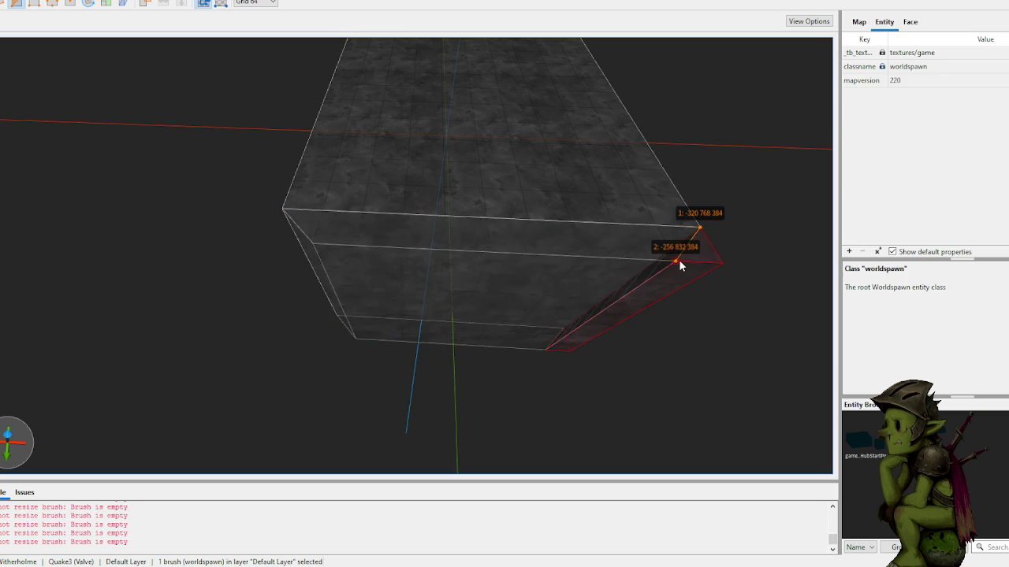
pyautogui.press('Return')
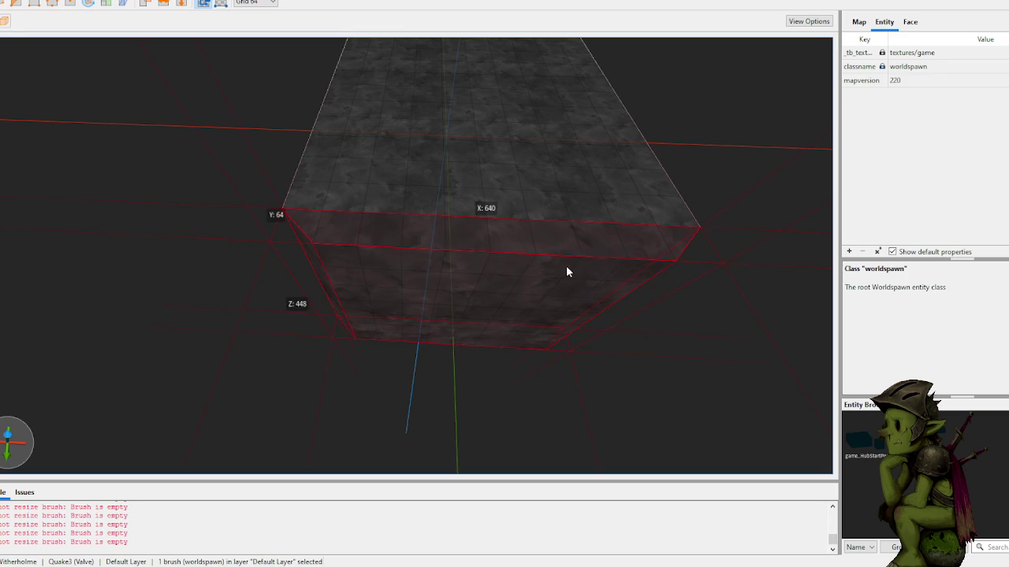
# - Stretch the box's face out to meet the thin end brush
pyautogui.click(228, 346)
pyautogui.moveTo(228, 317)
pyautogui.mouseDown()
pyautogui.moveTo(382, 347)
pyautogui.moveTo(320, 328)
pyautogui.moveTo(427, 261)
pyautogui.mouseUp()
pyautogui.click(358, 255)
pyautogui.click(352, 286)
pyautogui.moveTo(352, 284); pyautogui.dragTo(421, 289)
# - Draw a new brush on the box face and extrude it into a cube
pyautogui.click(556, 290)
pyautogui.moveTo(318, 321)
pyautogui.mouseDown()
pyautogui.moveTo(407, 322)
pyautogui.moveTo(407, 396)
pyautogui.moveTo(556, 394)
pyautogui.moveTo(531, 392)
pyautogui.mouseUp()
pyautogui.moveTo(412, 323)
pyautogui.mouseDown()
pyautogui.moveTo(416, 333)
pyautogui.moveTo(489, 306)
pyautogui.moveTo(528, 310)
pyautogui.moveTo(403, 241)
pyautogui.moveTo(419, 233)
pyautogui.moveTo(390, 248)
pyautogui.mouseUp()
pyautogui.click(512, 329)
# - Undo the last change and fly the camera across the corridor end to inspect it
pyautogui.hotkey('ctrl', 'z')
pyautogui.rightClick(424, 239)
pyautogui.press('Escape')
pyautogui.press('d')
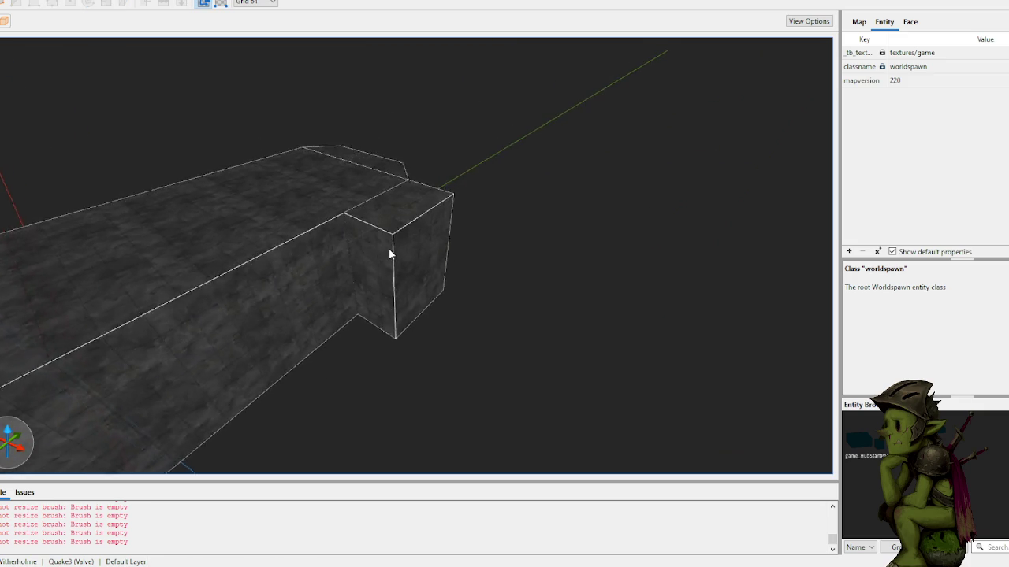
pyautogui.moveTo(371, 247); pyautogui.dragTo(417, 252)
pyautogui.press('a')
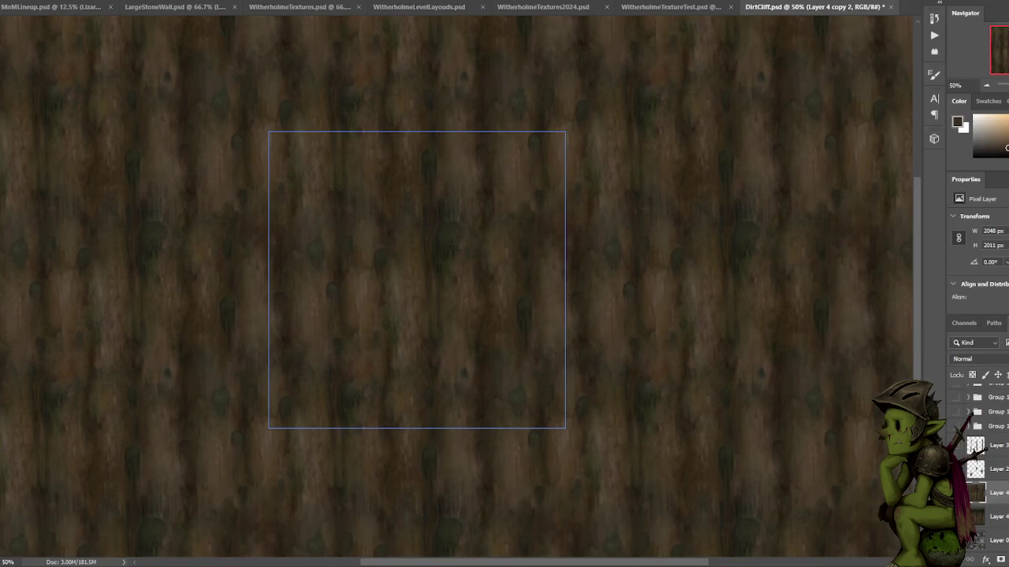
pyautogui.scroll(2, 110, 23)
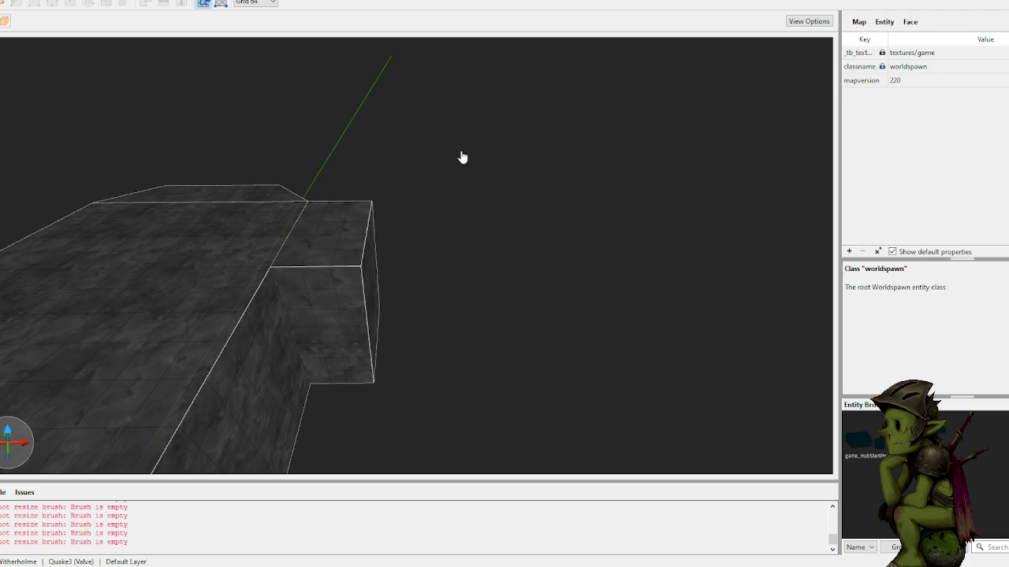
# - Narrow the long floor brush to 448 units along X
pyautogui.moveTo(434, 121)
pyautogui.mouseDown()
pyautogui.moveTo(376, 118)
pyautogui.moveTo(418, 142)
pyautogui.moveTo(360, 122)
pyautogui.moveTo(418, 140)
pyautogui.moveTo(387, 218)
pyautogui.moveTo(416, 177)
pyautogui.moveTo(418, 191)
pyautogui.mouseUp()
pyautogui.click(386, 220)
pyautogui.scroll(2, 352, 225)
pyautogui.press('a')
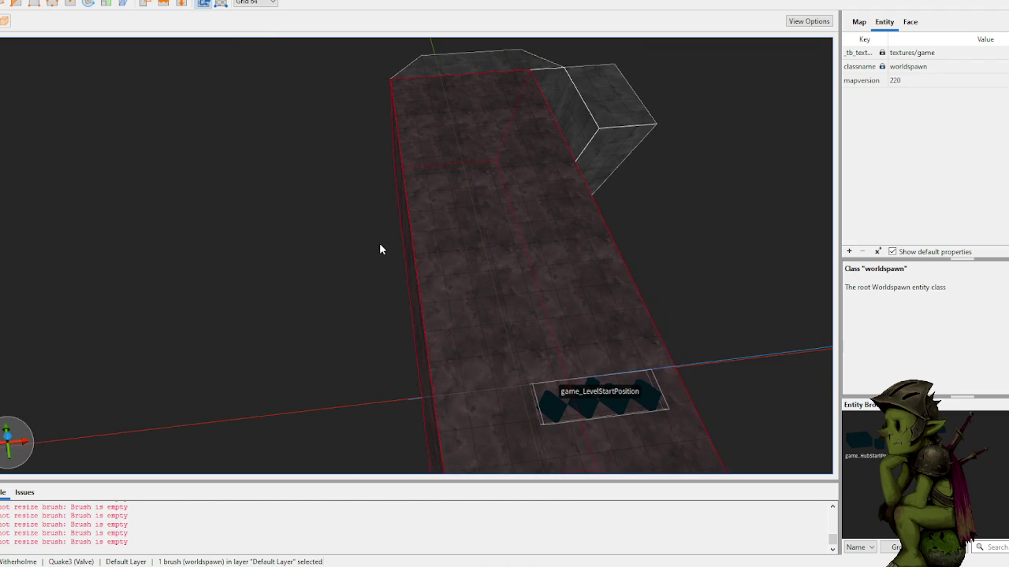
pyautogui.moveTo(407, 279)
pyautogui.mouseDown()
pyautogui.moveTo(655, 273)
pyautogui.moveTo(417, 296)
pyautogui.mouseUp()
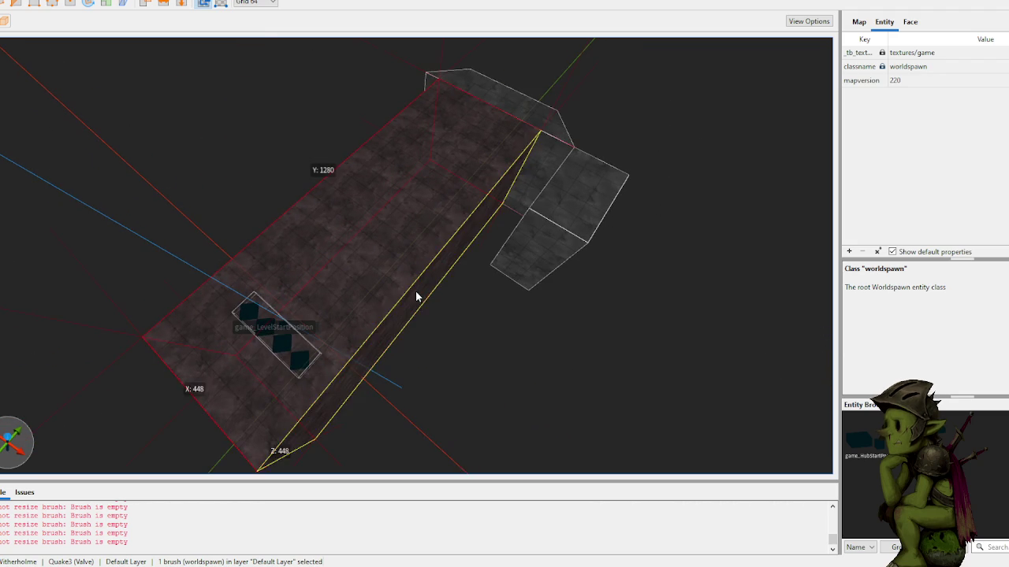
pyautogui.rightClick(493, 351)
pyautogui.click(275, 208)
# - Split the floor brush in two with a vertical clip, keeping both halves
pyautogui.moveTo(275, 206)
pyautogui.mouseDown()
pyautogui.moveTo(385, 211)
pyautogui.moveTo(452, 263)
pyautogui.mouseUp()
pyautogui.click(418, 241)
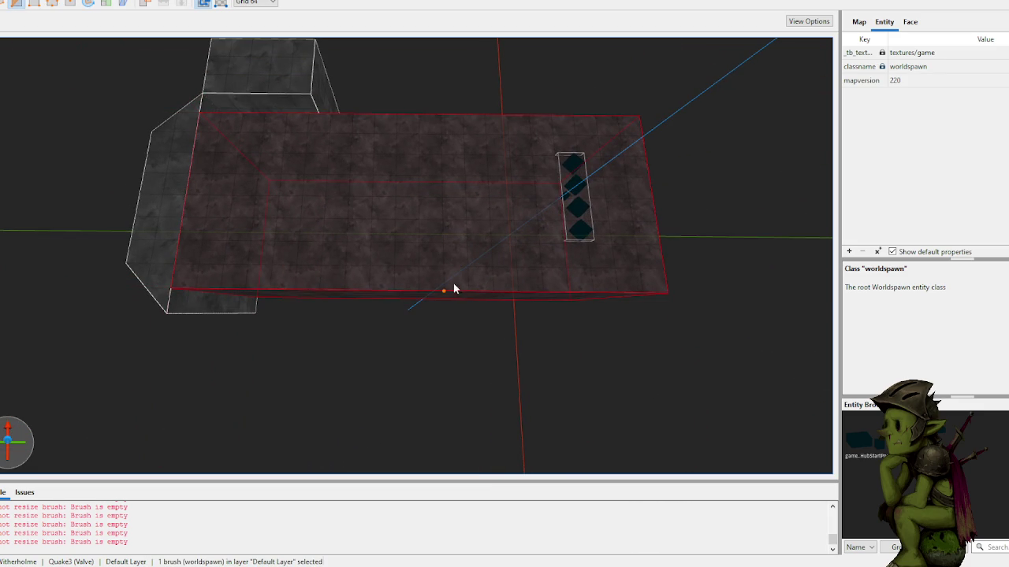
pyautogui.click(443, 292)
pyautogui.click(444, 219)
pyautogui.press('Tab')
pyautogui.press('Return')
# - Widen the floor piece holding the level start to 768 units
pyautogui.moveTo(518, 214)
pyautogui.mouseDown()
pyautogui.moveTo(497, 207)
pyautogui.moveTo(481, 242)
pyautogui.moveTo(513, 265)
pyautogui.mouseUp()
pyautogui.click(481, 243)
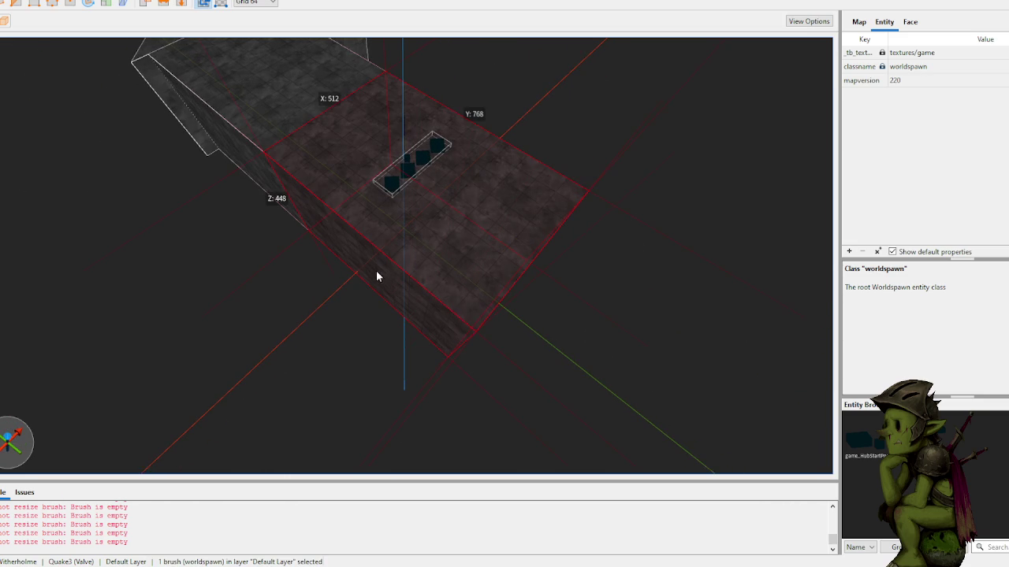
pyautogui.moveTo(384, 289); pyautogui.dragTo(327, 338)
pyautogui.moveTo(498, 179)
pyautogui.mouseDown()
pyautogui.moveTo(423, 176)
pyautogui.moveTo(379, 277)
pyautogui.moveTo(449, 302)
pyautogui.moveTo(468, 321)
pyautogui.moveTo(570, 293)
pyautogui.moveTo(545, 279)
pyautogui.moveTo(572, 302)
pyautogui.mouseUp()
pyautogui.click(555, 292)
# - Clip the first corner off the starting room floor, keeping the main side
pyautogui.press('d')
pyautogui.moveTo(567, 241)
pyautogui.mouseDown()
pyautogui.moveTo(583, 216)
pyautogui.moveTo(567, 219)
pyautogui.mouseUp()
pyautogui.click(488, 219)
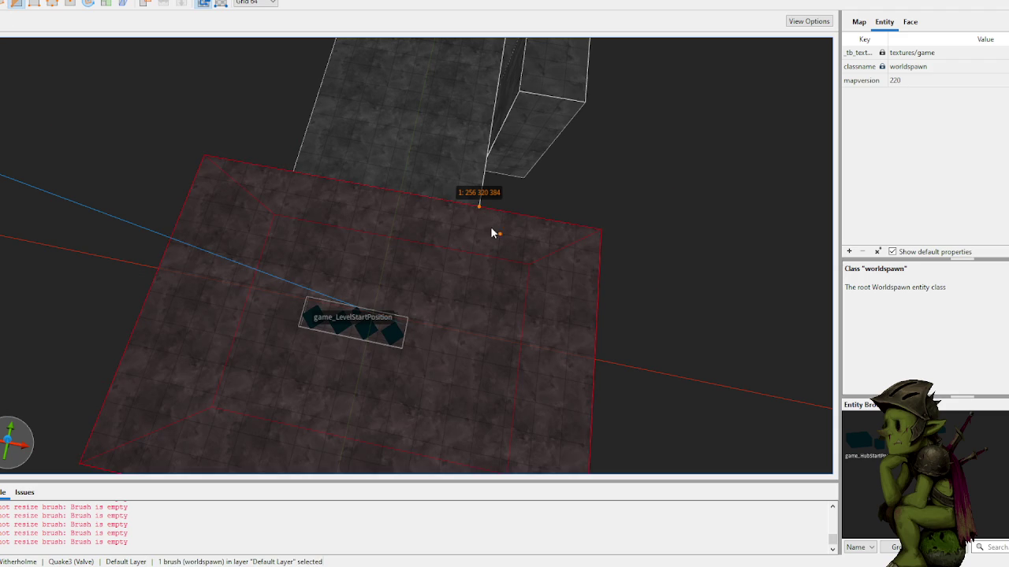
pyautogui.hotkey('ctrl', 'Return')
pyautogui.hotkey('ctrl', 'Return')
pyautogui.press('Return')
# - Clip a second corner off the floor, redoing the misplaced cut points
pyautogui.press('c')
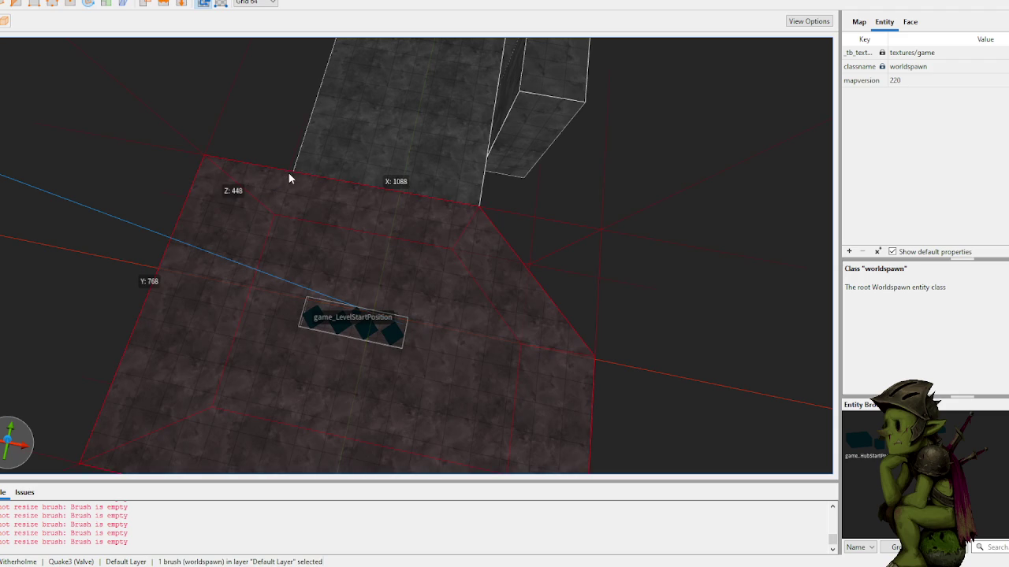
pyautogui.click(293, 172)
pyautogui.click(240, 184)
pyautogui.press('Escape')
pyautogui.press('Escape')
pyautogui.click(292, 172)
pyautogui.click(264, 188)
pyautogui.press('Tab')
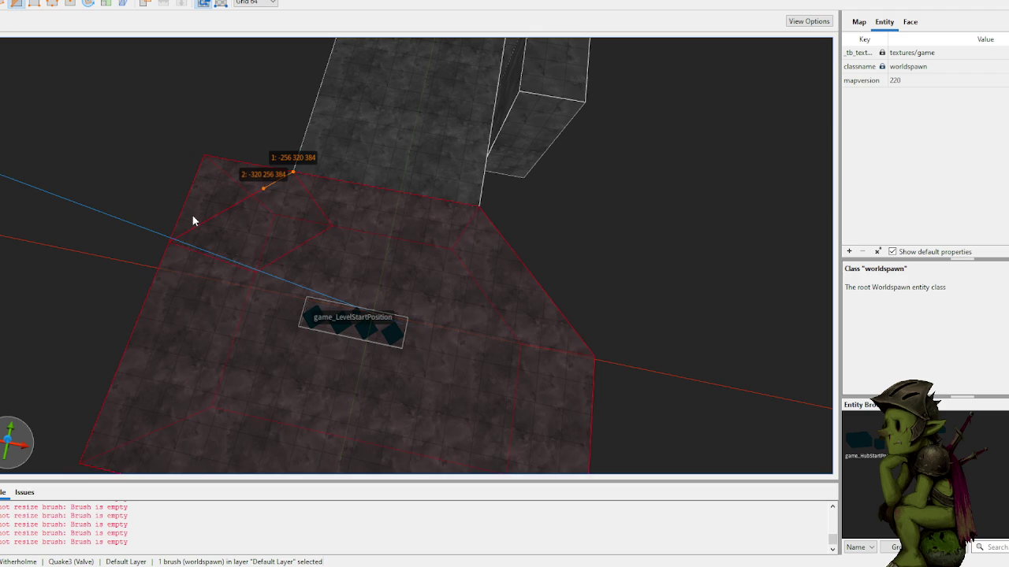
pyautogui.press('Return')
# - Orbit around the room, reselecting the floor and the level start marker
pyautogui.moveTo(322, 264)
pyautogui.mouseDown()
pyautogui.moveTo(412, 292)
pyautogui.moveTo(417, 277)
pyautogui.moveTo(446, 278)
pyautogui.mouseUp()
pyautogui.click(426, 338)
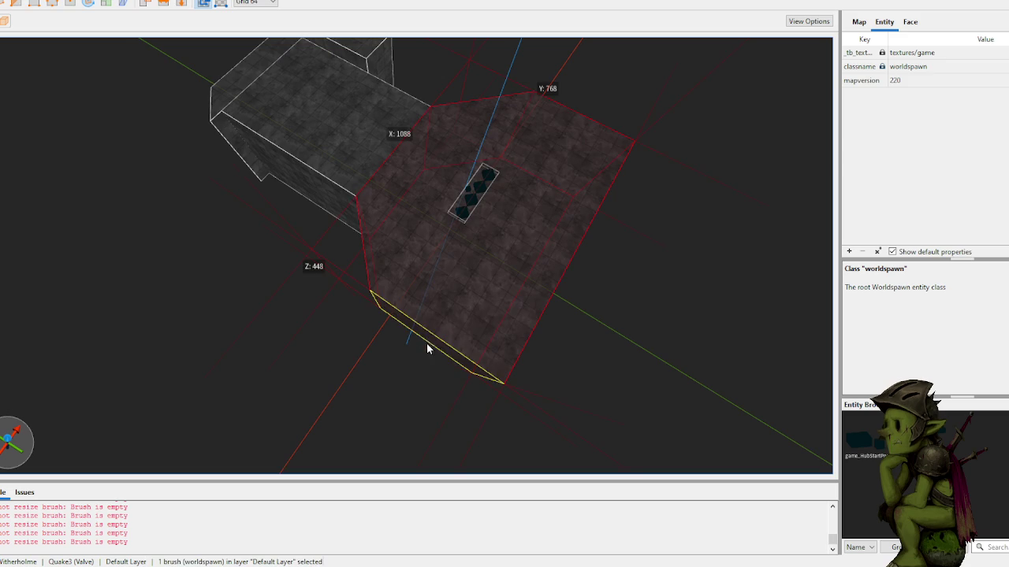
pyautogui.click(428, 356)
pyautogui.moveTo(428, 357)
pyautogui.mouseDown()
pyautogui.moveTo(619, 276)
pyautogui.moveTo(576, 253)
pyautogui.moveTo(506, 268)
pyautogui.moveTo(444, 300)
pyautogui.moveTo(452, 322)
pyautogui.moveTo(449, 309)
pyautogui.moveTo(416, 298)
pyautogui.moveTo(431, 315)
pyautogui.moveTo(360, 321)
pyautogui.moveTo(320, 337)
pyautogui.moveTo(316, 353)
pyautogui.mouseUp()
pyautogui.click(436, 296)
pyautogui.click(443, 319)
pyautogui.click(125, 333)
pyautogui.moveTo(125, 334)
pyautogui.mouseDown()
pyautogui.moveTo(196, 353)
pyautogui.moveTo(263, 351)
pyautogui.moveTo(381, 404)
pyautogui.moveTo(375, 358)
pyautogui.mouseUp()
pyautogui.click(381, 404)
pyautogui.keyDown('ctrl'); pyautogui.click(376, 373); pyautogui.keyUp('ctrl')
pyautogui.click(472, 452)
pyautogui.click(610, 356)
pyautogui.moveTo(570, 338); pyautogui.dragTo(473, 336)
pyautogui.click(420, 325)
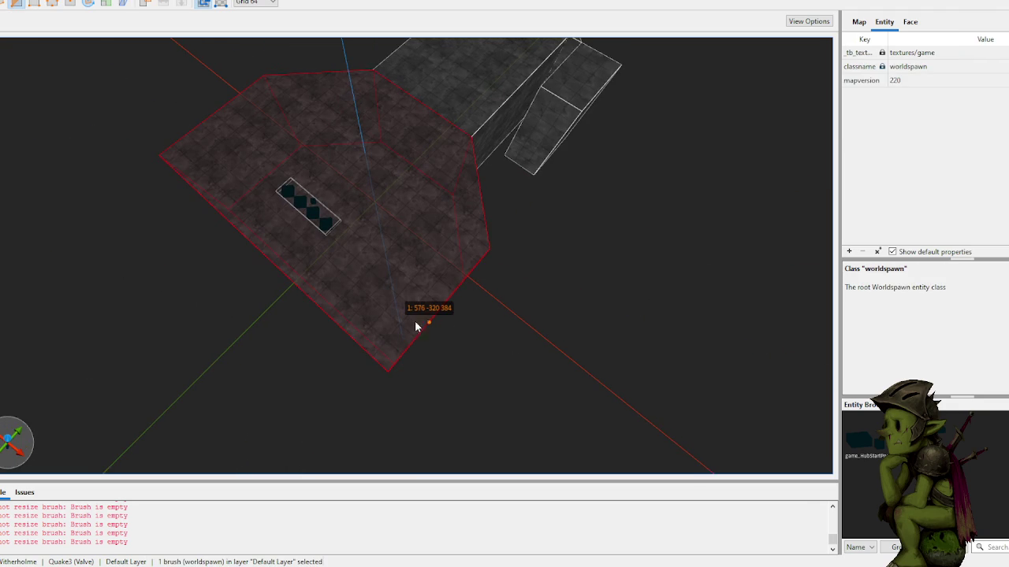
# - Clip the bottom corner off the floor, keeping the large side
pyautogui.press('Escape')
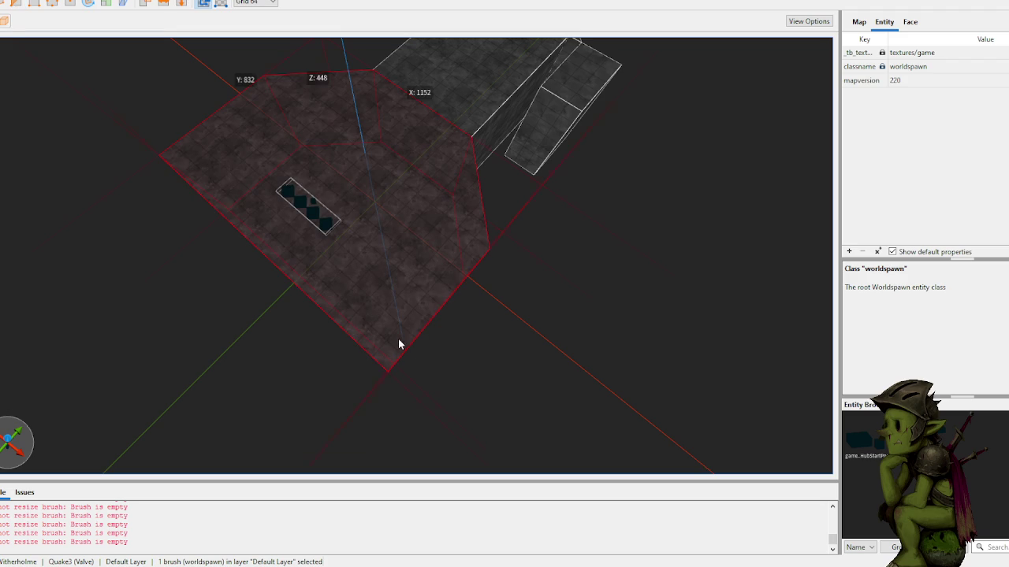
pyautogui.press('v')
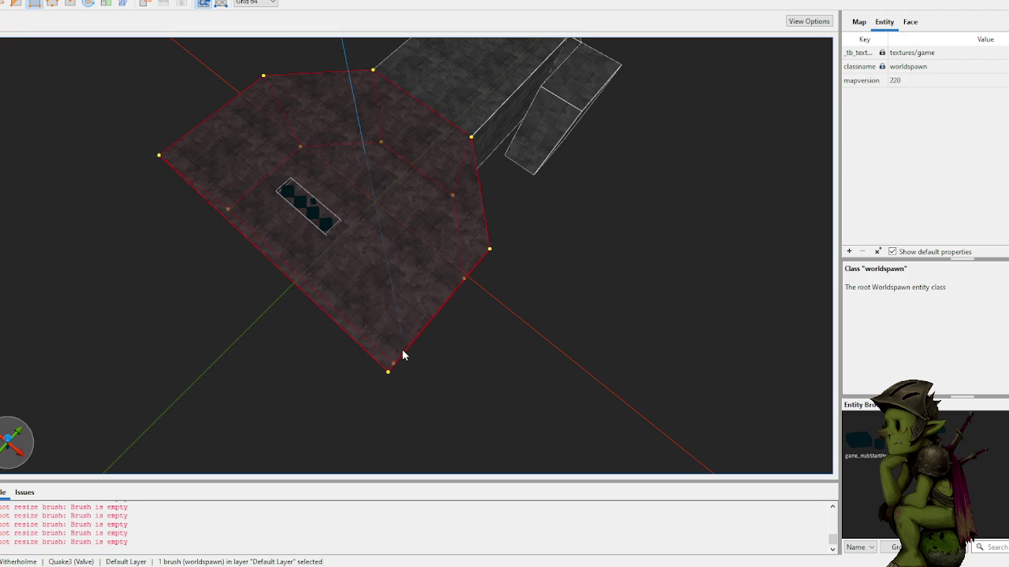
pyautogui.click(387, 360)
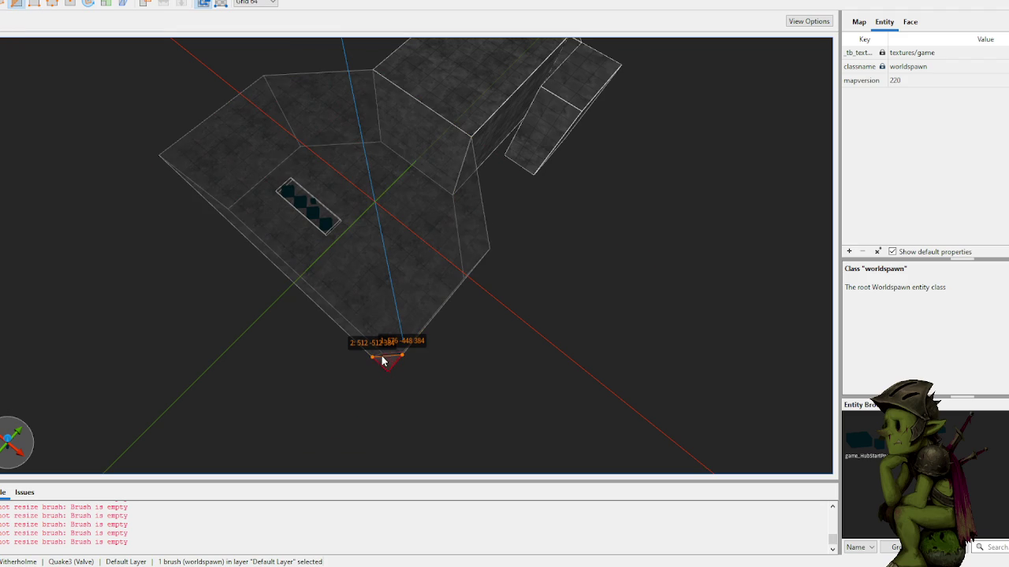
pyautogui.hotkey('ctrl', 'Return')
pyautogui.press('Return')
# - Clip off the remaining floor corner to complete the octagon
pyautogui.moveTo(372, 199); pyautogui.dragTo(364, 247)
pyautogui.click(337, 241)
pyautogui.click(352, 260)
pyautogui.hotkey('ctrl', 'Return')
pyautogui.press('Escape')
pyautogui.click(349, 260)
pyautogui.press('Return')
# - Stretch the octagonal floor out to 1088 units
pyautogui.click(351, 315)
pyautogui.click(502, 308)
pyautogui.moveTo(502, 308); pyautogui.dragTo(499, 358)
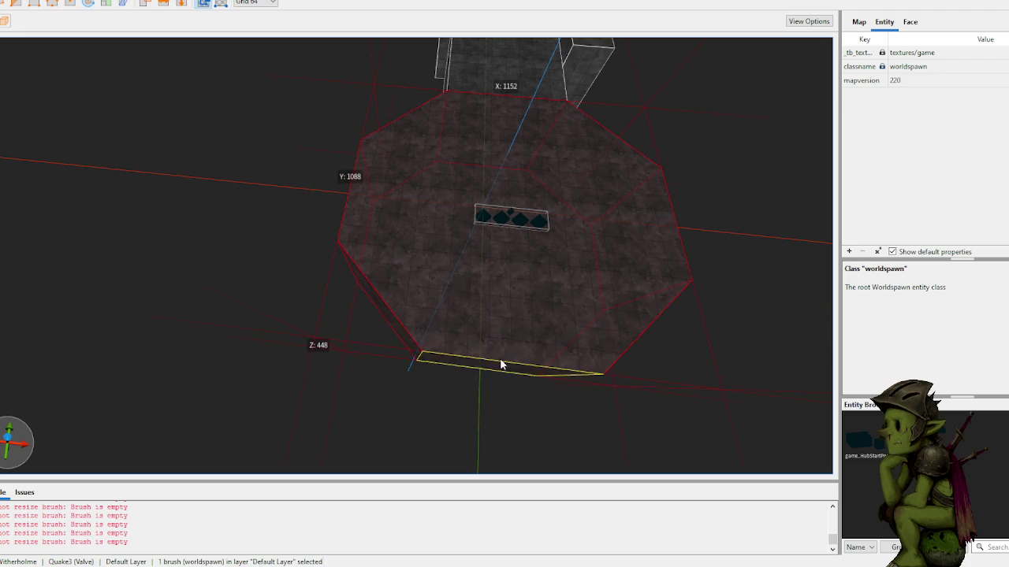
pyautogui.click(780, 285)
pyautogui.scroll(3, 700, 254)
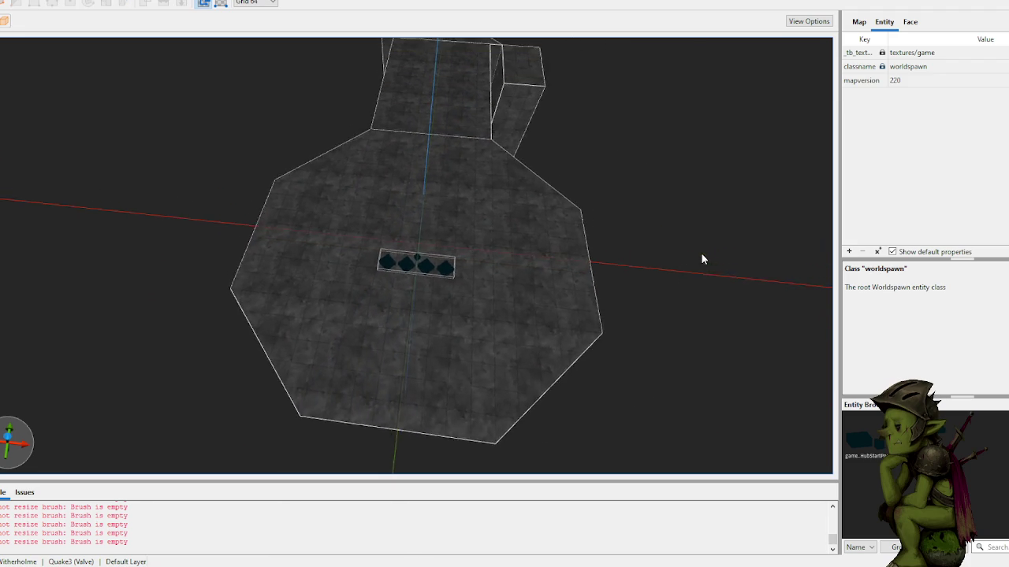
# - Pull the side block in against the corridor to close the gap between them
pyautogui.click(414, 236)
pyautogui.hotkey('ctrl', 'a')
pyautogui.click(414, 235)
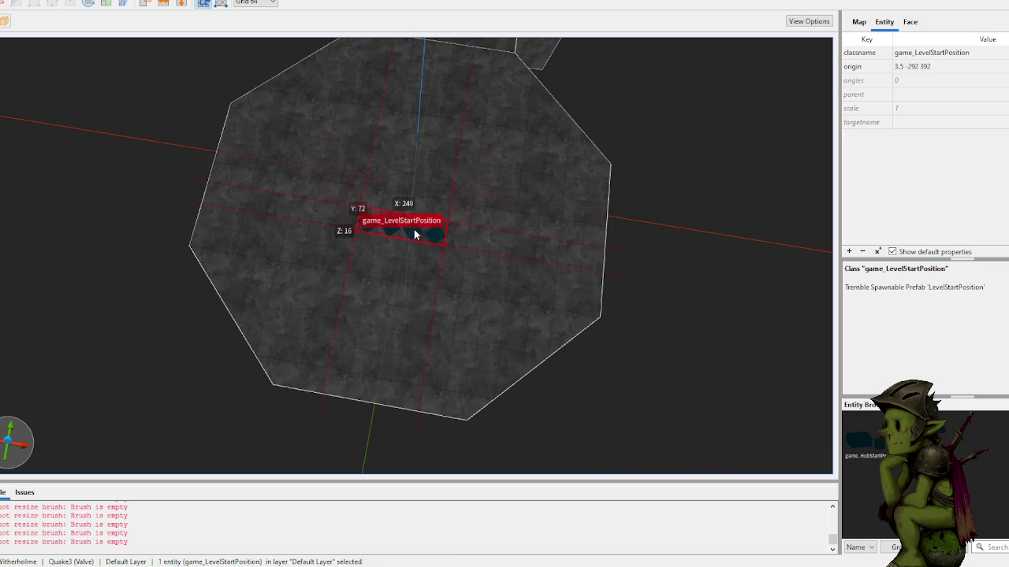
pyautogui.click(675, 180)
pyautogui.scroll(5, 579, 189)
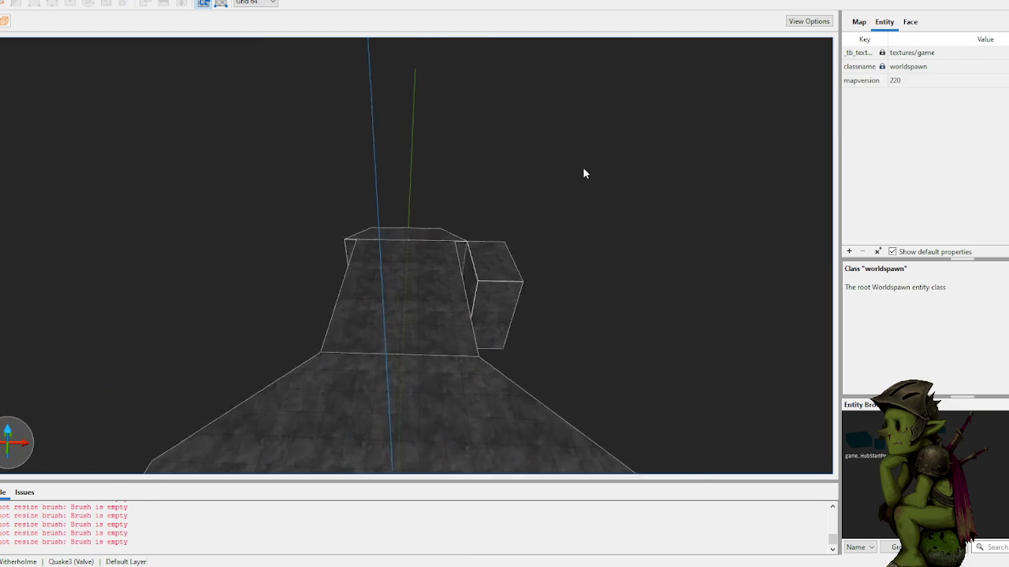
pyautogui.moveTo(571, 188); pyautogui.dragTo(485, 219)
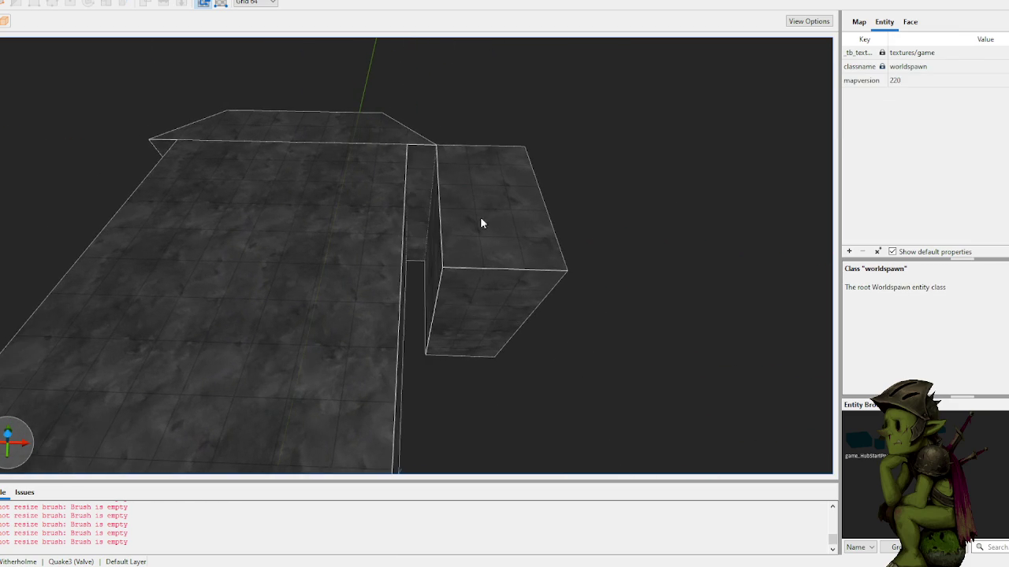
pyautogui.click(433, 235)
pyautogui.moveTo(434, 239); pyautogui.dragTo(408, 241)
pyautogui.click(479, 132)
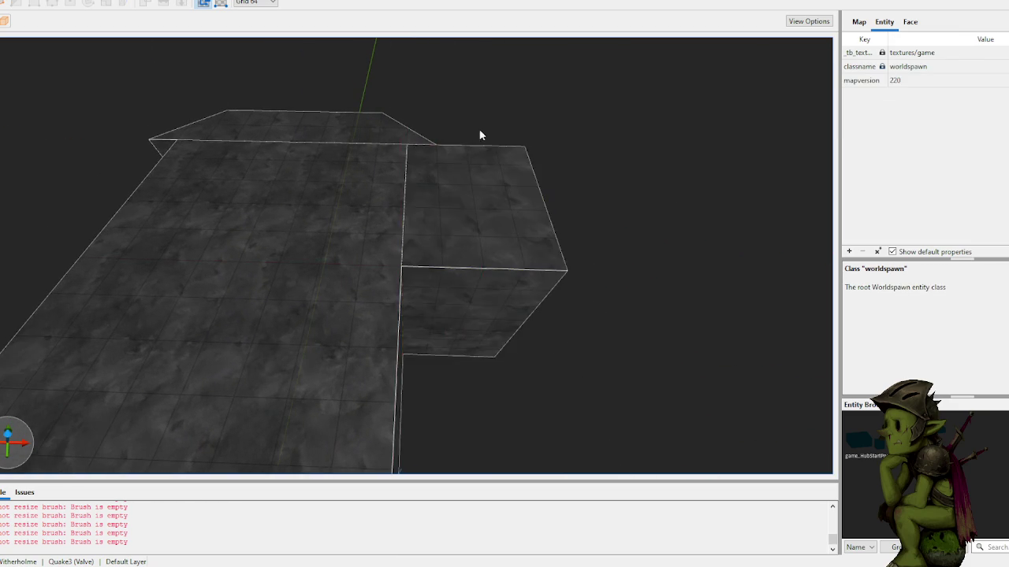
# - Clip the side block's top corner with two cut points to chamfer it
pyautogui.scroll(3, 470, 119)
pyautogui.moveTo(471, 123)
pyautogui.mouseDown()
pyautogui.moveTo(544, 135)
pyautogui.moveTo(475, 145)
pyautogui.moveTo(356, 116)
pyautogui.mouseUp()
pyautogui.click(354, 121)
pyautogui.click(346, 115)
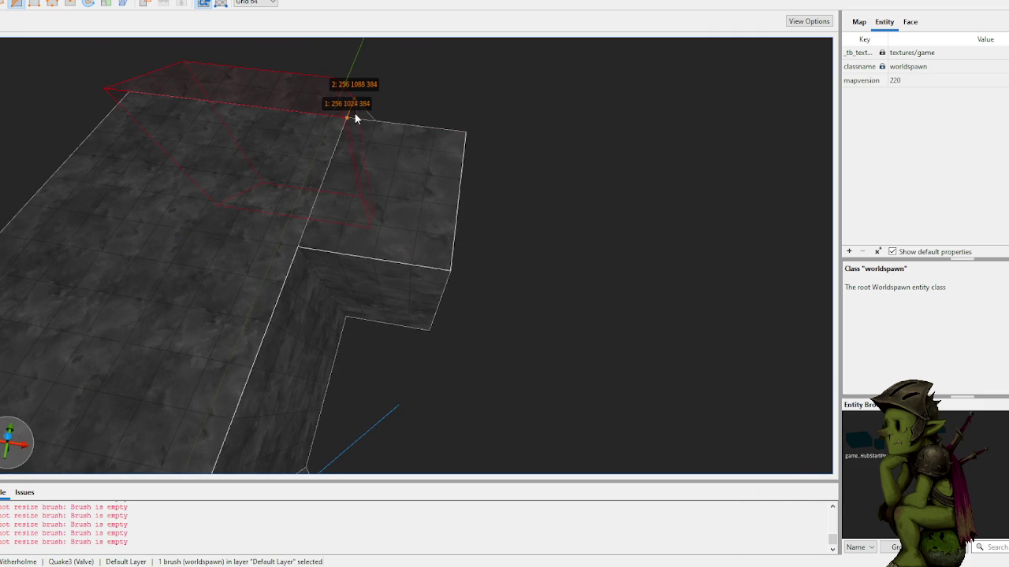
pyautogui.press('Escape')
pyautogui.press('Escape')
pyautogui.click(359, 114)
pyautogui.click(311, 248)
pyautogui.click(306, 261)
pyautogui.press('Return')
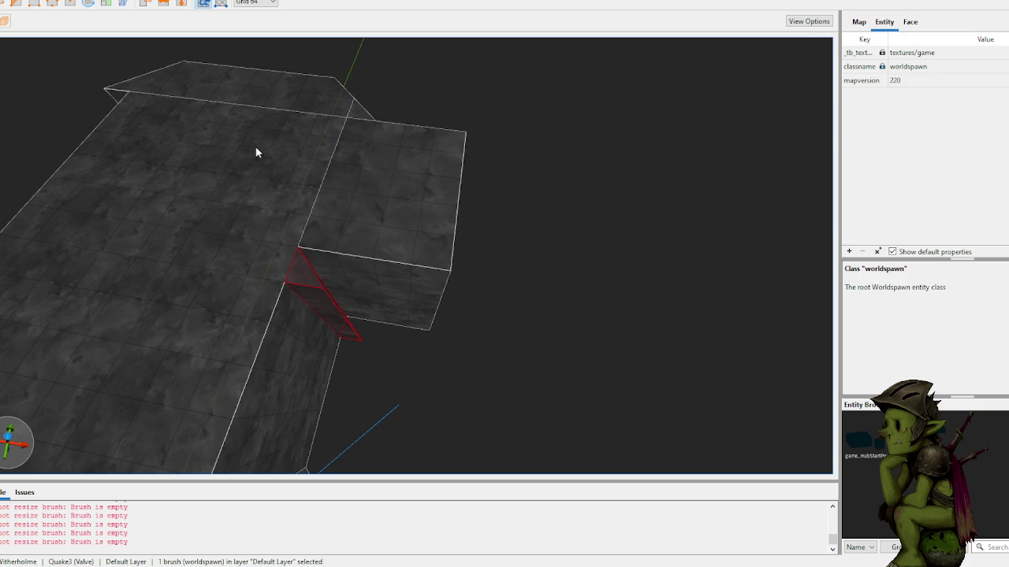
# - Draw a test pillar filling the notch, then delete it
pyautogui.moveTo(344, 284)
pyautogui.mouseDown()
pyautogui.moveTo(293, 292)
pyautogui.moveTo(300, 145)
pyautogui.moveTo(402, 171)
pyautogui.moveTo(496, 138)
pyautogui.mouseUp()
pyautogui.moveTo(532, 95); pyautogui.dragTo(537, 82)
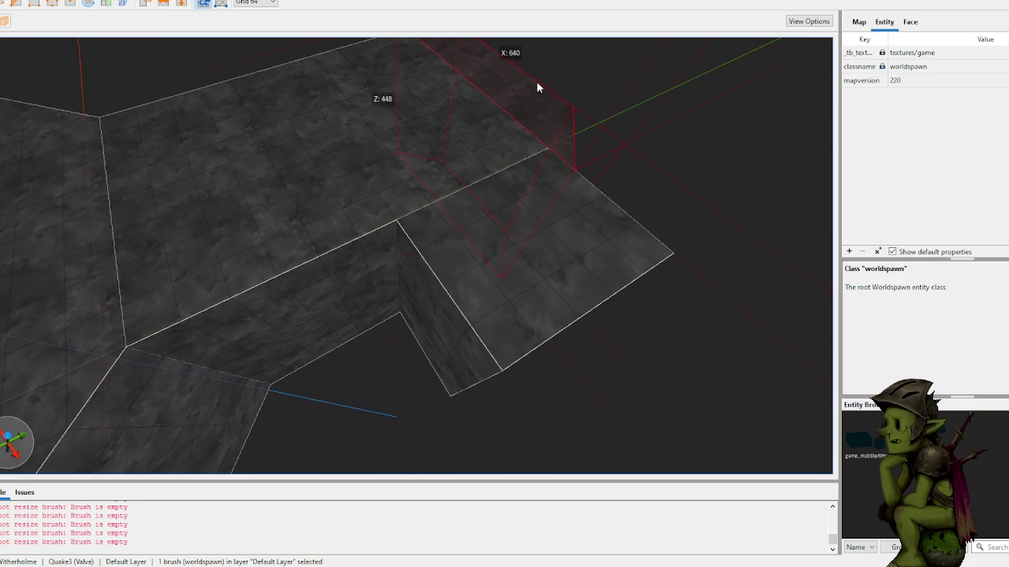
pyautogui.click(391, 246)
pyautogui.press('Escape')
pyautogui.moveTo(404, 253); pyautogui.dragTo(401, 316)
pyautogui.click(382, 252)
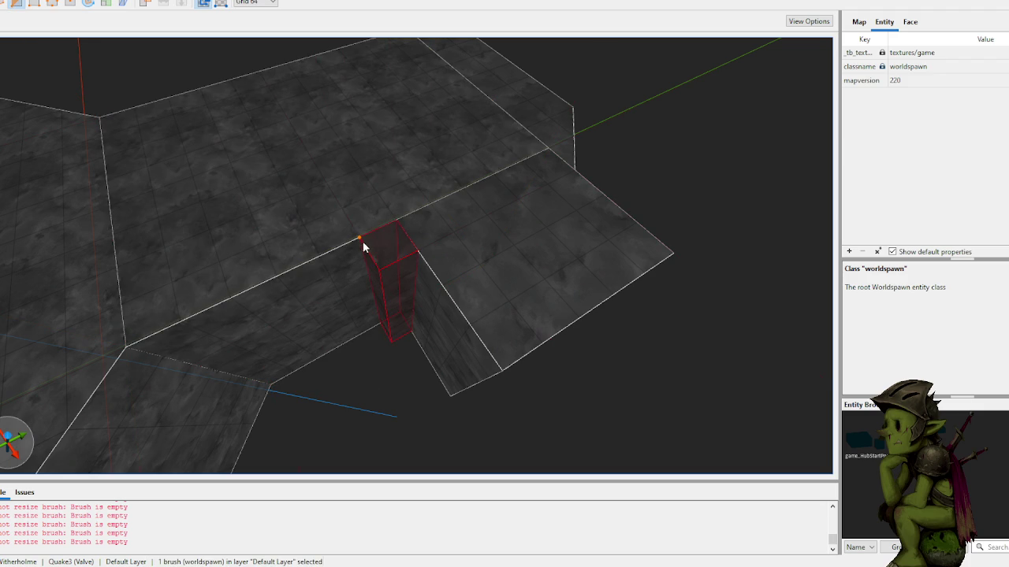
pyautogui.press('Delete')
pyautogui.moveTo(402, 263)
pyautogui.mouseDown()
pyautogui.moveTo(600, 162)
pyautogui.moveTo(664, 165)
pyautogui.moveTo(699, 185)
pyautogui.moveTo(420, 165)
pyautogui.moveTo(464, 174)
pyautogui.moveTo(576, 168)
pyautogui.moveTo(446, 158)
pyautogui.moveTo(441, 171)
pyautogui.mouseUp()
# - Cut a wedge off the left corner of the upper floor brush
pyautogui.click(286, 269)
pyautogui.click(276, 250)
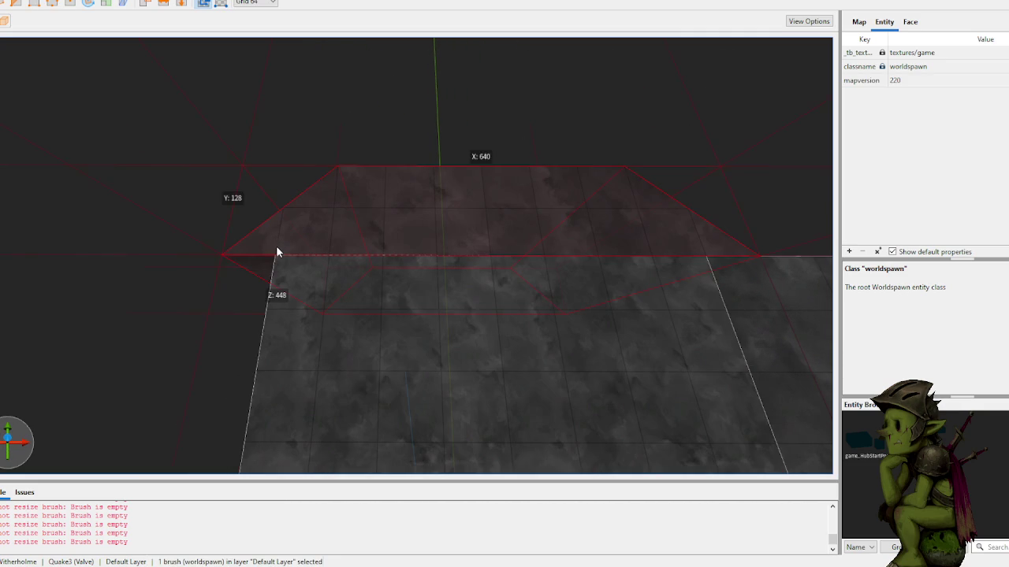
pyautogui.click(276, 255)
pyautogui.click(389, 172)
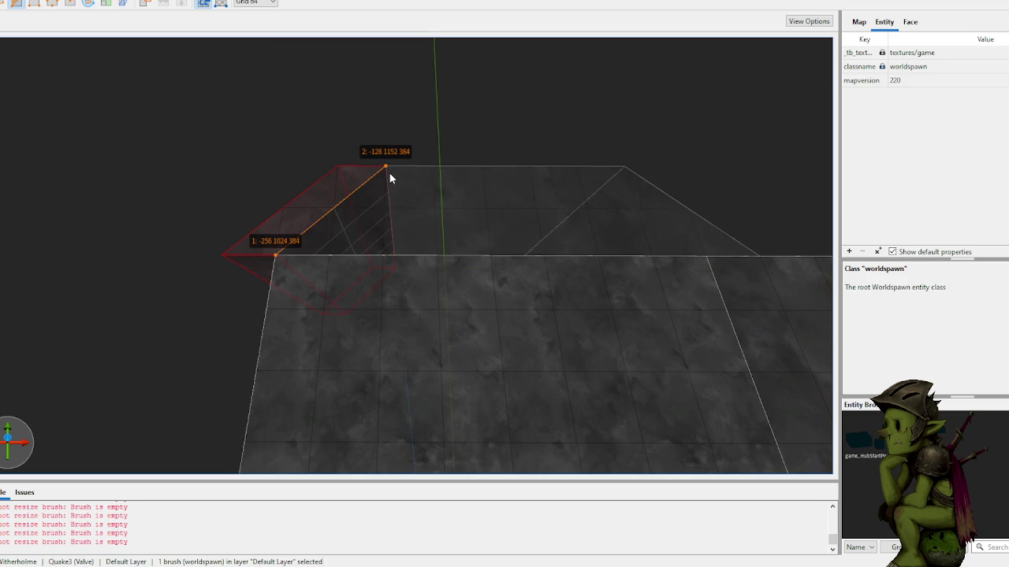
pyautogui.press('Return')
pyautogui.press('Escape')
# - Draw a 288 × 320 × 224 block extending from the corridor's end
pyautogui.moveTo(358, 126)
pyautogui.mouseDown()
pyautogui.moveTo(430, 124)
pyautogui.moveTo(385, 105)
pyautogui.moveTo(274, 105)
pyautogui.mouseUp()
pyautogui.scroll(8, 261, 104)
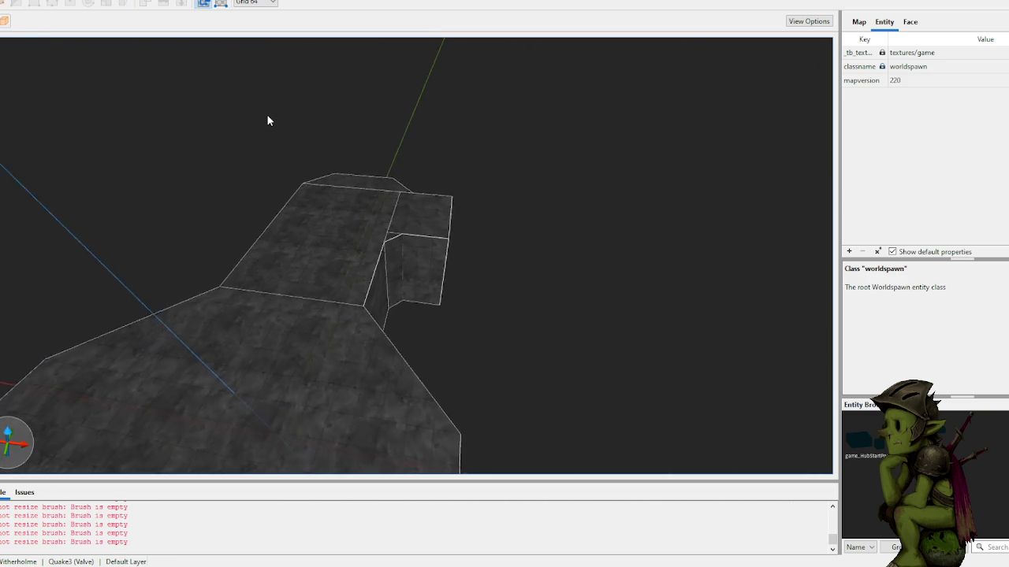
pyautogui.scroll(2, 268, 118)
pyautogui.keyDown('shift'); pyautogui.click(264, 285); pyautogui.keyUp('shift')
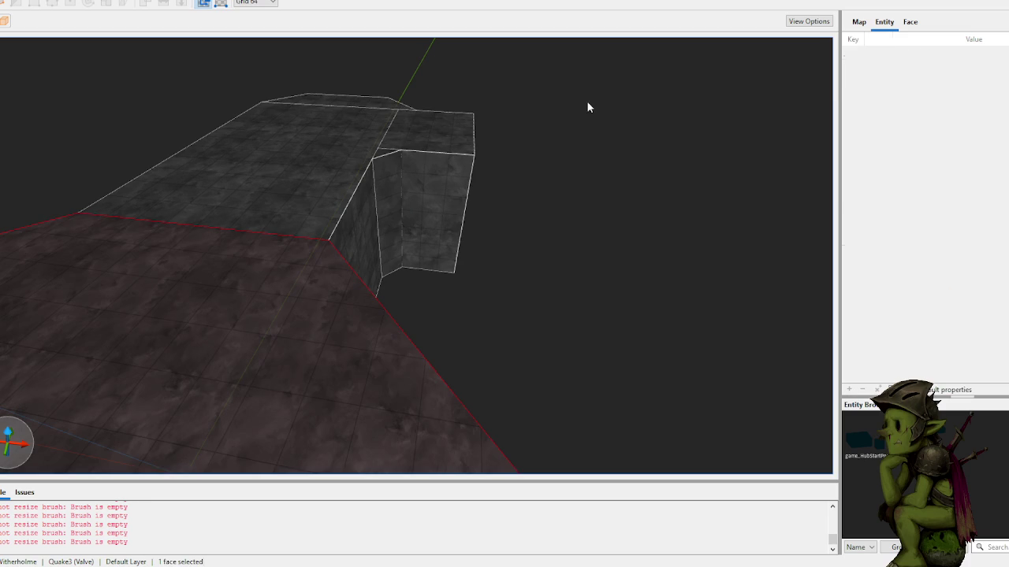
pyautogui.click(538, 171)
pyautogui.moveTo(539, 171)
pyautogui.mouseDown()
pyautogui.moveTo(555, 152)
pyautogui.moveTo(524, 179)
pyautogui.mouseUp()
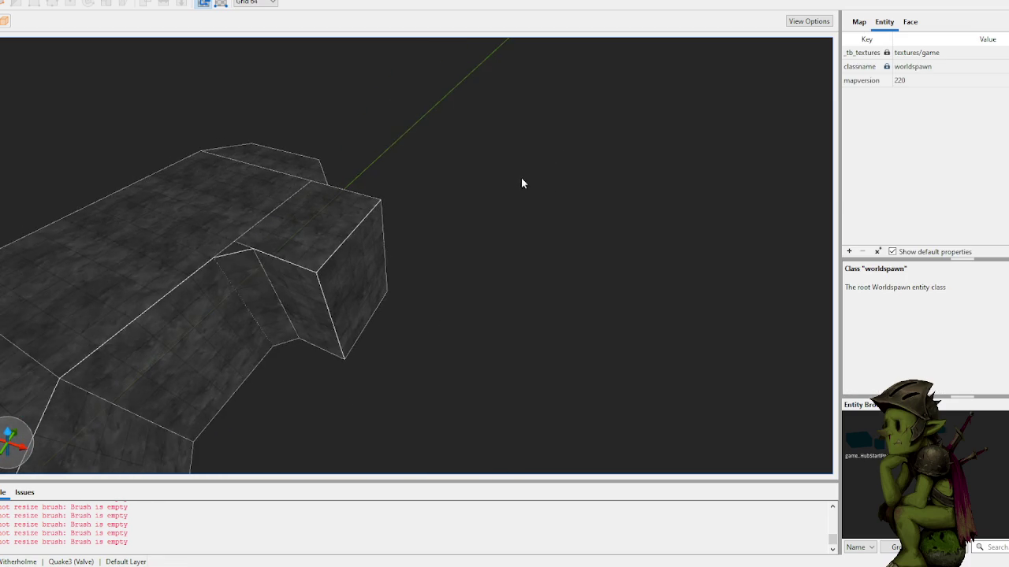
pyautogui.scroll(10, 417, 230)
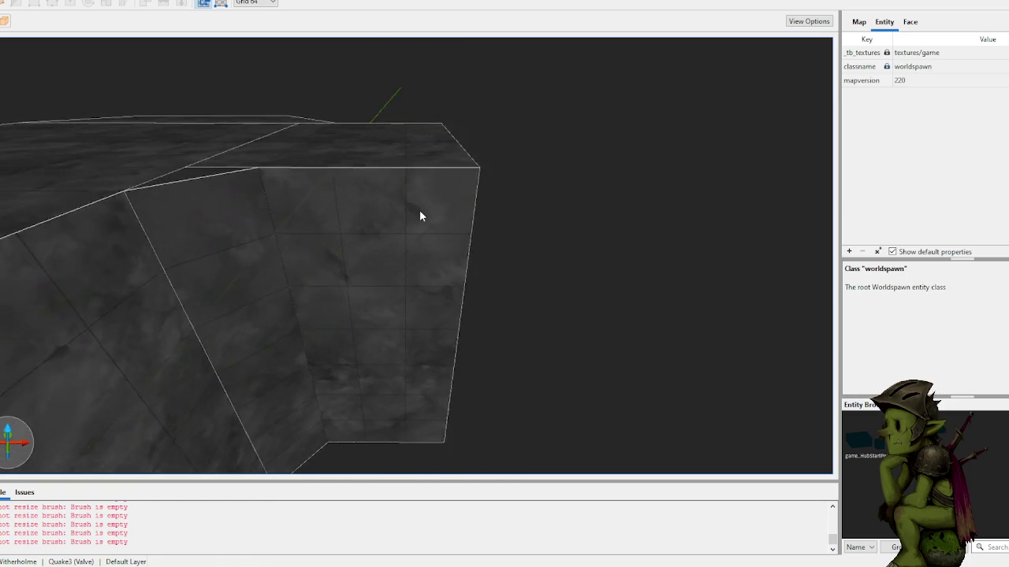
pyautogui.scroll(-10, 419, 210)
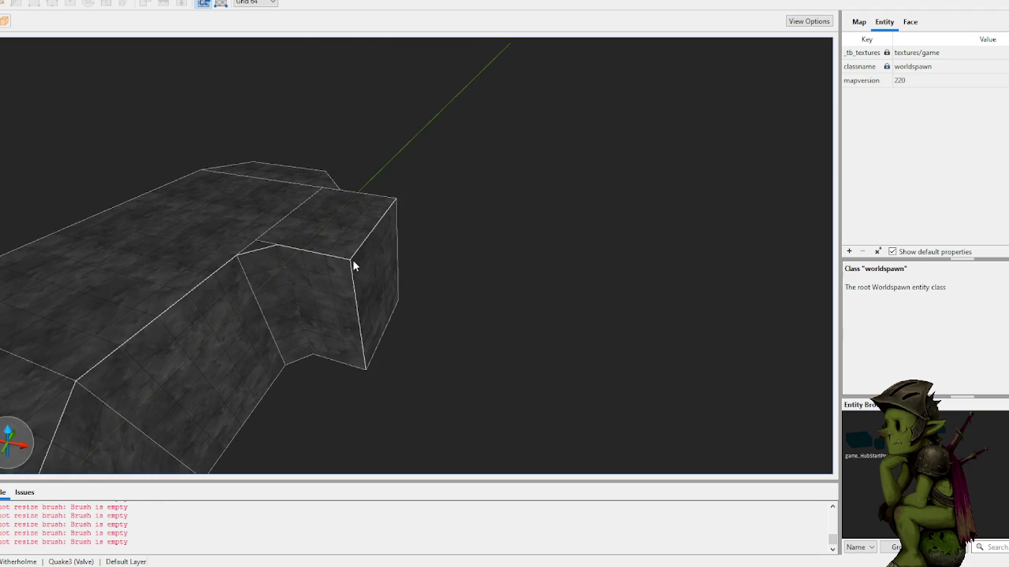
pyautogui.moveTo(353, 266); pyautogui.dragTo(411, 256)
pyautogui.moveTo(426, 216)
pyautogui.mouseDown()
pyautogui.moveTo(437, 306)
pyautogui.moveTo(545, 312)
pyautogui.mouseUp()
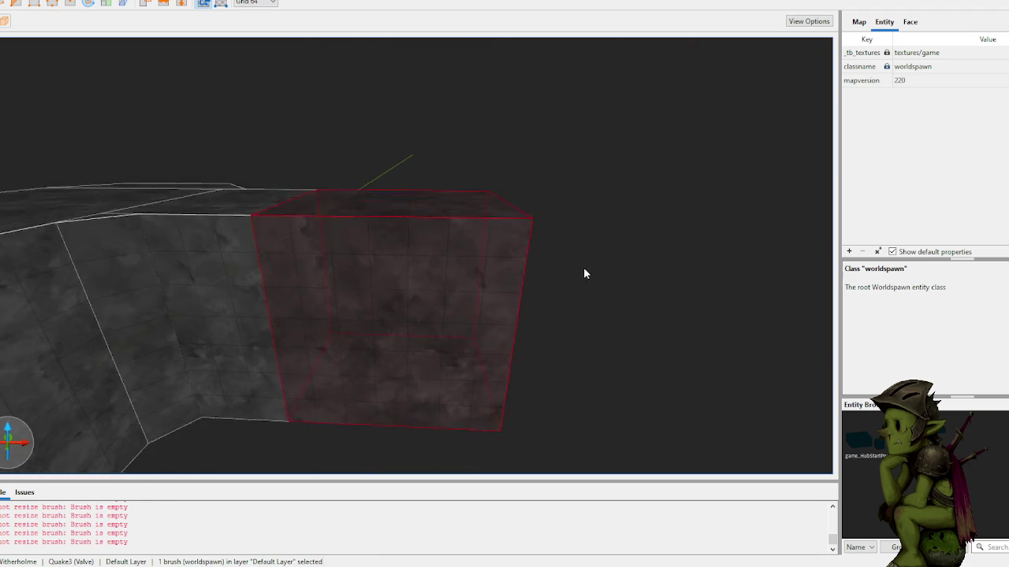
# - Cut the new block at an angle, then set grid 32 and draw a small block off its end
pyautogui.press('c')
pyautogui.click(260, 227)
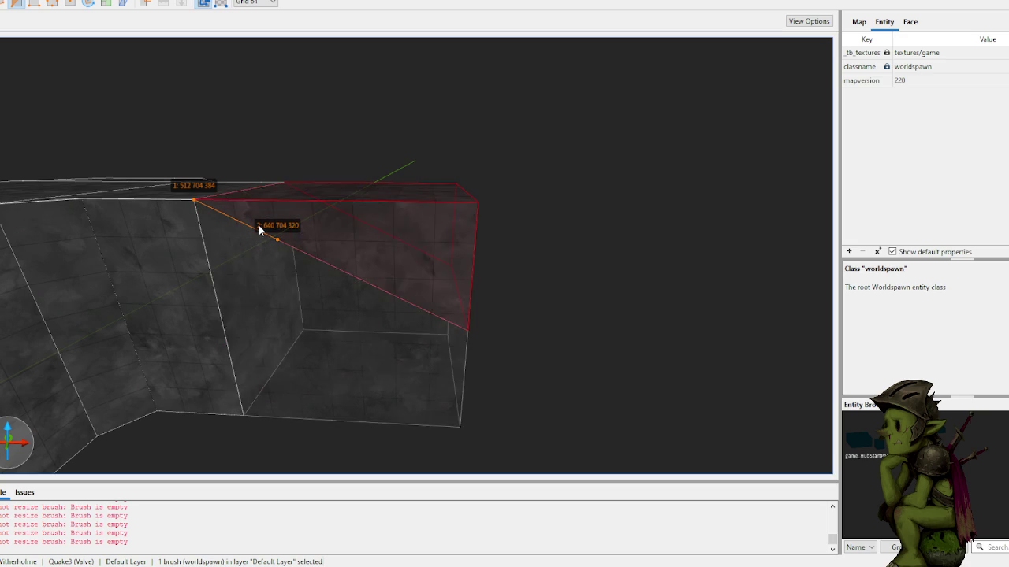
pyautogui.press('Tab')
pyautogui.press('Tab')
pyautogui.press('Return')
pyautogui.moveTo(394, 276)
pyautogui.mouseDown()
pyautogui.moveTo(402, 270)
pyautogui.moveTo(369, 268)
pyautogui.moveTo(380, 274)
pyautogui.moveTo(378, 246)
pyautogui.moveTo(395, 246)
pyautogui.mouseUp()
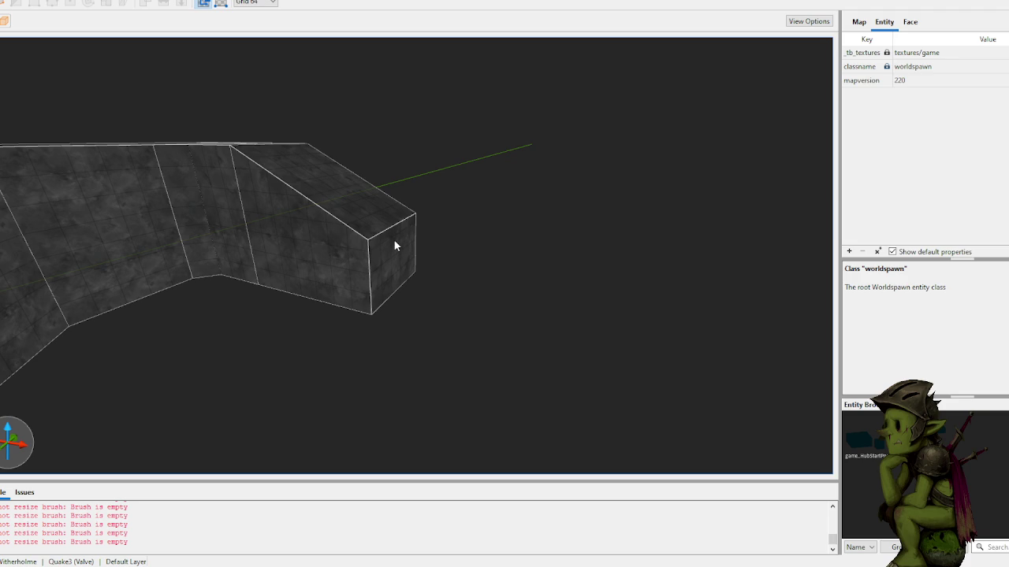
pyautogui.press('+')
pyautogui.moveTo(379, 240)
pyautogui.mouseDown()
pyautogui.moveTo(428, 218)
pyautogui.moveTo(428, 273)
pyautogui.moveTo(476, 270)
pyautogui.mouseUp()
# - Lengthen the end of the newest passage block
pyautogui.press('Escape')
pyautogui.moveTo(530, 214)
pyautogui.mouseDown()
pyautogui.moveTo(544, 248)
pyautogui.moveTo(388, 284)
pyautogui.moveTo(412, 295)
pyautogui.mouseUp()
pyautogui.click(389, 284)
pyautogui.press('Escape')
pyautogui.scroll(5, 543, 213)
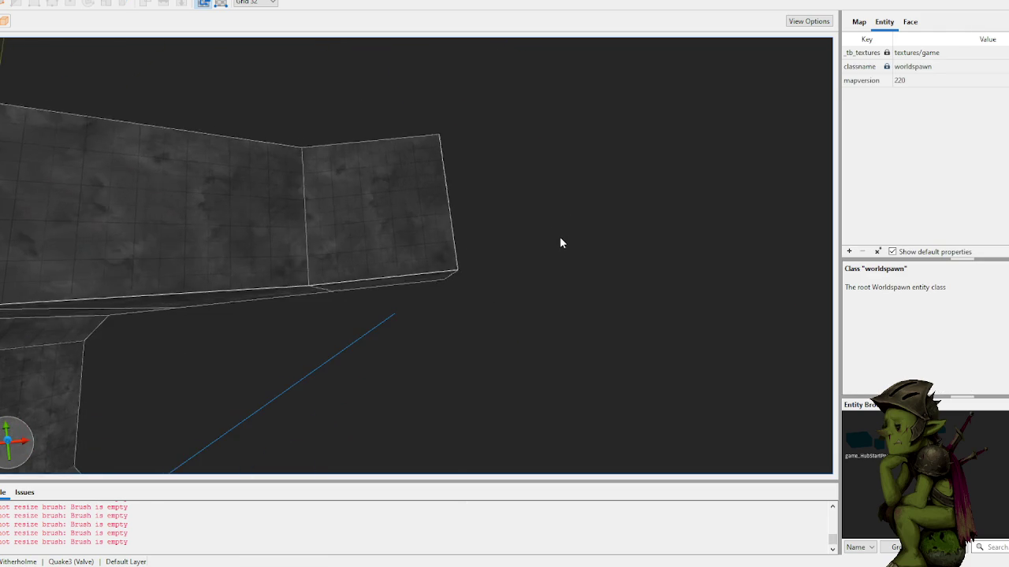
pyautogui.moveTo(528, 204)
pyautogui.mouseDown()
pyautogui.moveTo(434, 183)
pyautogui.moveTo(491, 129)
pyautogui.moveTo(511, 149)
pyautogui.moveTo(464, 176)
pyautogui.moveTo(499, 225)
pyautogui.moveTo(410, 234)
pyautogui.moveTo(362, 252)
pyautogui.moveTo(462, 391)
pyautogui.moveTo(434, 364)
pyautogui.moveTo(370, 337)
pyautogui.moveTo(313, 358)
pyautogui.moveTo(265, 360)
pyautogui.moveTo(518, 247)
pyautogui.moveTo(479, 247)
pyautogui.moveTo(446, 231)
pyautogui.moveTo(449, 221)
pyautogui.moveTo(387, 307)
pyautogui.moveTo(407, 337)
pyautogui.moveTo(403, 370)
pyautogui.moveTo(415, 385)
pyautogui.moveTo(406, 411)
pyautogui.mouseUp()
# - Paste a copy of the angled block and rotate it 270 degrees about Z
pyautogui.click(433, 182)
pyautogui.hotkey('ctrl', 'v')
pyautogui.press('r')
pyautogui.press('r')
pyautogui.click(611, 228)
# - Select six blocks together and lower them by 160 units
pyautogui.scroll(-10, 610, 229)
pyautogui.moveTo(592, 189)
pyautogui.mouseDown()
pyautogui.moveTo(528, 163)
pyautogui.moveTo(508, 138)
pyautogui.moveTo(473, 252)
pyautogui.mouseUp()
pyautogui.click(484, 234)
pyautogui.keyDown('ctrl'); pyautogui.click(515, 184); pyautogui.keyUp('ctrl')
pyautogui.keyDown('ctrl'); pyautogui.click(478, 180); pyautogui.keyUp('ctrl')
pyautogui.keyDown('ctrl'); pyautogui.click(430, 178); pyautogui.keyUp('ctrl')
pyautogui.keyDown('ctrl'); pyautogui.click(339, 170); pyautogui.keyUp('ctrl')
pyautogui.keyDown('ctrl'); pyautogui.click(272, 164); pyautogui.keyUp('ctrl')
pyautogui.moveTo(271, 169)
pyautogui.mouseDown()
pyautogui.moveTo(268, 207)
pyautogui.moveTo(281, 169)
pyautogui.moveTo(270, 225)
pyautogui.mouseUp()
pyautogui.click(321, 332)
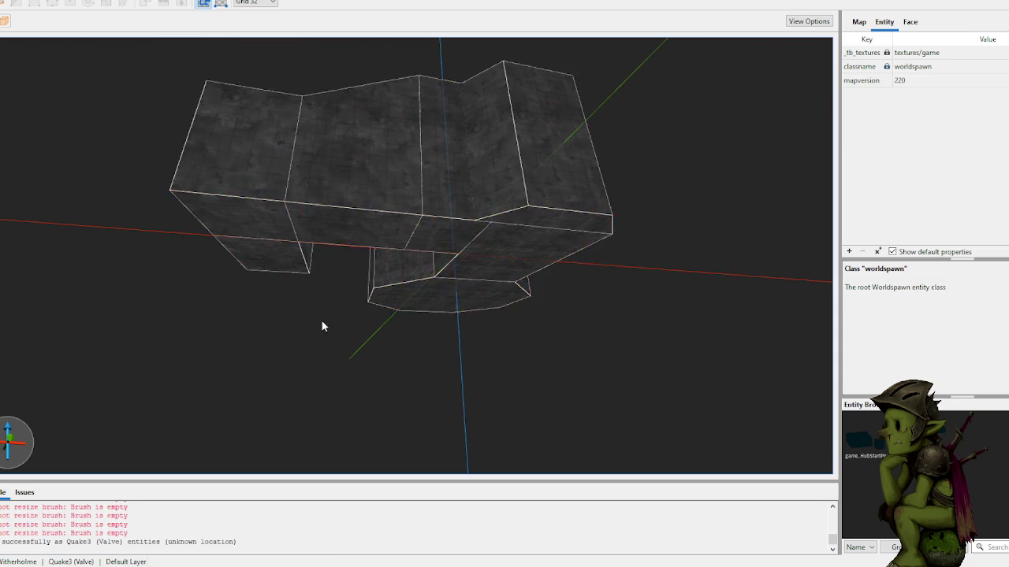
# - Draw a new block off the passage end face, undoing a trial 640 stretch along X
pyautogui.press('w')
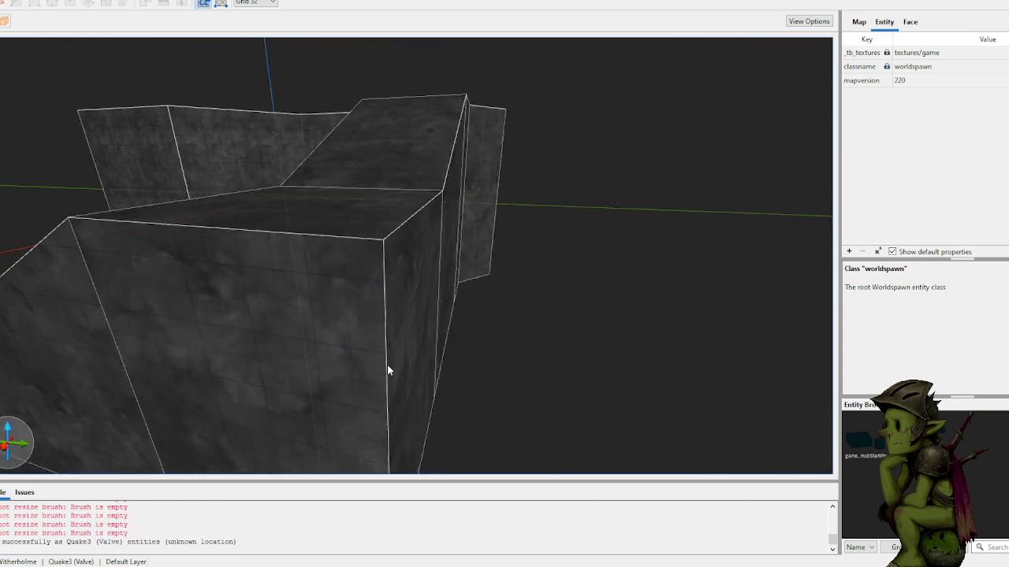
pyautogui.press('s')
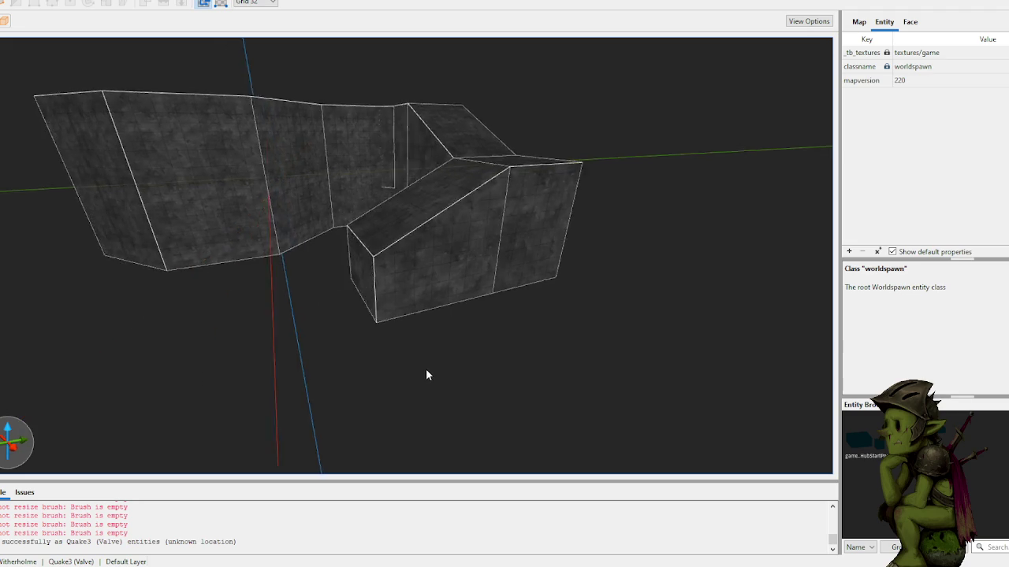
pyautogui.press('w')
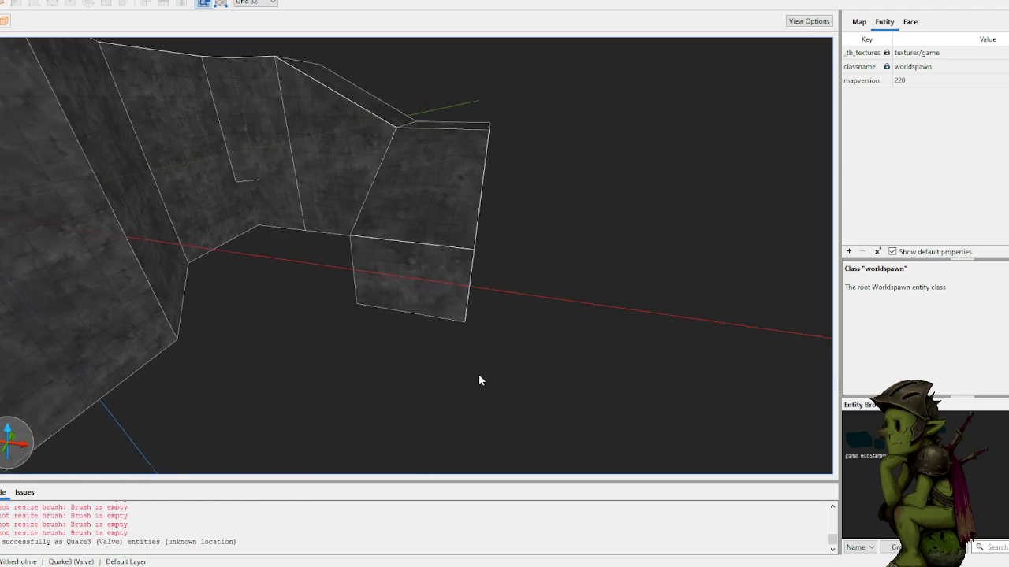
pyautogui.press('w')
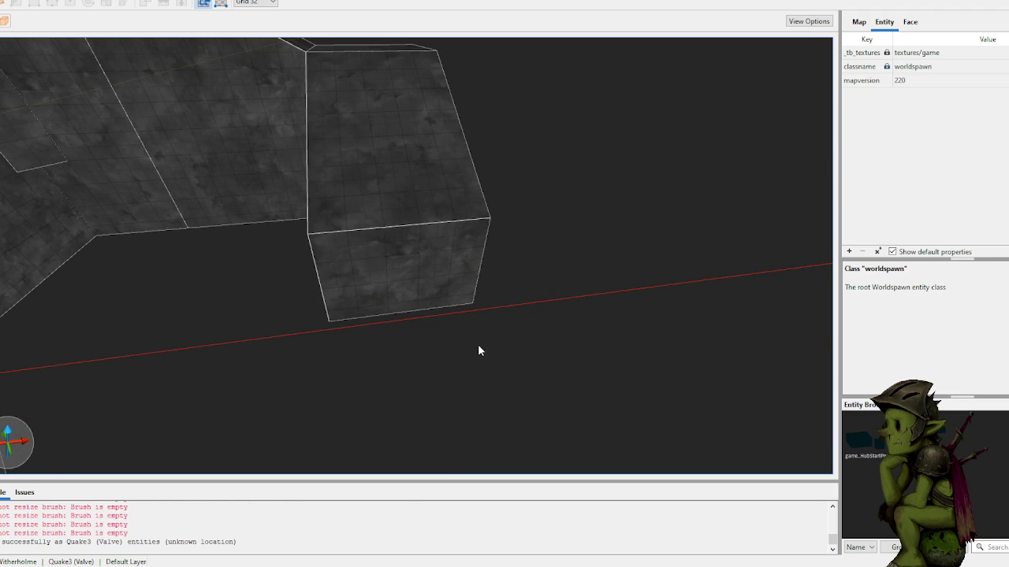
pyautogui.moveTo(320, 235)
pyautogui.mouseDown()
pyautogui.moveTo(391, 256)
pyautogui.moveTo(491, 252)
pyautogui.moveTo(502, 349)
pyautogui.mouseUp()
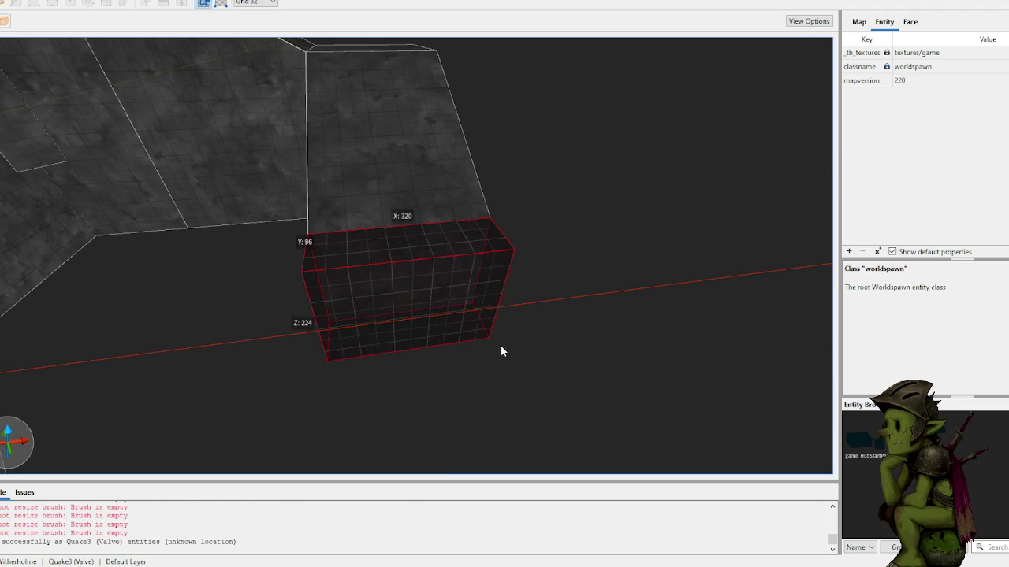
pyautogui.scroll(2, 637, 283)
pyautogui.scroll(3, 472, 213)
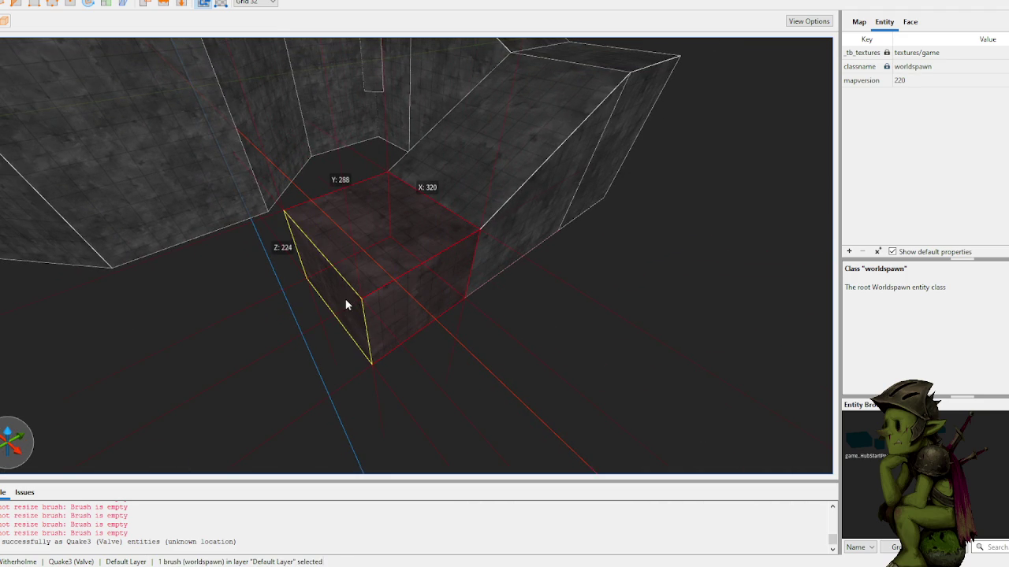
pyautogui.click(484, 329)
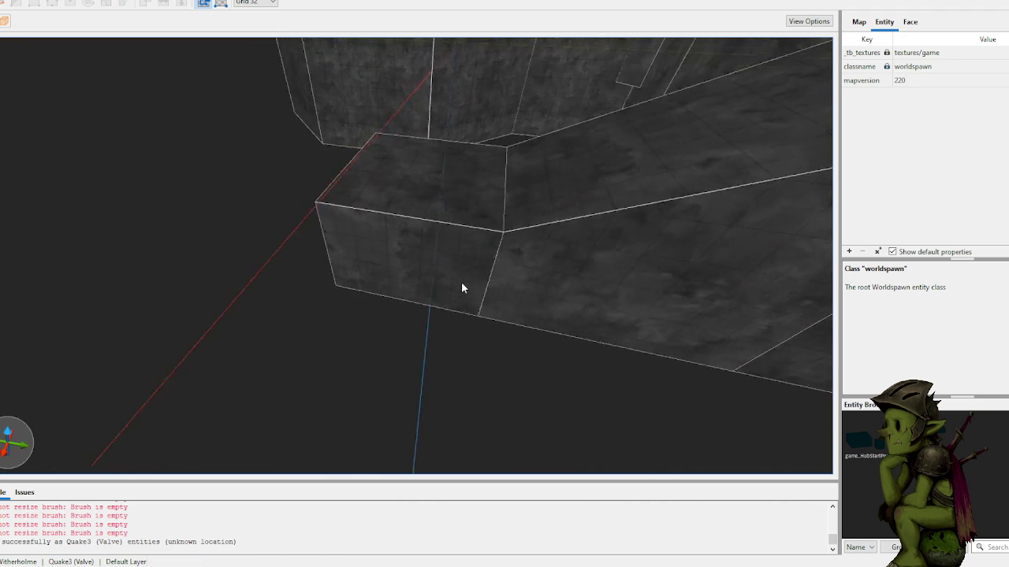
pyautogui.click(445, 271)
pyautogui.moveTo(445, 272); pyautogui.dragTo(443, 420)
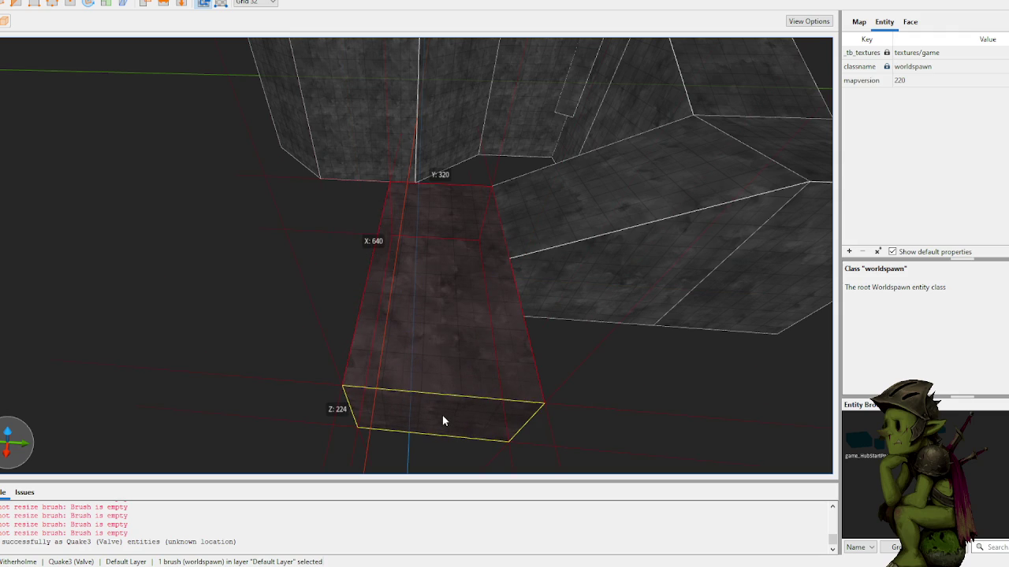
pyautogui.hotkey('ctrl', 'z')
# - Draw a new slab starting from the wall corner
pyautogui.scroll(2, 445, 326)
pyautogui.moveTo(468, 319)
pyautogui.mouseDown()
pyautogui.moveTo(533, 322)
pyautogui.moveTo(504, 302)
pyautogui.moveTo(418, 318)
pyautogui.moveTo(442, 319)
pyautogui.moveTo(391, 264)
pyautogui.mouseUp()
pyautogui.click(443, 319)
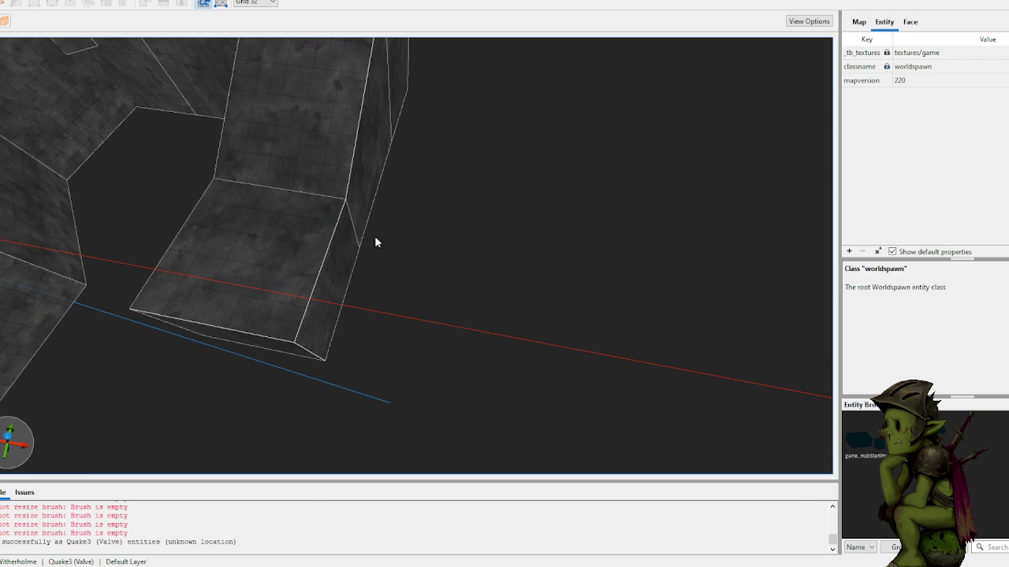
pyautogui.moveTo(344, 219)
pyautogui.mouseDown()
pyautogui.moveTo(362, 376)
pyautogui.moveTo(357, 365)
pyautogui.mouseUp()
pyautogui.moveTo(417, 286)
pyautogui.mouseDown()
pyautogui.moveTo(391, 280)
pyautogui.moveTo(430, 304)
pyautogui.moveTo(338, 335)
pyautogui.mouseUp()
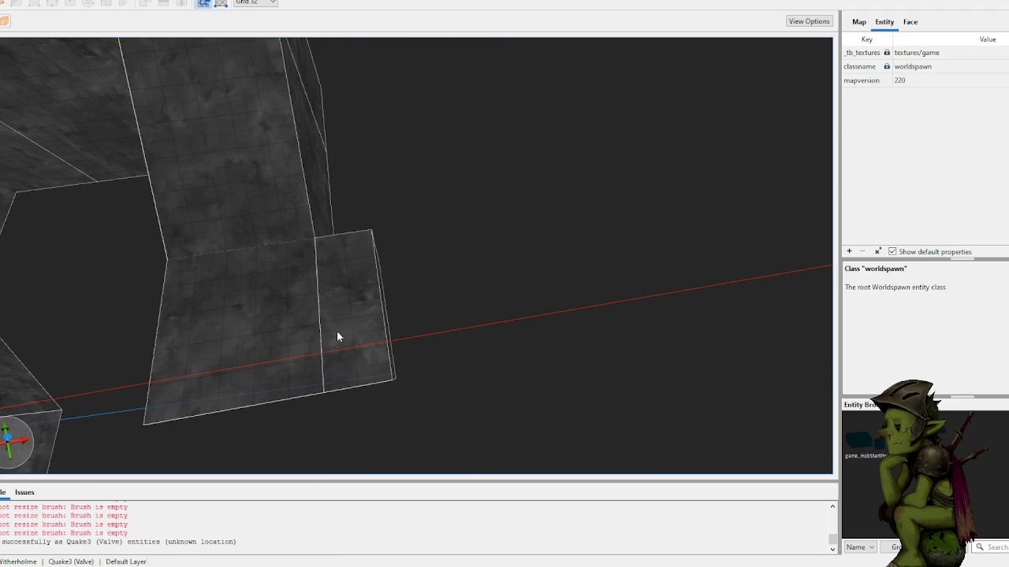
# - Split the slab with a cut through 1344 160 -64 and 1344 96 -64
pyautogui.press('c')
pyautogui.click(347, 274)
pyautogui.click(349, 302)
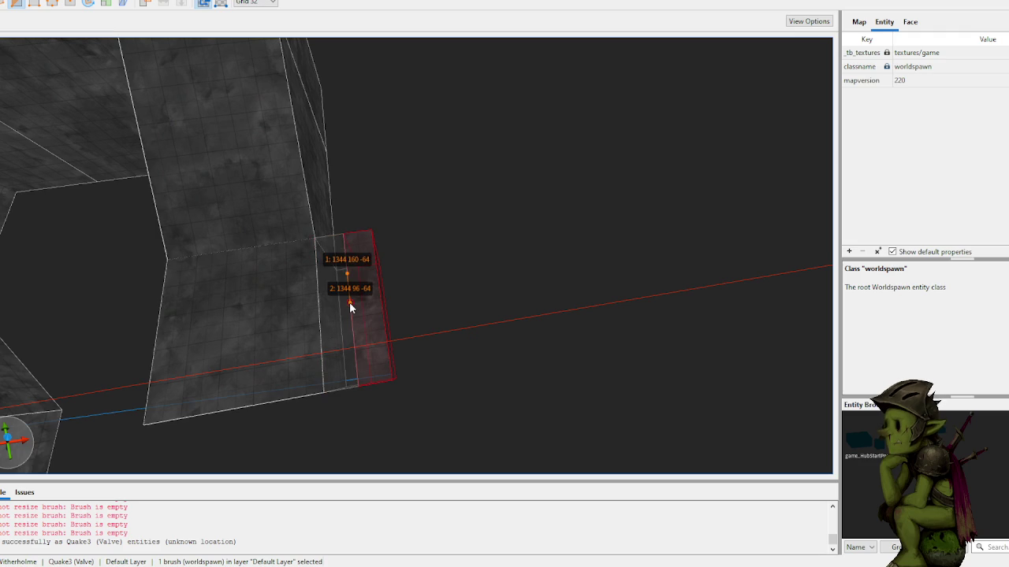
pyautogui.press('Return')
# - Draw a thin 320-long block on the slab and adjust its height and size
pyautogui.moveTo(349, 302)
pyautogui.mouseDown()
pyautogui.moveTo(445, 296)
pyautogui.moveTo(384, 290)
pyautogui.moveTo(275, 236)
pyautogui.mouseUp()
pyautogui.moveTo(139, 207)
pyautogui.mouseDown()
pyautogui.moveTo(400, 224)
pyautogui.moveTo(403, 314)
pyautogui.mouseUp()
pyautogui.moveTo(403, 315)
pyautogui.mouseDown()
pyautogui.moveTo(479, 295)
pyautogui.moveTo(573, 321)
pyautogui.moveTo(509, 322)
pyautogui.mouseUp()
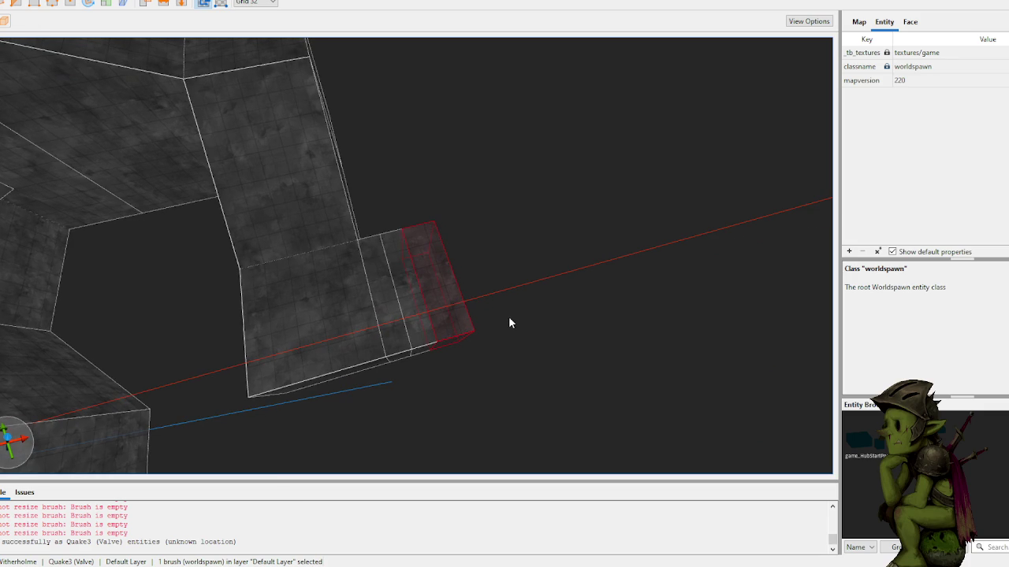
pyautogui.moveTo(509, 320); pyautogui.dragTo(382, 330)
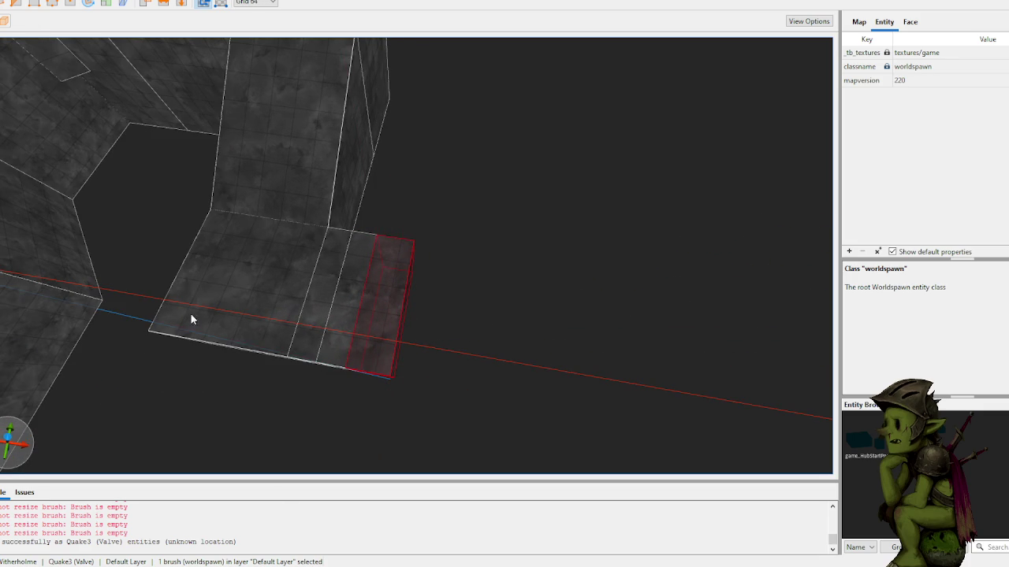
pyautogui.moveTo(285, 335)
pyautogui.mouseDown()
pyautogui.moveTo(434, 331)
pyautogui.moveTo(360, 289)
pyautogui.moveTo(442, 324)
pyautogui.moveTo(425, 313)
pyautogui.mouseUp()
pyautogui.click(426, 313)
pyautogui.moveTo(465, 238)
pyautogui.mouseDown()
pyautogui.moveTo(558, 232)
pyautogui.moveTo(555, 205)
pyautogui.moveTo(544, 196)
pyautogui.moveTo(468, 204)
pyautogui.moveTo(446, 180)
pyautogui.moveTo(436, 213)
pyautogui.moveTo(453, 273)
pyautogui.moveTo(431, 349)
pyautogui.moveTo(392, 295)
pyautogui.mouseUp()
# - Rotate the large block 180 degrees about Z and move it down and right into place
pyautogui.click(442, 220)
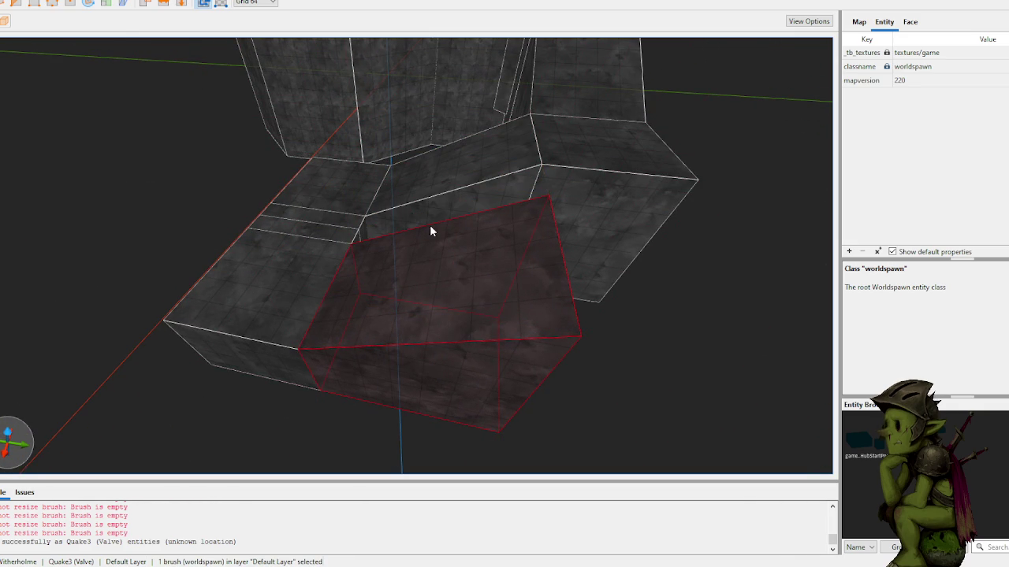
pyautogui.press('r')
pyautogui.moveTo(449, 365)
pyautogui.mouseDown()
pyautogui.moveTo(552, 265)
pyautogui.moveTo(465, 142)
pyautogui.moveTo(439, 129)
pyautogui.moveTo(383, 132)
pyautogui.mouseUp()
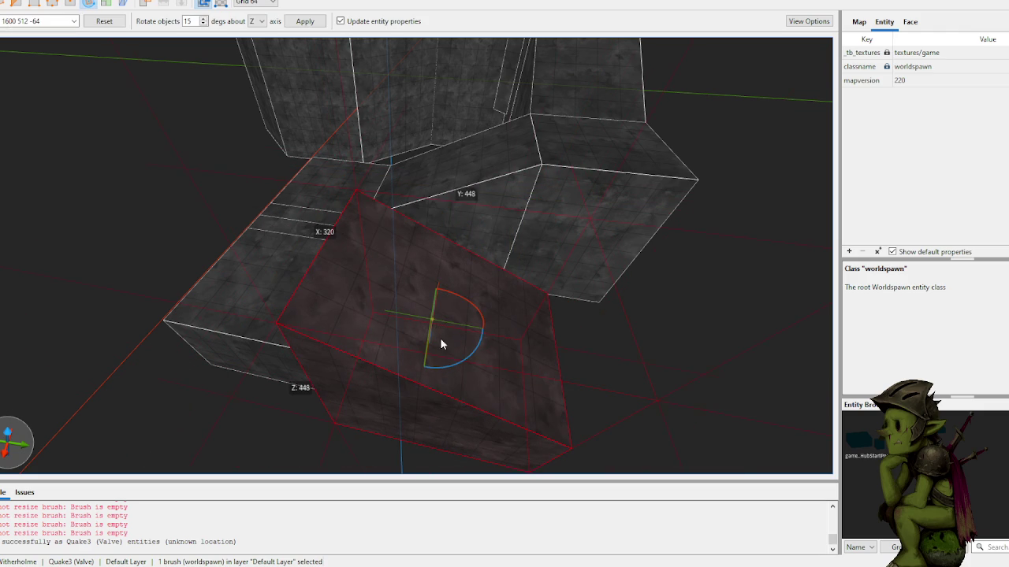
pyautogui.press('r')
pyautogui.moveTo(440, 369)
pyautogui.mouseDown()
pyautogui.moveTo(469, 381)
pyautogui.moveTo(354, 331)
pyautogui.moveTo(355, 304)
pyautogui.moveTo(460, 353)
pyautogui.moveTo(461, 405)
pyautogui.moveTo(509, 371)
pyautogui.moveTo(484, 315)
pyautogui.moveTo(462, 304)
pyautogui.moveTo(482, 288)
pyautogui.moveTo(473, 234)
pyautogui.moveTo(382, 221)
pyautogui.moveTo(405, 333)
pyautogui.moveTo(376, 288)
pyautogui.moveTo(458, 260)
pyautogui.moveTo(464, 227)
pyautogui.mouseUp()
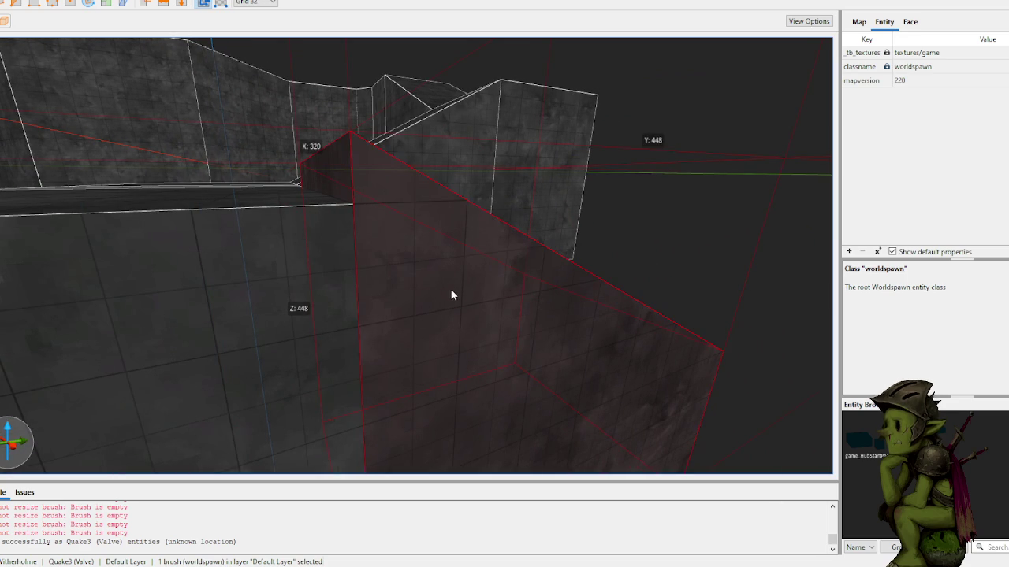
# - Deselect the block, look down over the geometry and select the front block
pyautogui.scroll(-3, 446, 312)
pyautogui.moveTo(447, 321)
pyautogui.mouseDown()
pyautogui.moveTo(621, 186)
pyautogui.moveTo(616, 221)
pyautogui.moveTo(478, 239)
pyautogui.moveTo(477, 250)
pyautogui.moveTo(419, 260)
pyautogui.moveTo(381, 287)
pyautogui.moveTo(464, 315)
pyautogui.moveTo(466, 355)
pyautogui.moveTo(462, 371)
pyautogui.moveTo(455, 356)
pyautogui.moveTo(387, 486)
pyautogui.moveTo(389, 434)
pyautogui.moveTo(482, 368)
pyautogui.moveTo(405, 349)
pyautogui.moveTo(503, 355)
pyautogui.mouseUp()
pyautogui.press('Escape')
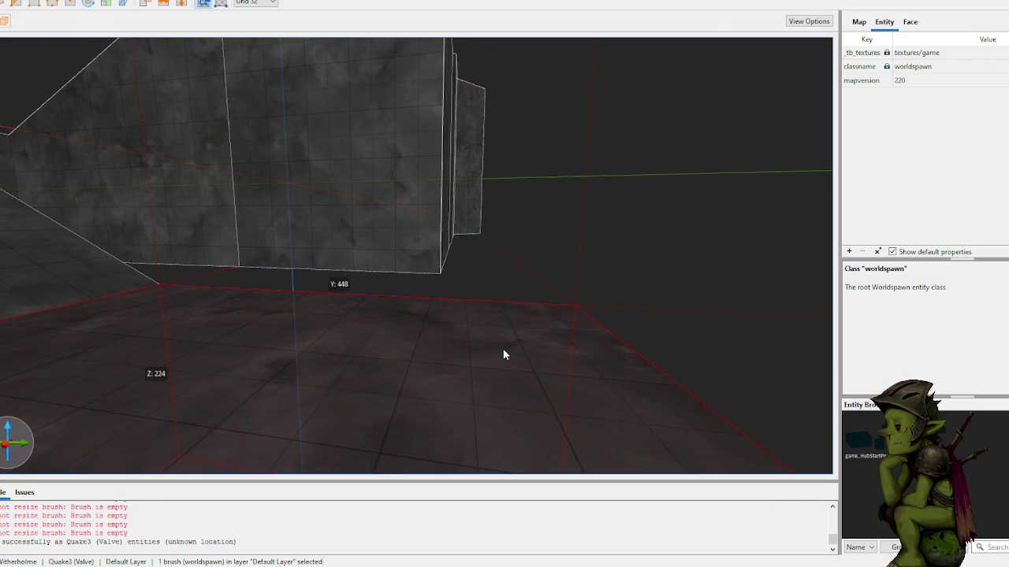
pyautogui.scroll(3, 515, 222)
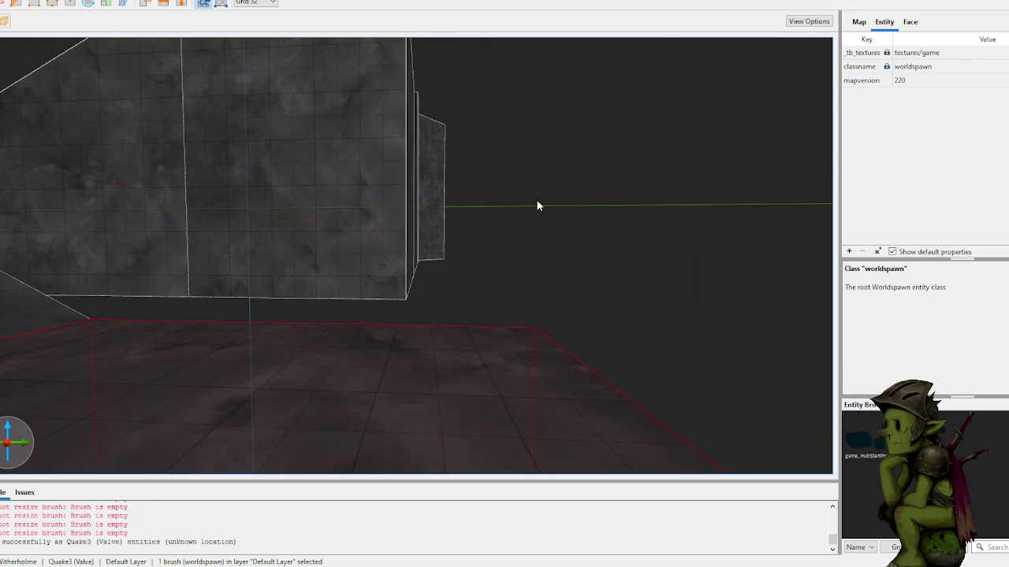
pyautogui.click(536, 204)
pyautogui.moveTo(535, 210)
pyautogui.mouseDown()
pyautogui.moveTo(511, 321)
pyautogui.moveTo(478, 333)
pyautogui.moveTo(454, 303)
pyautogui.moveTo(489, 308)
pyautogui.moveTo(509, 297)
pyautogui.moveTo(492, 292)
pyautogui.mouseUp()
pyautogui.click(494, 287)
# - Clip the front wall block, keeping the chosen side of the cut
pyautogui.rightClick(494, 288)
pyautogui.click(491, 252)
pyautogui.hotkey('ctrl', 'a')
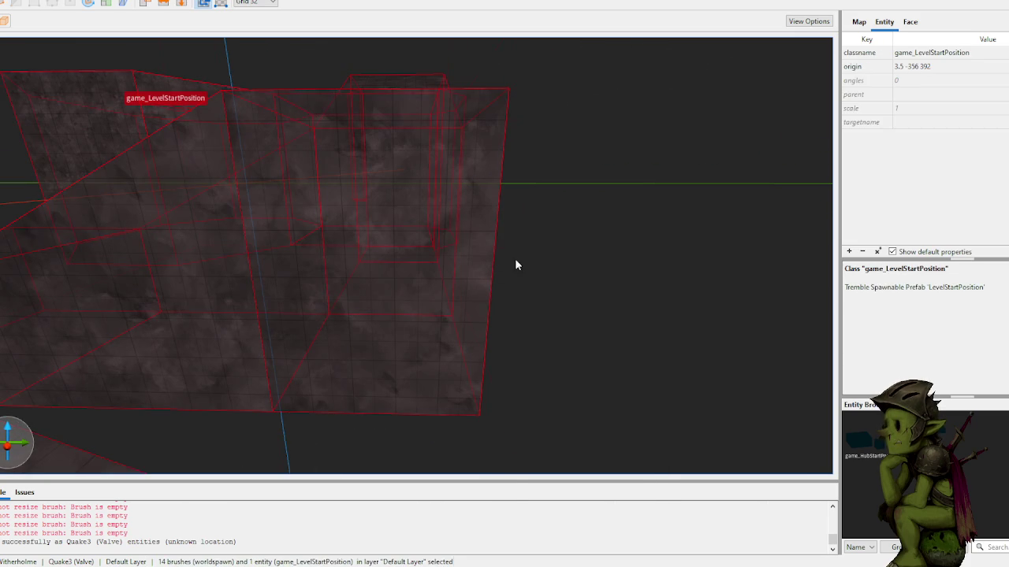
pyautogui.click(471, 262)
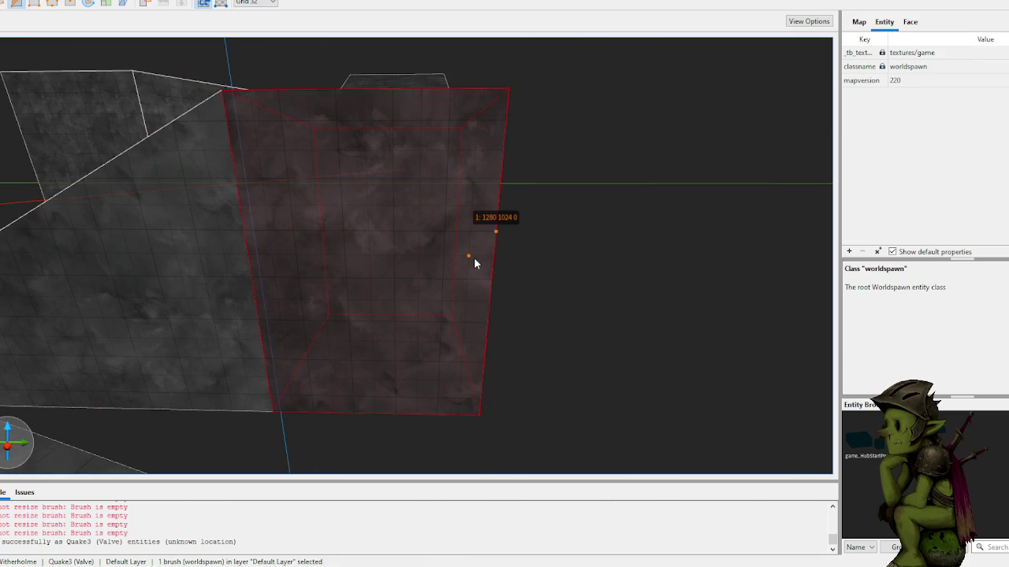
pyautogui.press('Tab')
pyautogui.press('Tab')
pyautogui.press('Tab')
pyautogui.press('Return')
pyautogui.press('Escape')
pyautogui.press('Escape')
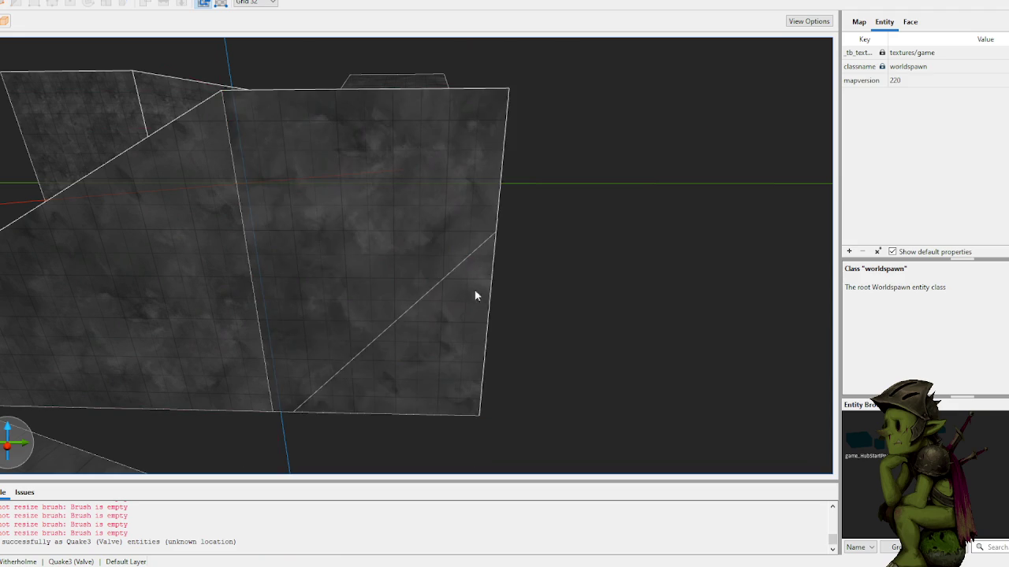
# - Split the brush with a vertical clip and delete its right-hand piece
pyautogui.rightClick(466, 265)
pyautogui.click(423, 139)
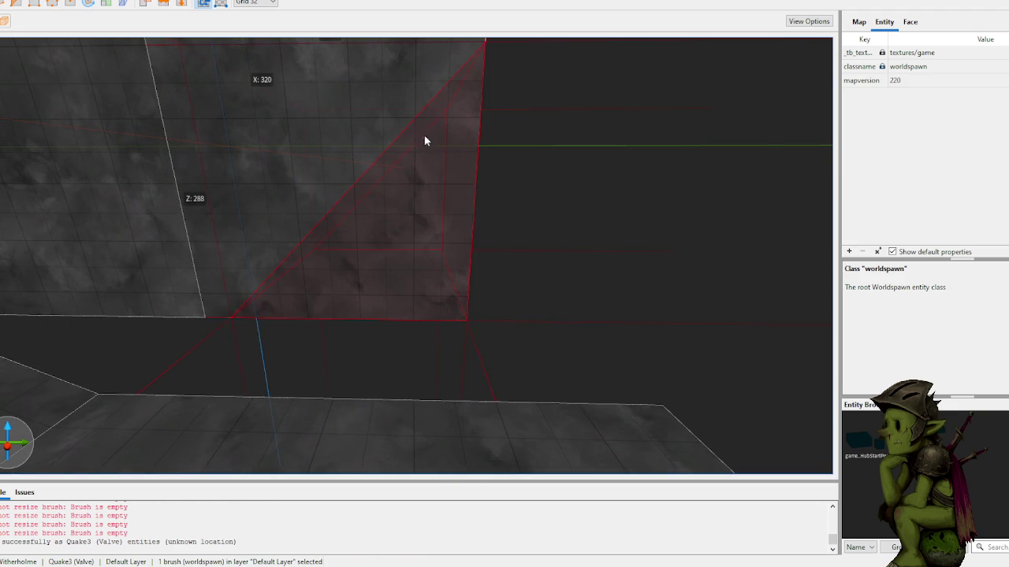
pyautogui.click(414, 117)
pyautogui.click(415, 183)
pyautogui.press('Return')
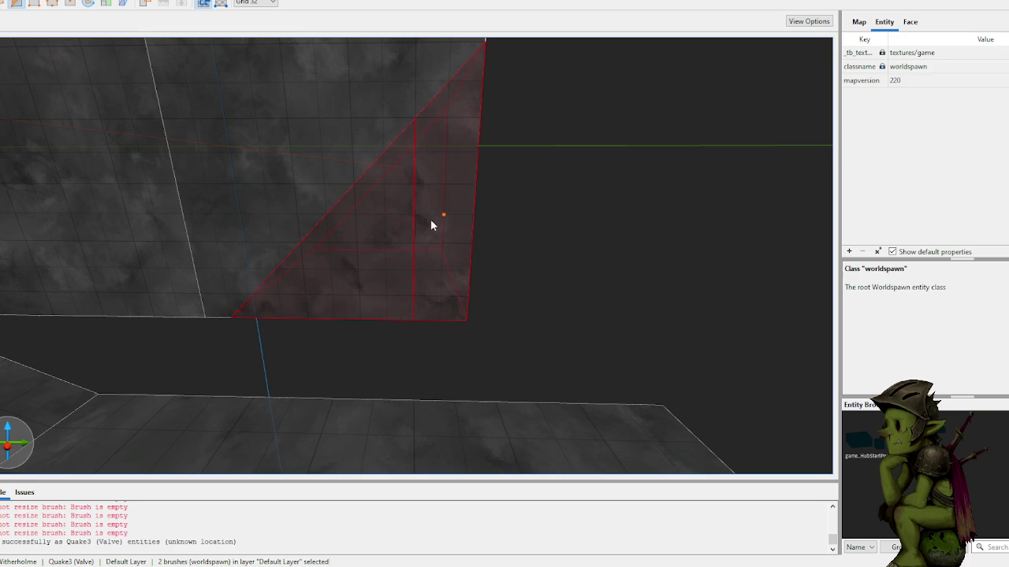
pyautogui.press('Escape')
pyautogui.click(472, 233)
pyautogui.press('Delete')
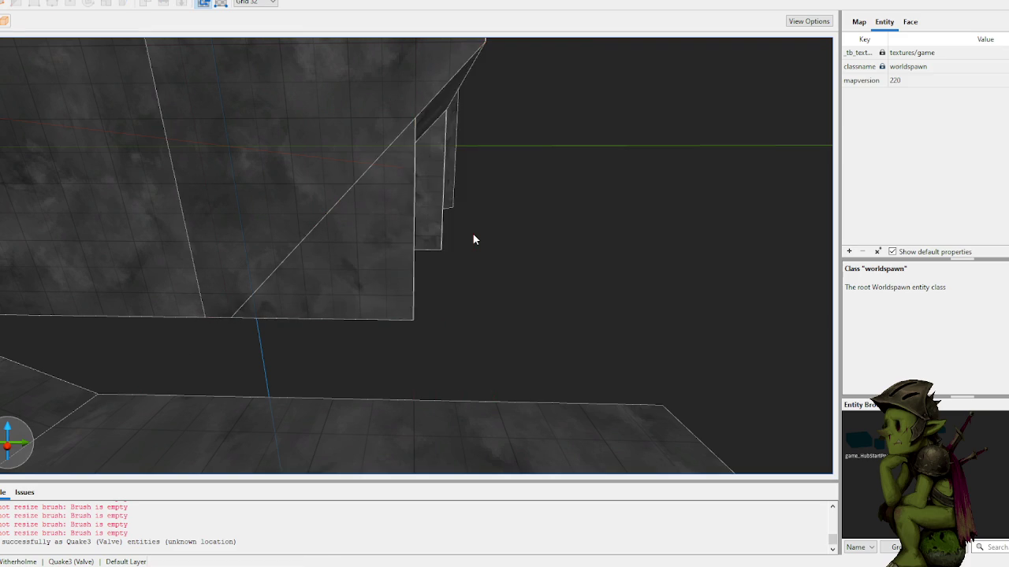
# - Cut the tall wall brush down to a narrow slab
pyautogui.scroll(10, 494, 219)
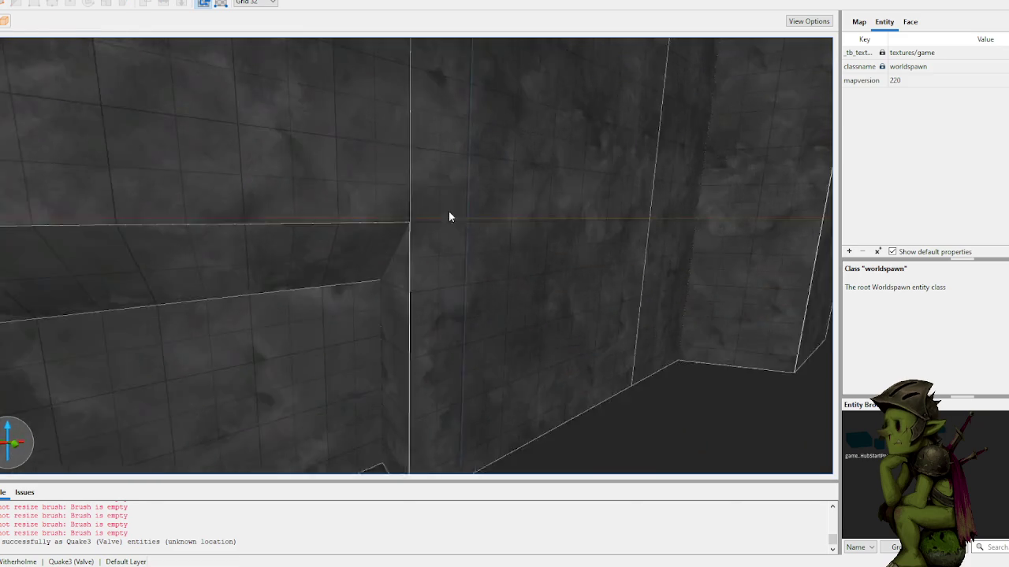
pyautogui.moveTo(373, 204)
pyautogui.mouseDown()
pyautogui.moveTo(352, 207)
pyautogui.moveTo(410, 221)
pyautogui.moveTo(443, 257)
pyautogui.mouseUp()
pyautogui.press('c')
pyautogui.click(456, 269)
pyautogui.click(457, 234)
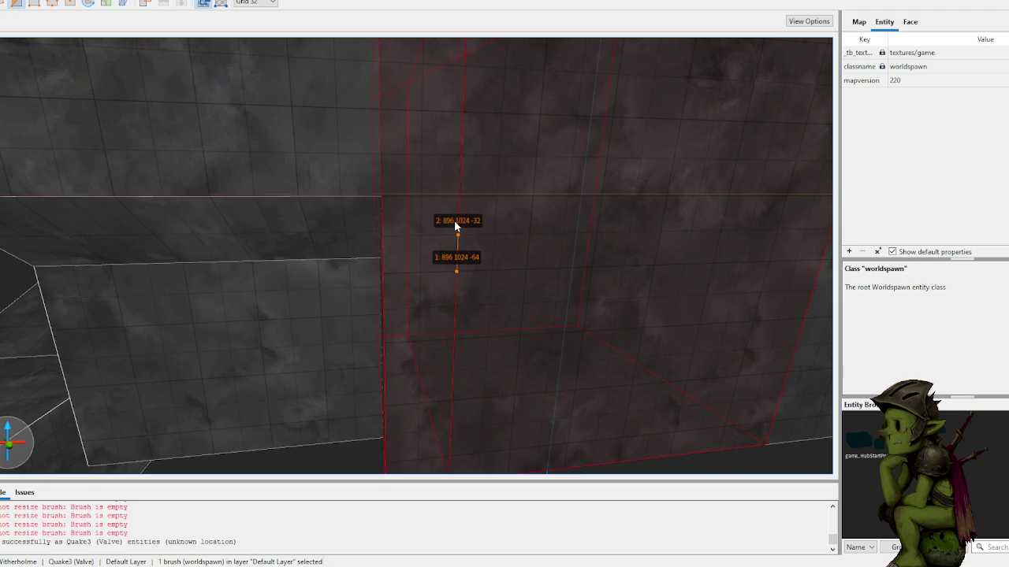
pyautogui.press('Return')
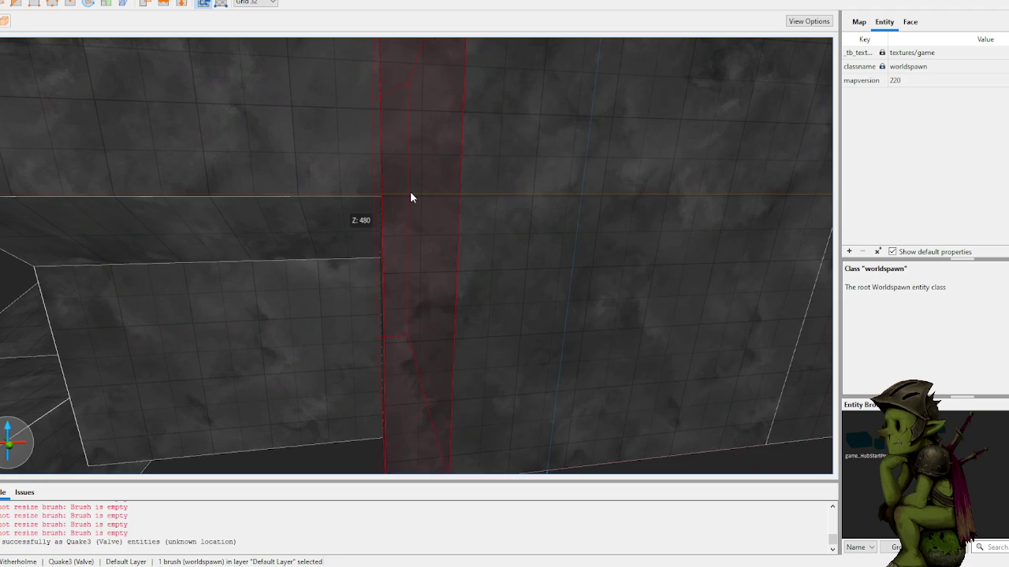
pyautogui.press('Escape')
pyautogui.press('Escape')
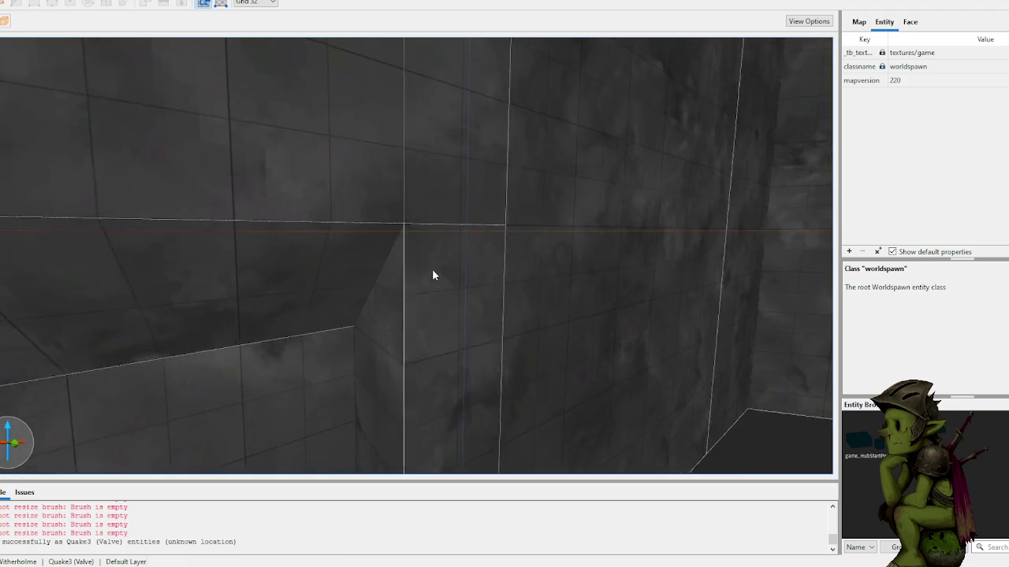
# - Try a three-point chamfer plane on the slab, then remove the extra clip points
pyautogui.click(399, 247)
pyautogui.scroll(-3, 398, 249)
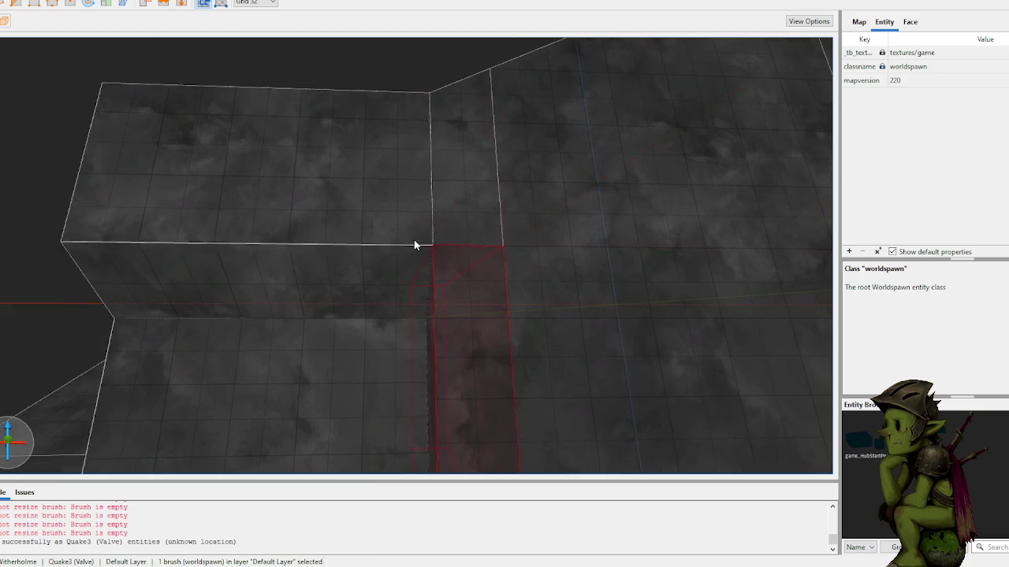
pyautogui.press('c')
pyautogui.click(360, 242)
pyautogui.click(423, 314)
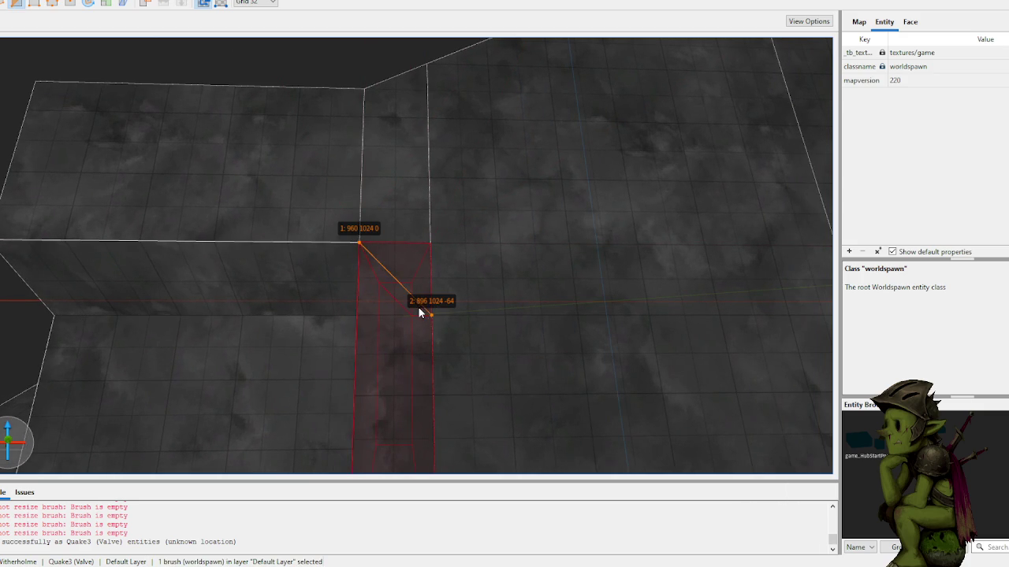
pyautogui.scroll(3, 420, 310)
pyautogui.click(435, 308)
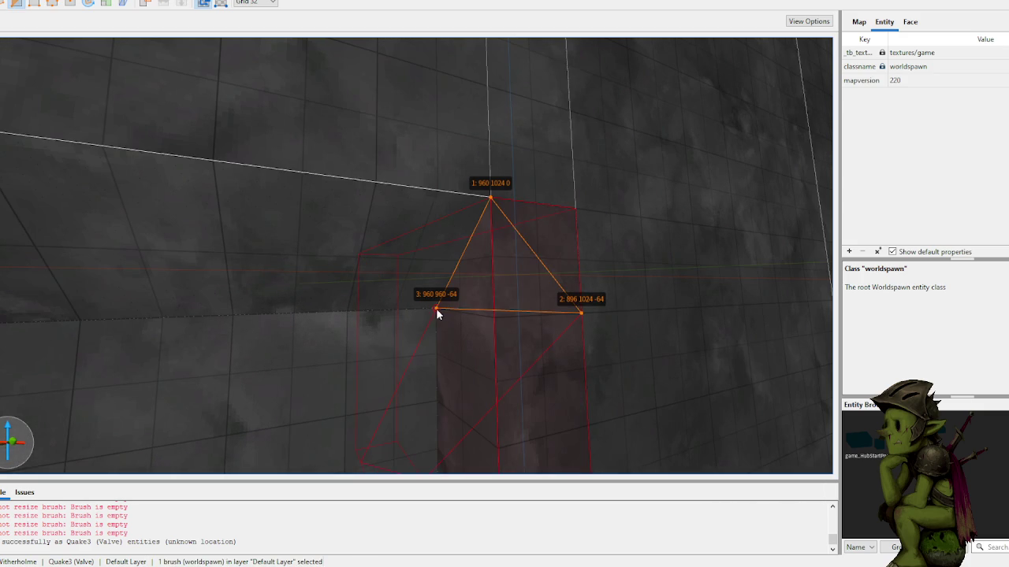
pyautogui.press('Tab')
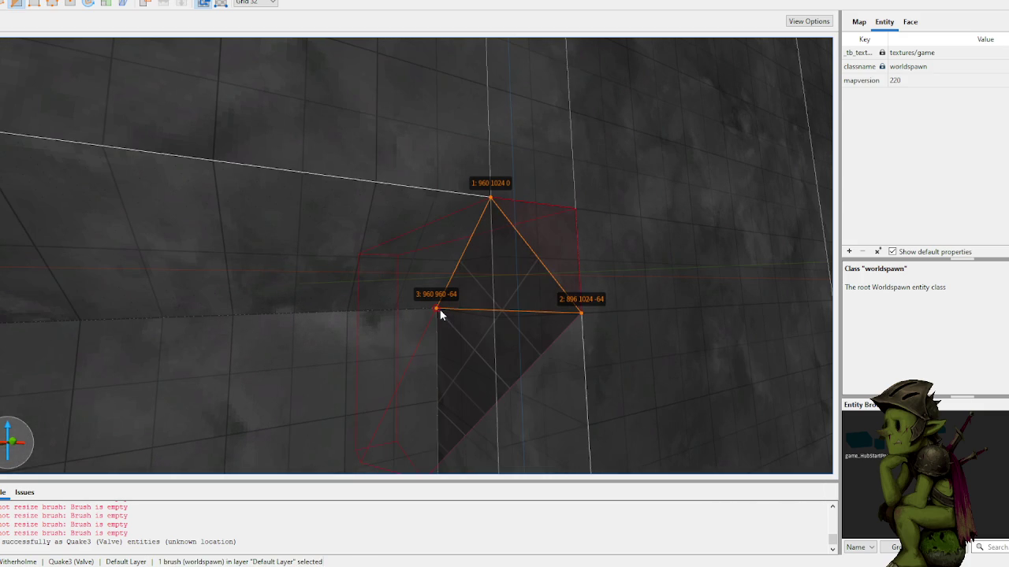
pyautogui.press('BackSpace')
pyautogui.press('BackSpace')
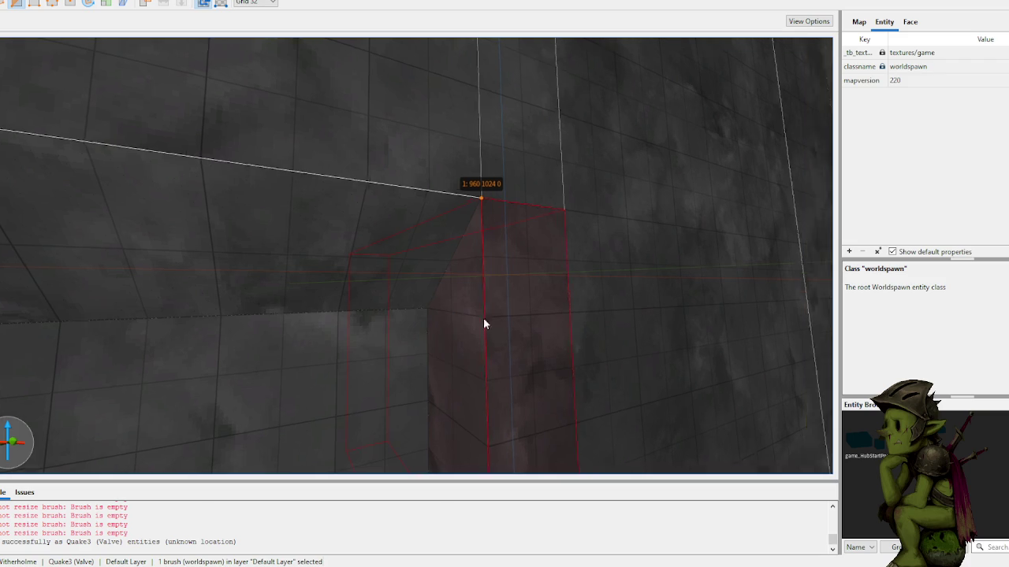
pyautogui.scroll(2, 472, 315)
pyautogui.scroll(5, 463, 325)
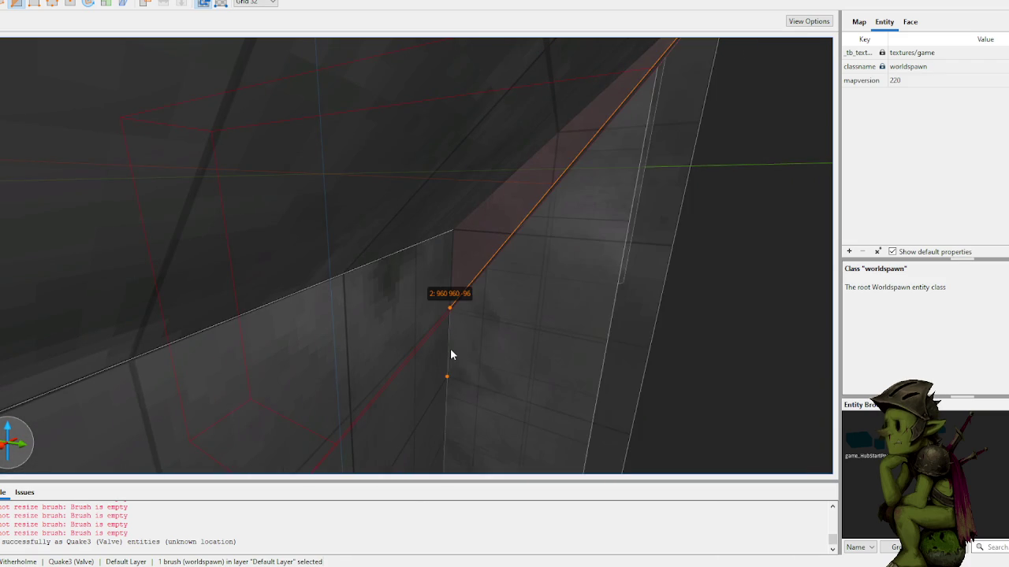
pyautogui.press('Escape')
# - Clip the slab's corner with a two-point cut
pyautogui.press('c')
pyautogui.click(454, 340)
pyautogui.click(445, 375)
pyautogui.press('Return')
# - Cut an angled three-point clip across the corner wall brush, keeping the lower column
pyautogui.scroll(3, 549, 196)
pyautogui.click(462, 254)
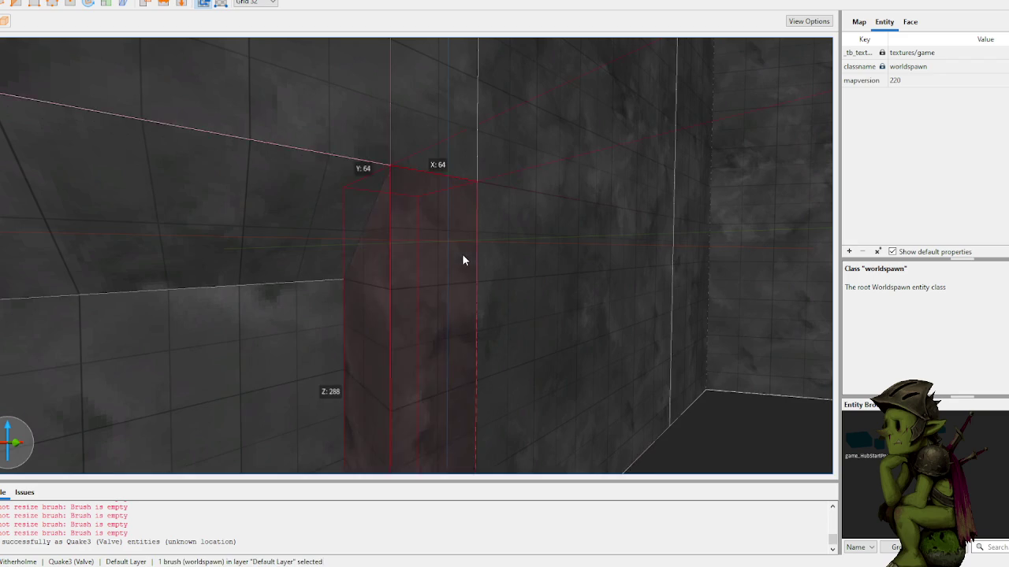
pyautogui.press('c')
pyautogui.click(392, 189)
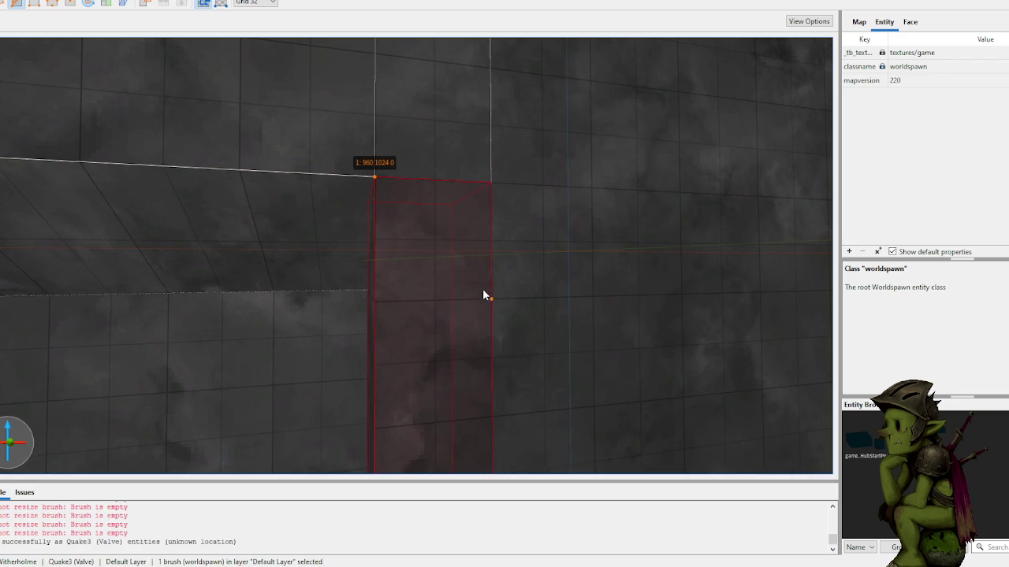
pyautogui.click(482, 289)
pyautogui.click(401, 255)
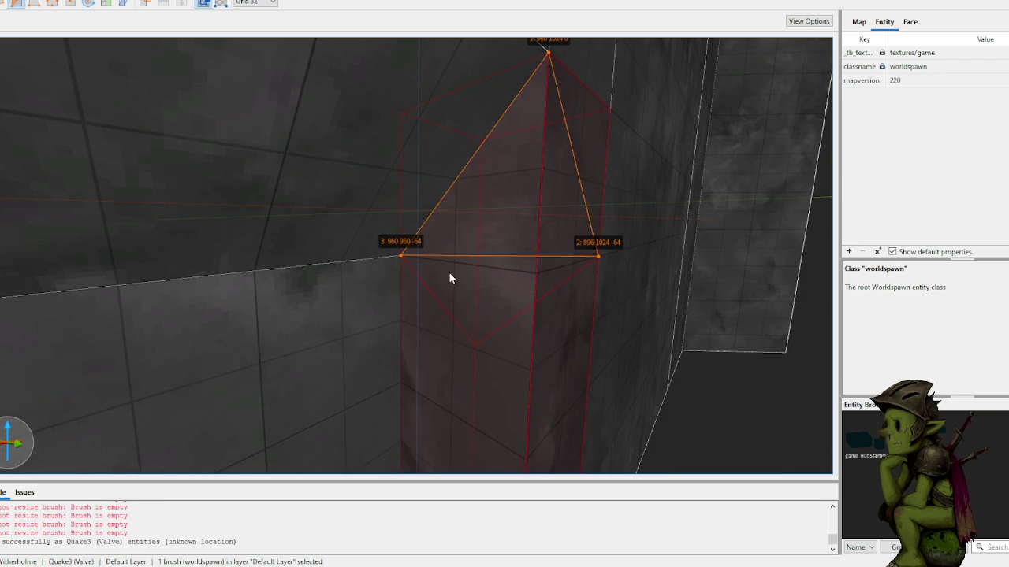
pyautogui.press('Tab')
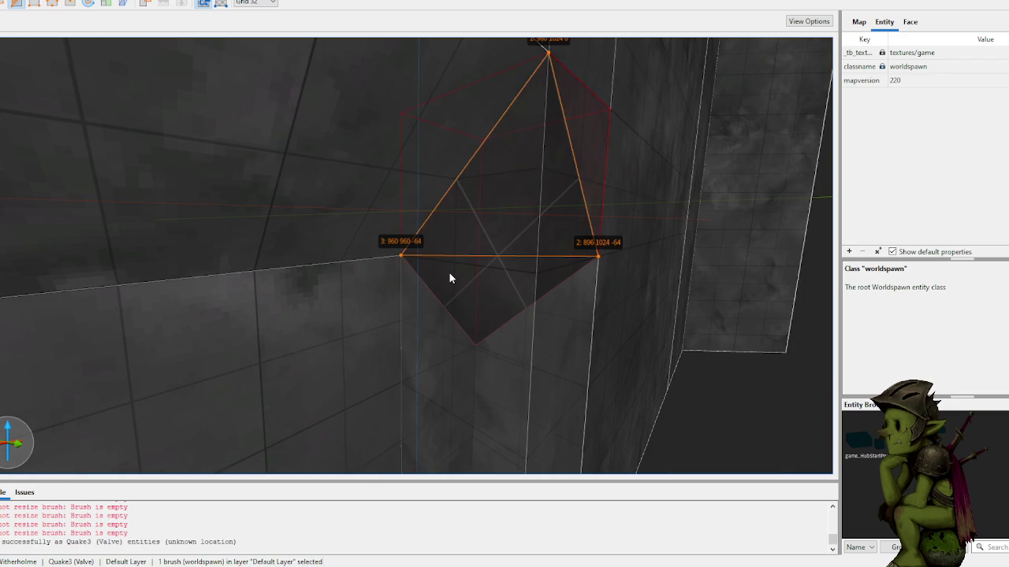
pyautogui.press('Tab')
pyautogui.press('Return')
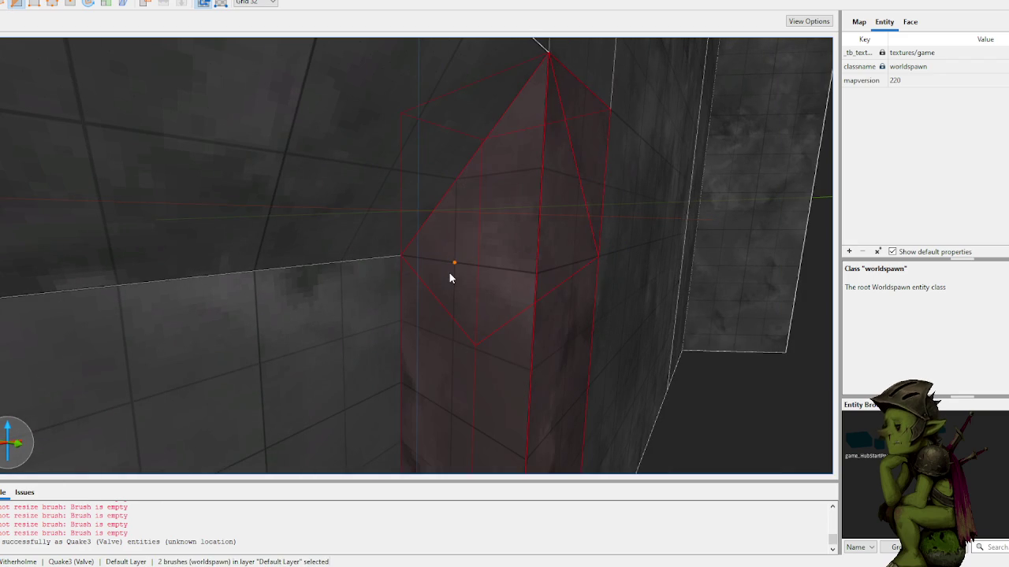
pyautogui.press('Escape')
# - Chamfer the column with a vertical three-point clip plane
pyautogui.click(500, 294)
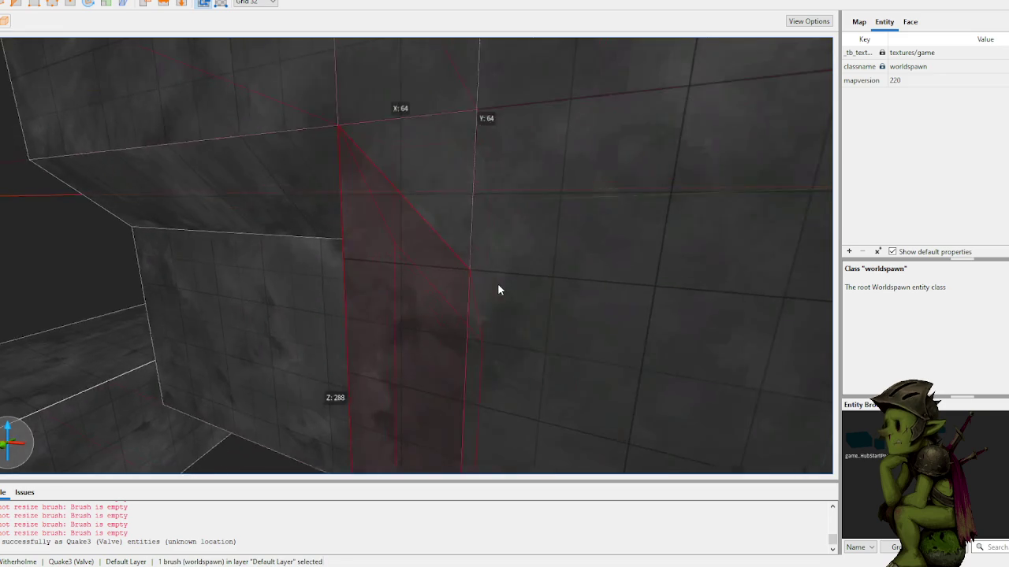
pyautogui.press('c')
pyautogui.click(568, 296)
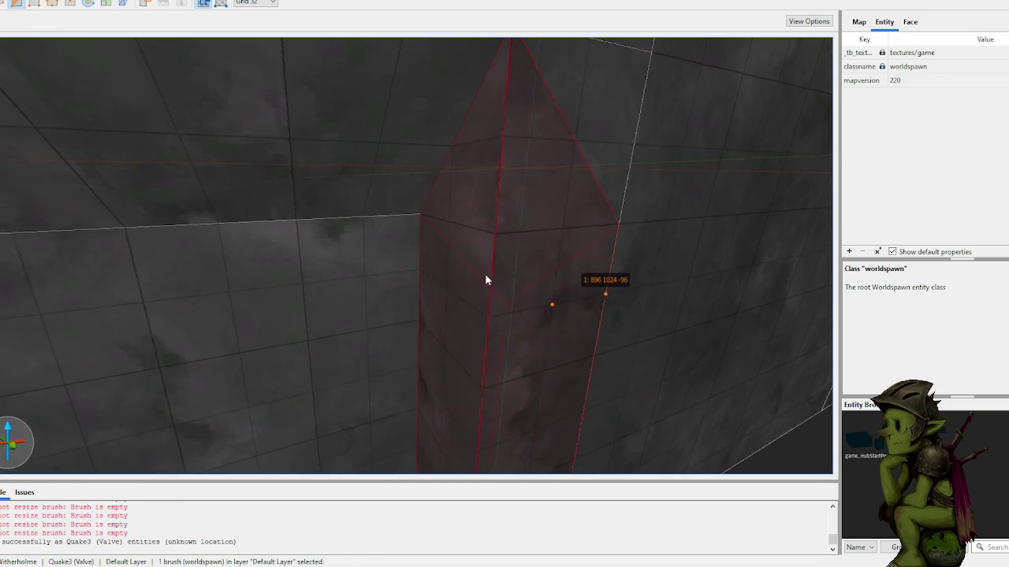
pyautogui.click(380, 236)
pyautogui.click(382, 293)
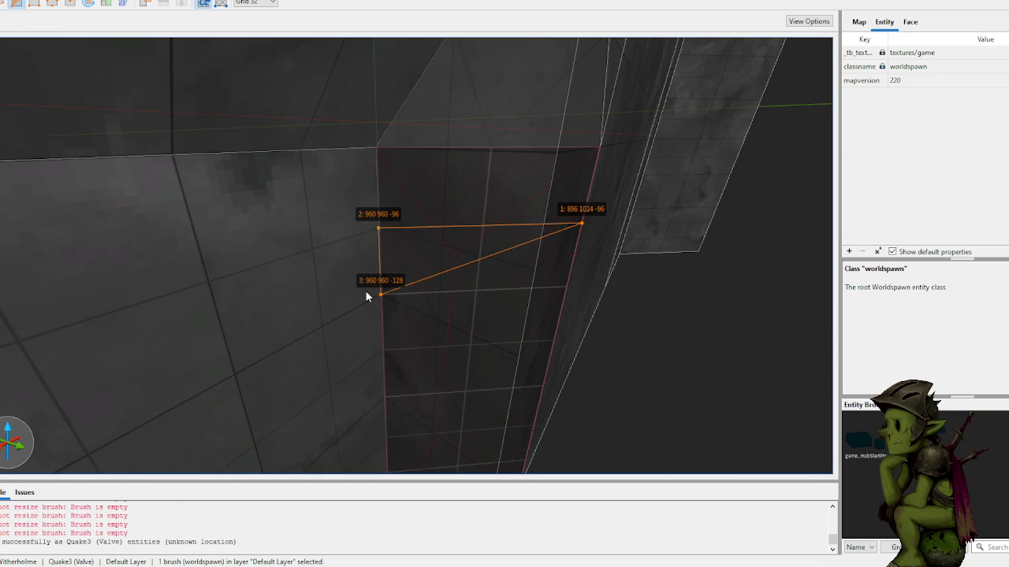
pyautogui.press('Return')
pyautogui.press('Escape')
pyautogui.press('Escape')
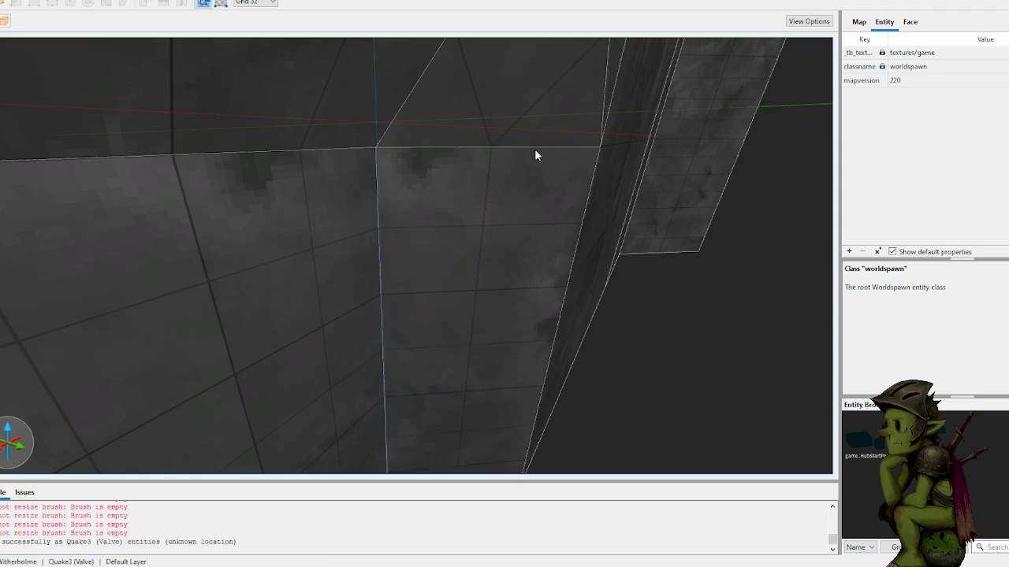
pyautogui.scroll(-10, 520, 150)
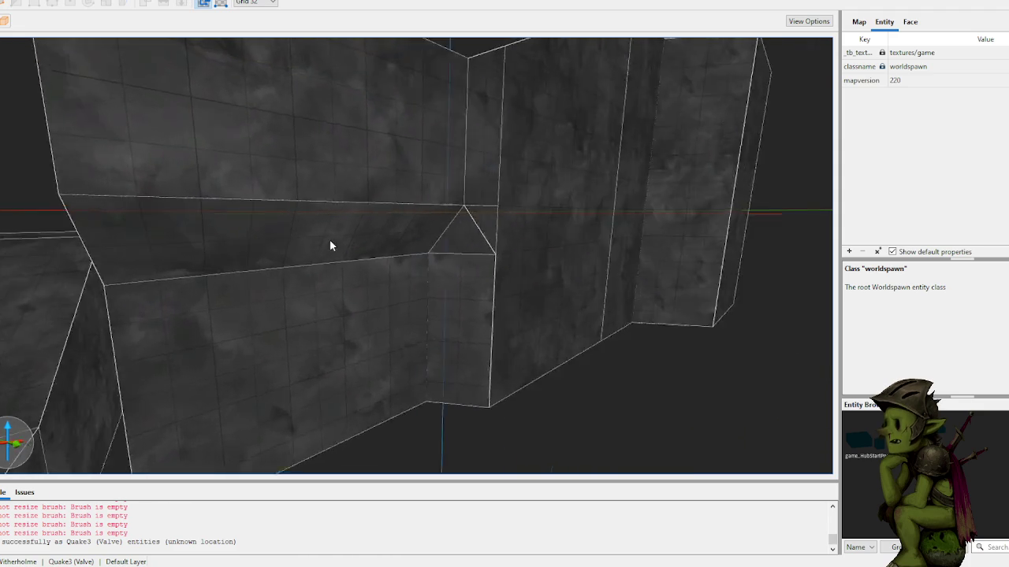
# - Draw a thin brush on the floor and stretch it out lengthwise
pyautogui.moveTo(329, 246)
pyautogui.mouseDown()
pyautogui.moveTo(362, 245)
pyautogui.moveTo(355, 259)
pyautogui.moveTo(363, 253)
pyautogui.mouseUp()
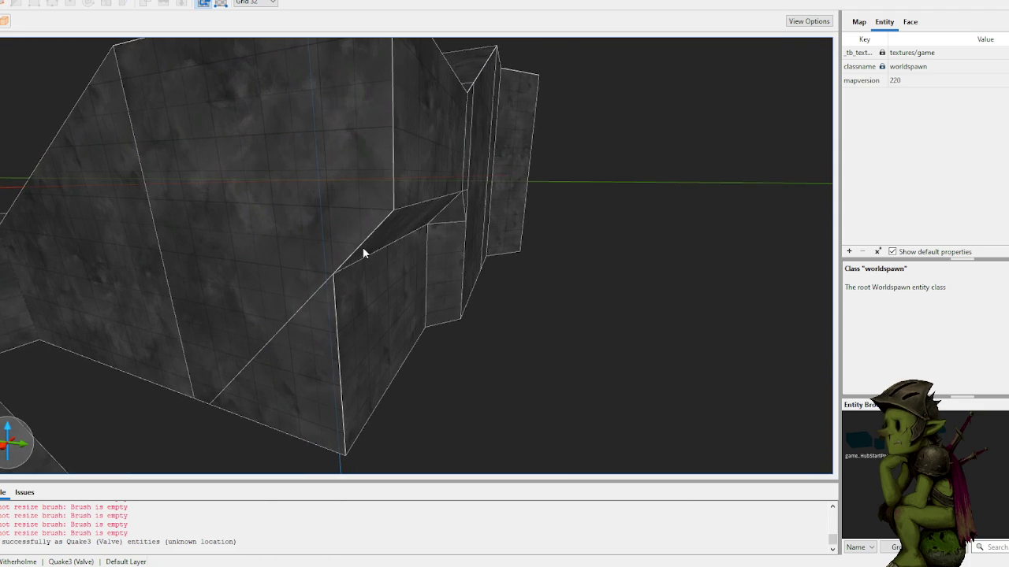
pyautogui.scroll(8, 465, 280)
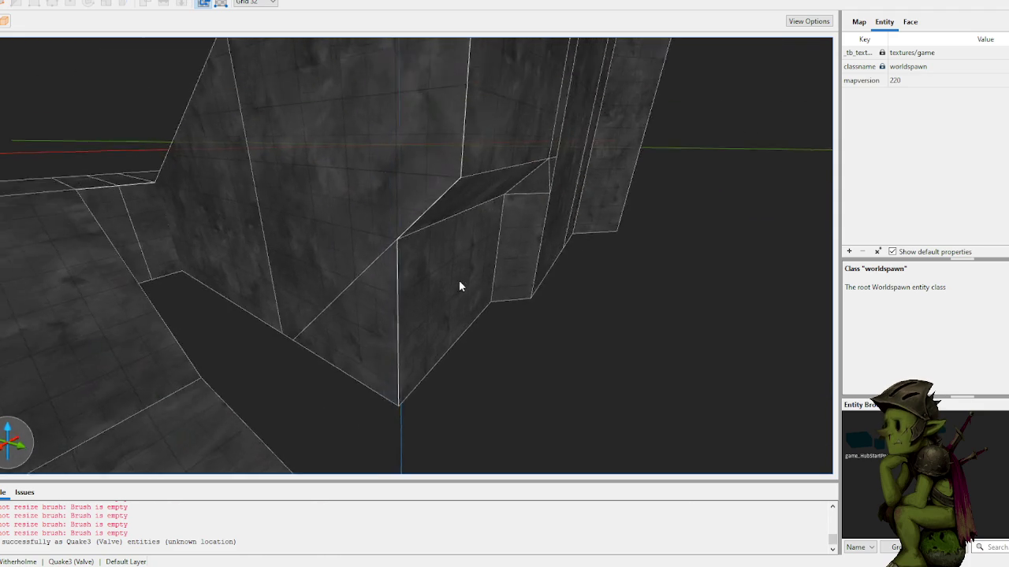
pyautogui.moveTo(401, 285)
pyautogui.mouseDown()
pyautogui.moveTo(371, 286)
pyautogui.moveTo(509, 297)
pyautogui.moveTo(284, 347)
pyautogui.moveTo(274, 301)
pyautogui.moveTo(496, 279)
pyautogui.moveTo(461, 310)
pyautogui.moveTo(412, 315)
pyautogui.moveTo(490, 315)
pyautogui.moveTo(453, 327)
pyautogui.mouseUp()
pyautogui.click(288, 357)
pyautogui.moveTo(369, 225)
pyautogui.mouseDown()
pyautogui.moveTo(534, 273)
pyautogui.moveTo(530, 295)
pyautogui.moveTo(504, 321)
pyautogui.moveTo(500, 279)
pyautogui.moveTo(206, 428)
pyautogui.moveTo(367, 320)
pyautogui.moveTo(408, 330)
pyautogui.moveTo(332, 319)
pyautogui.moveTo(436, 351)
pyautogui.moveTo(671, 394)
pyautogui.mouseUp()
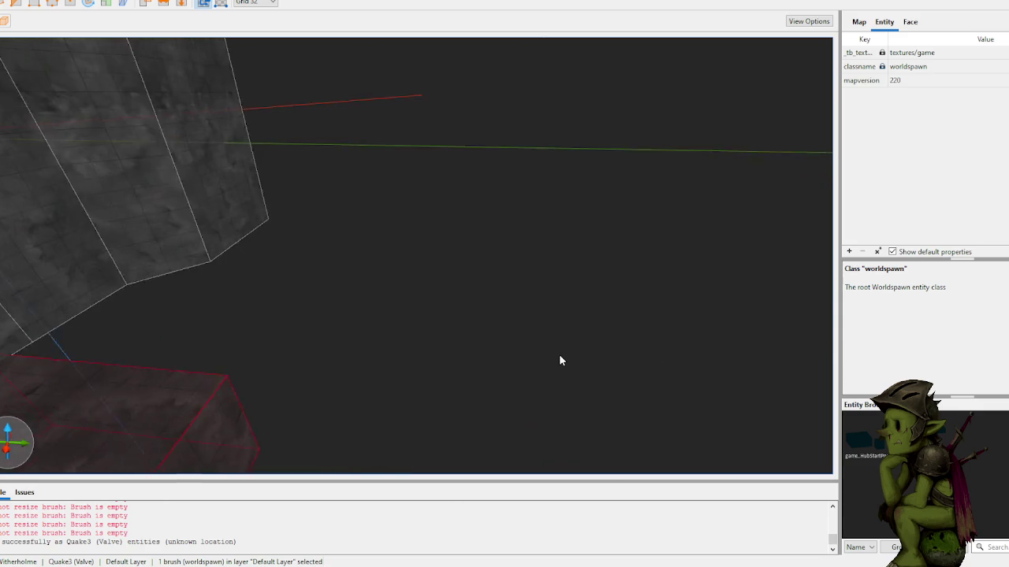
pyautogui.moveTo(489, 342)
pyautogui.mouseDown()
pyautogui.moveTo(451, 333)
pyautogui.moveTo(397, 342)
pyautogui.mouseUp()
pyautogui.moveTo(301, 342)
pyautogui.mouseDown()
pyautogui.moveTo(694, 386)
pyautogui.moveTo(769, 370)
pyautogui.mouseUp()
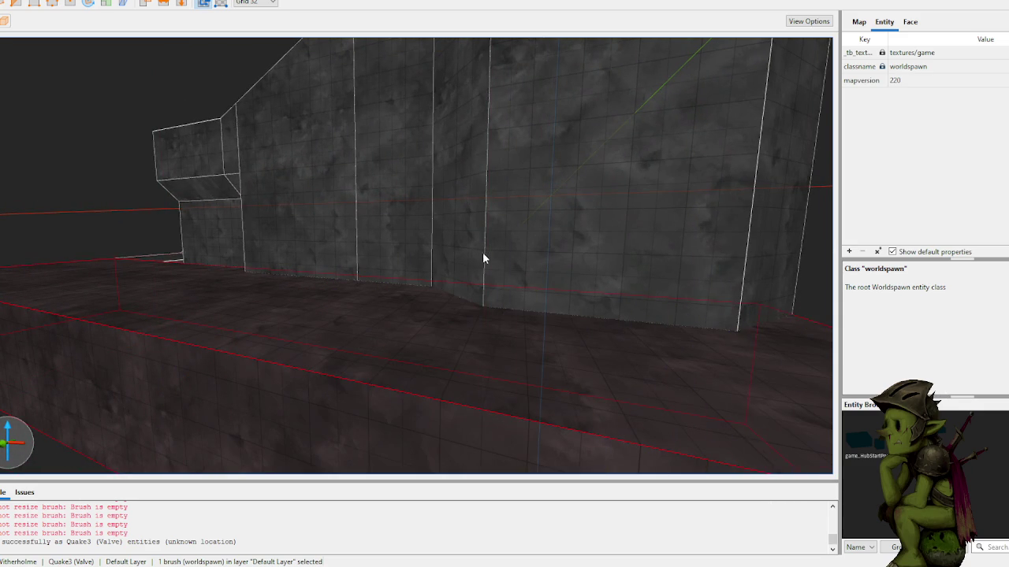
# - Deselect the new ledge and view it against the tall walls
pyautogui.moveTo(552, 264)
pyautogui.mouseDown()
pyautogui.moveTo(416, 263)
pyautogui.moveTo(477, 276)
pyautogui.moveTo(495, 300)
pyautogui.moveTo(448, 286)
pyautogui.moveTo(416, 298)
pyautogui.moveTo(439, 366)
pyautogui.moveTo(435, 471)
pyautogui.moveTo(496, 310)
pyautogui.moveTo(543, 311)
pyautogui.moveTo(454, 314)
pyautogui.mouseUp()
pyautogui.scroll(-3, 482, 285)
pyautogui.scroll(-3, 543, 310)
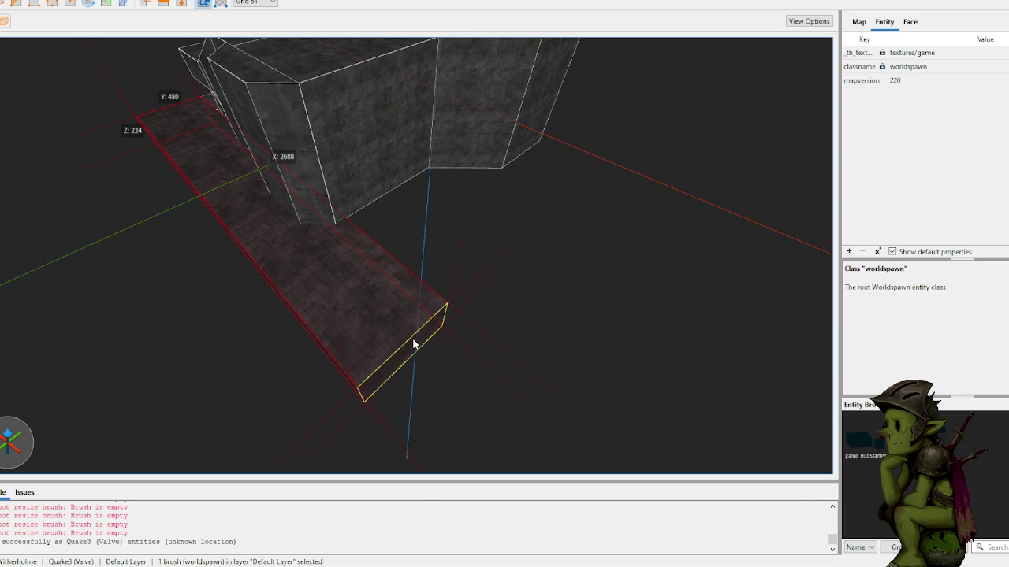
pyautogui.click(420, 306)
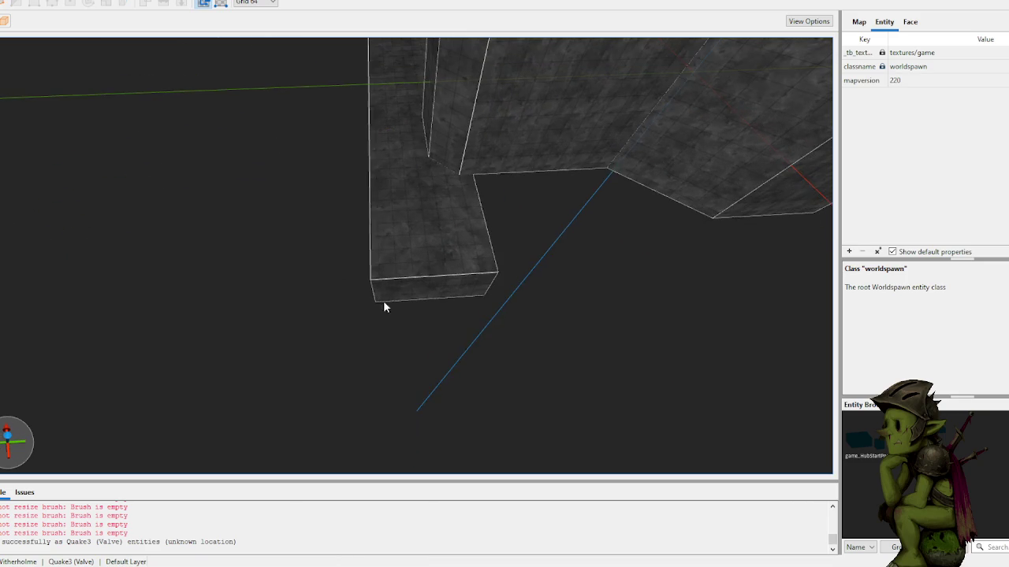
pyautogui.scroll(3, 444, 296)
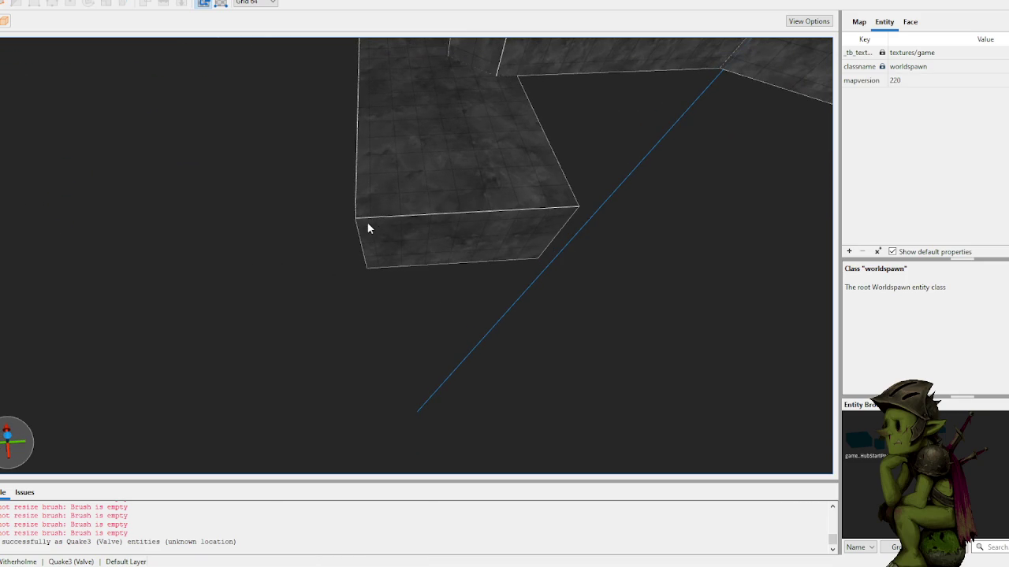
pyautogui.scroll(2, 392, 247)
pyautogui.scroll(2, 376, 291)
pyautogui.moveTo(443, 232)
pyautogui.mouseDown()
pyautogui.moveTo(434, 180)
pyautogui.moveTo(439, 198)
pyautogui.moveTo(411, 185)
pyautogui.moveTo(421, 168)
pyautogui.moveTo(416, 191)
pyautogui.moveTo(507, 187)
pyautogui.moveTo(496, 192)
pyautogui.mouseUp()
pyautogui.click(446, 227)
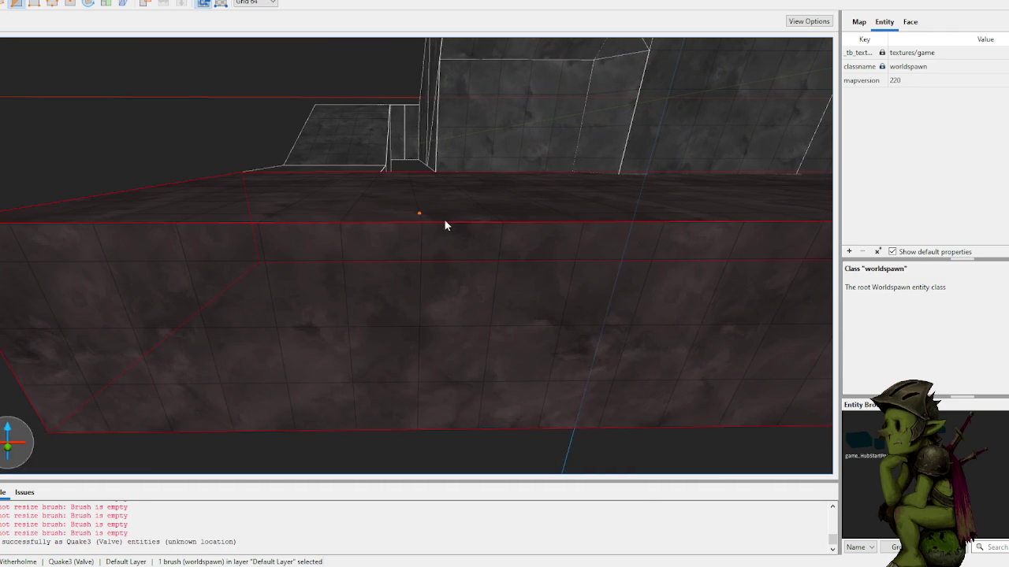
pyautogui.press('Escape')
pyautogui.click(457, 234)
pyautogui.press('v')
pyautogui.moveTo(501, 261); pyautogui.dragTo(501, 261)
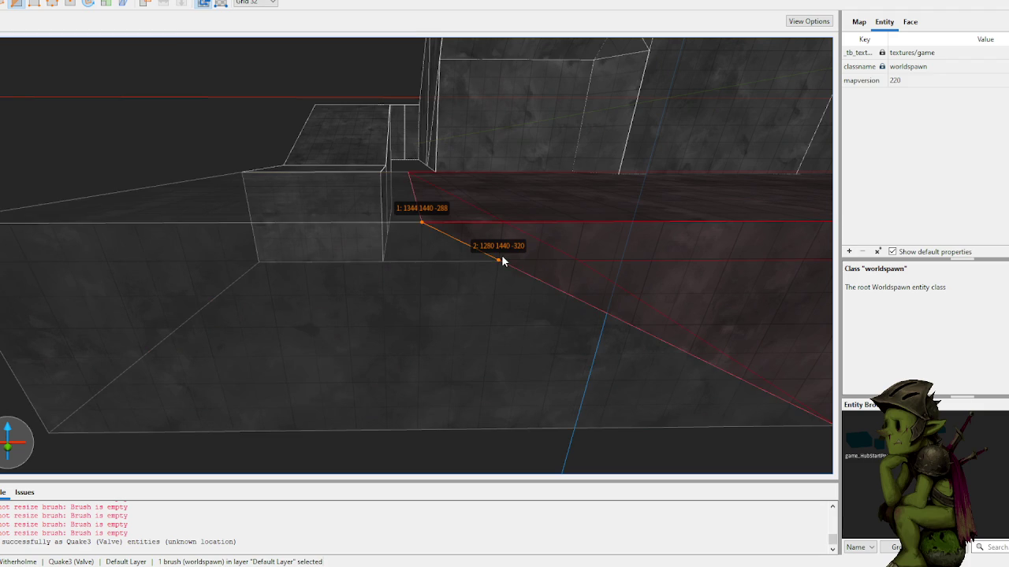
pyautogui.press('Tab')
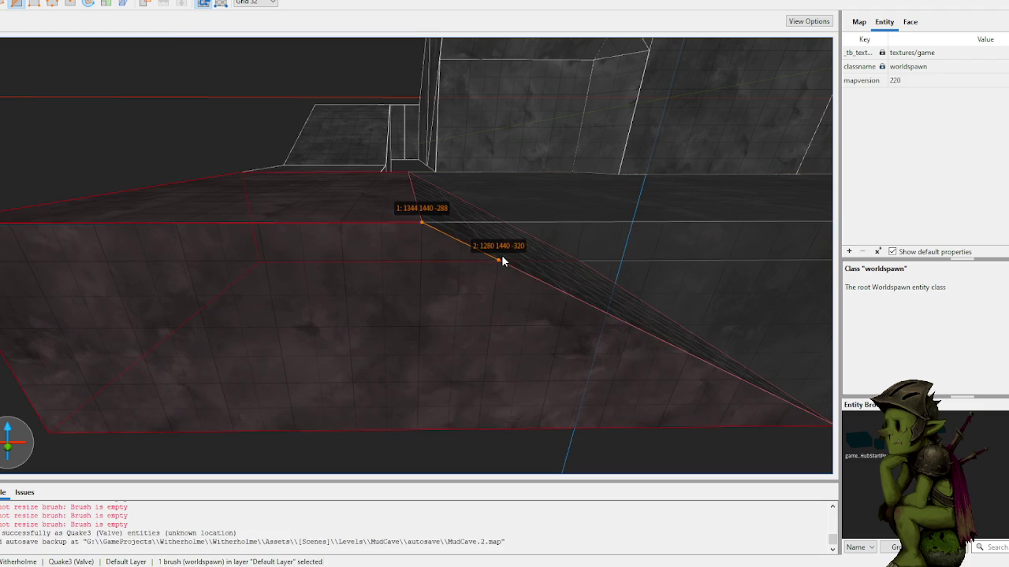
pyautogui.press('Tab')
pyautogui.press('Return')
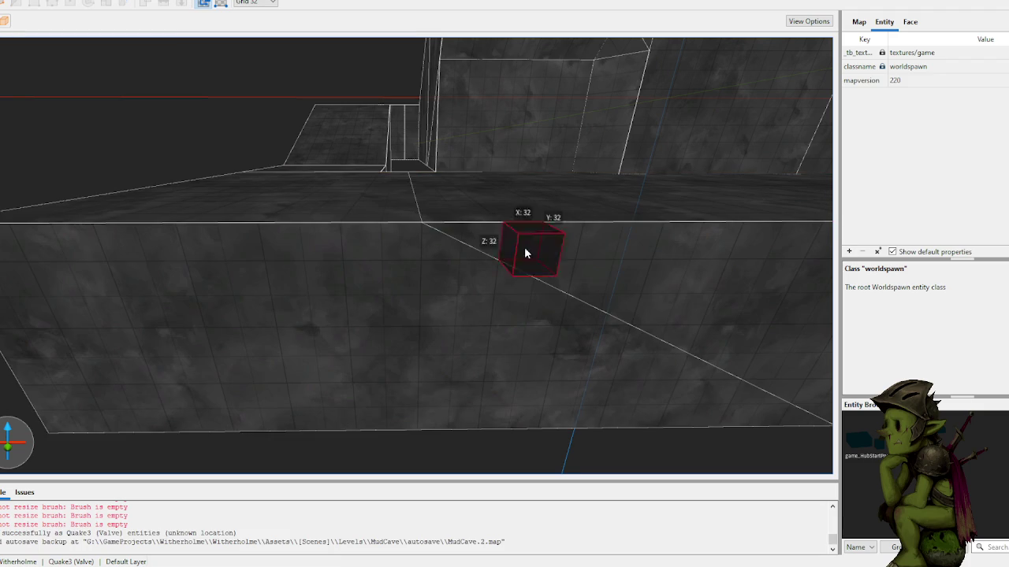
pyautogui.click(374, 261)
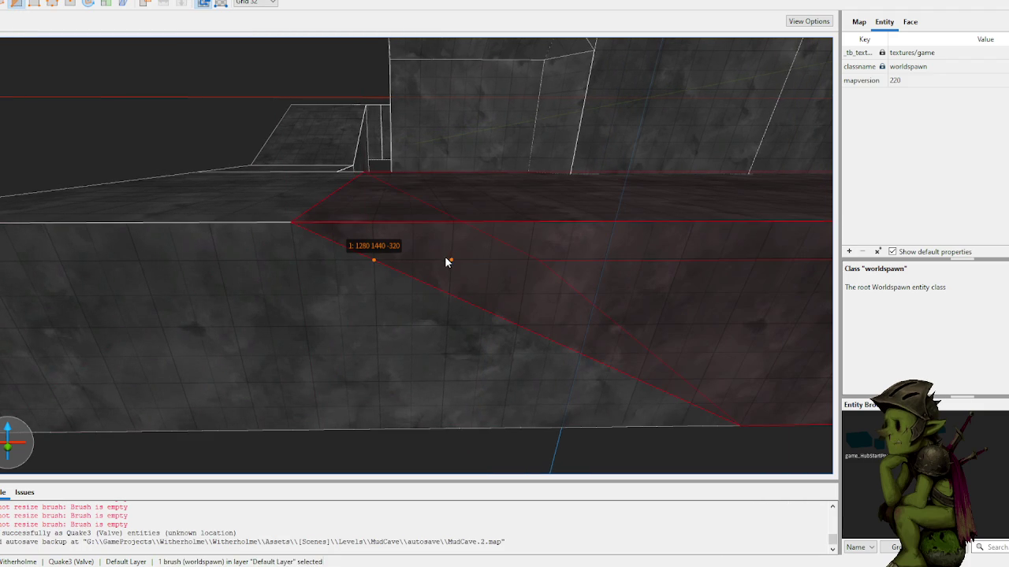
pyautogui.press('Tab')
pyautogui.press('Return')
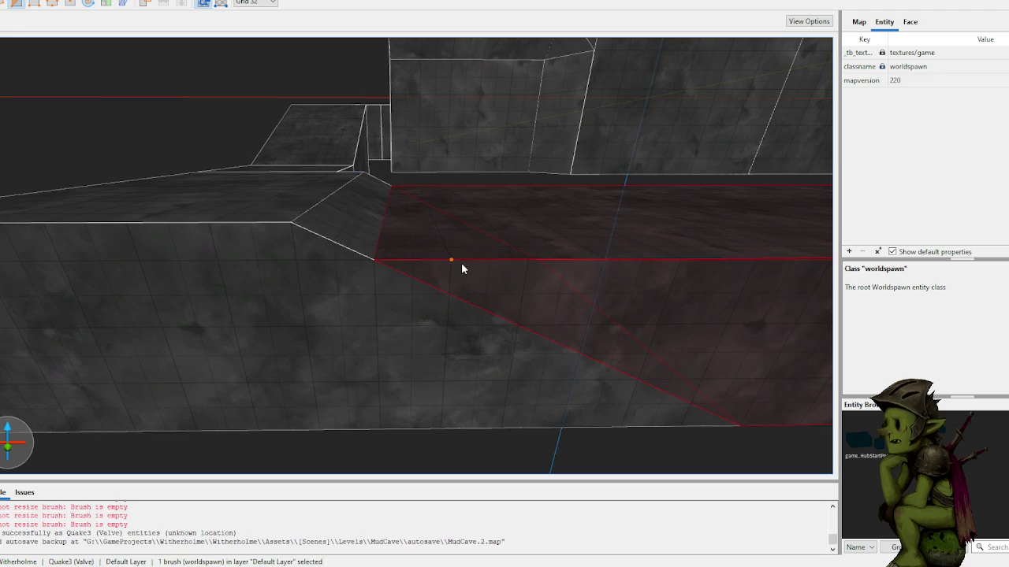
pyautogui.press('Escape')
# - Fly through the cave toward the ceiling and select the ceiling brushes
pyautogui.press('w')
pyautogui.press('w')
pyautogui.press('w')
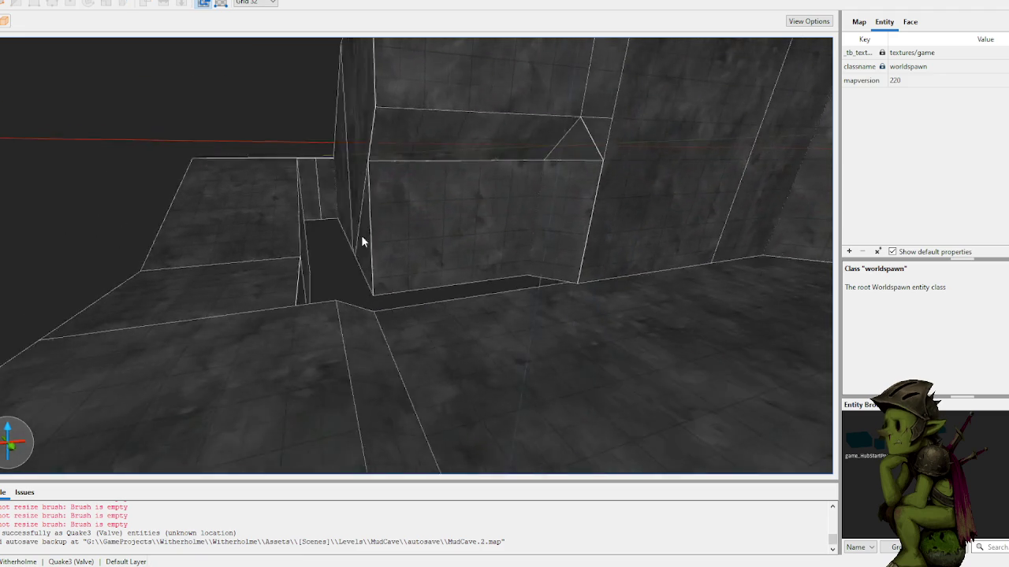
pyautogui.press('w')
pyautogui.press('w')
pyautogui.press('w')
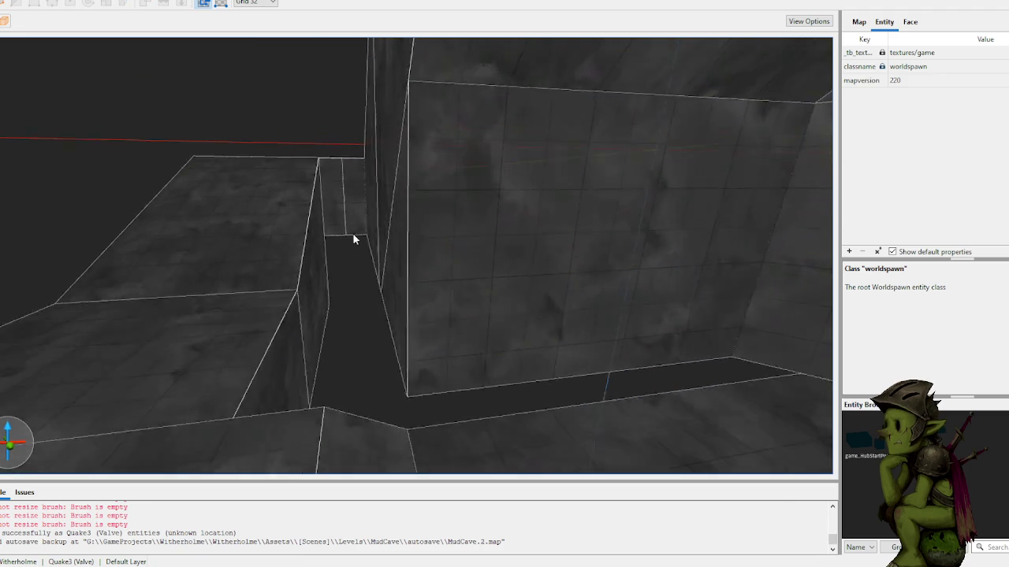
pyautogui.press('w')
pyautogui.press('w')
pyautogui.press('w')
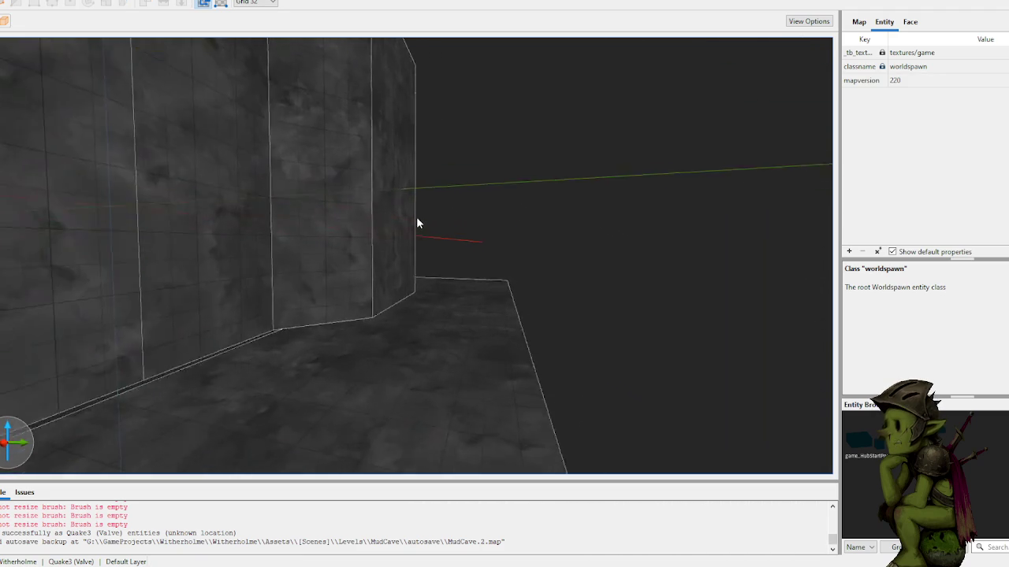
pyautogui.press('w')
pyautogui.press('w')
pyautogui.press('w')
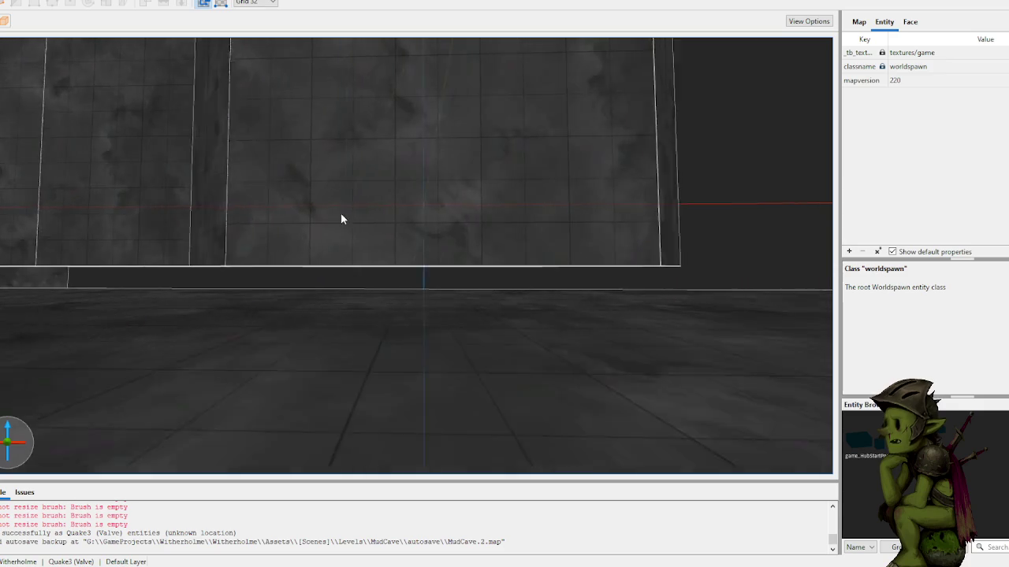
pyautogui.press('w')
pyautogui.press('w')
pyautogui.press('w')
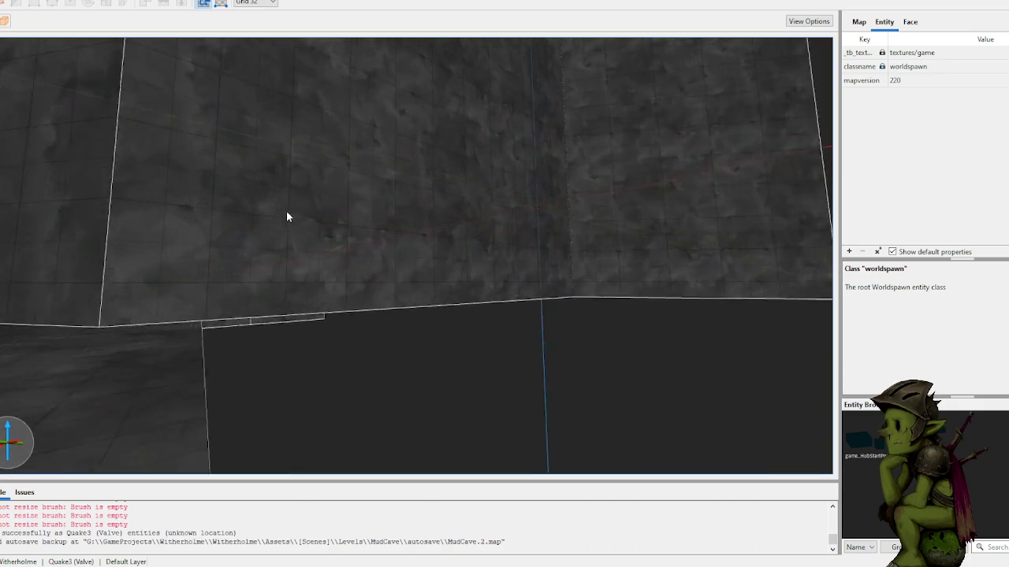
pyautogui.press('w')
pyautogui.press('w')
pyautogui.click(481, 187)
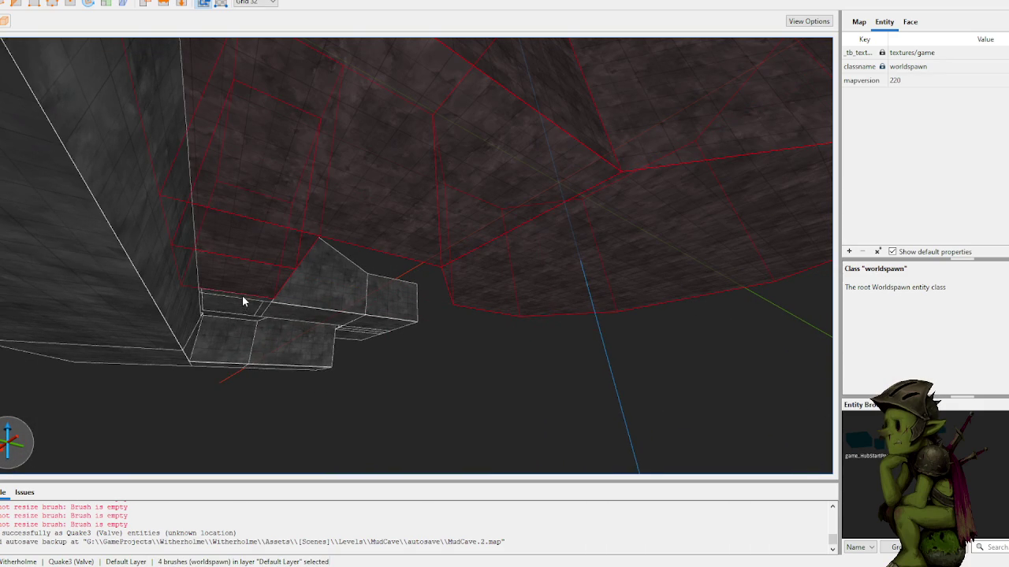
# - Select the ceiling and ledge brushes together to inspect them, then deselect all eleven
pyautogui.keyDown('ctrl'); pyautogui.click(267, 312); pyautogui.keyUp('ctrl')
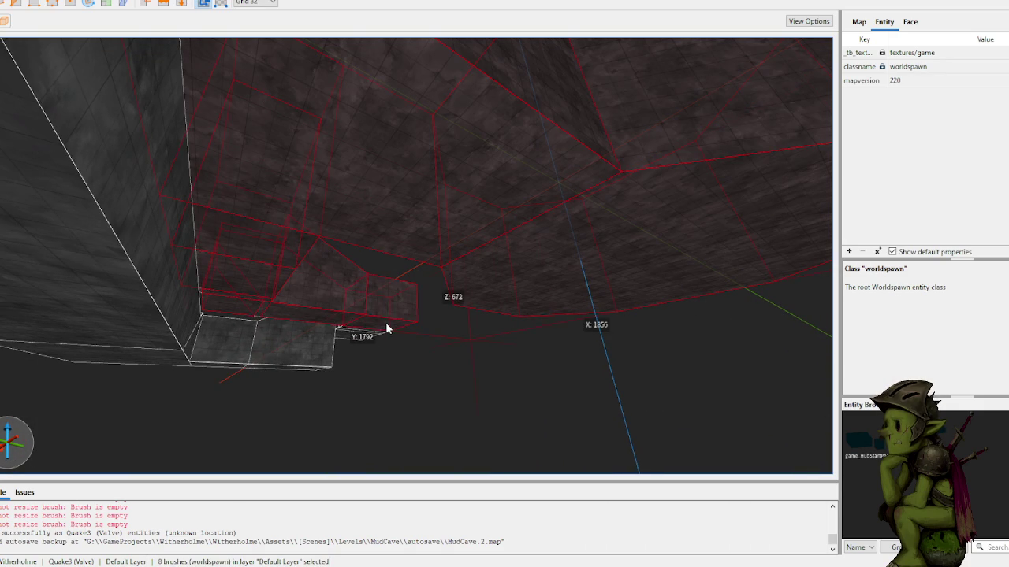
pyautogui.press('w')
pyautogui.press('w')
pyautogui.press('w')
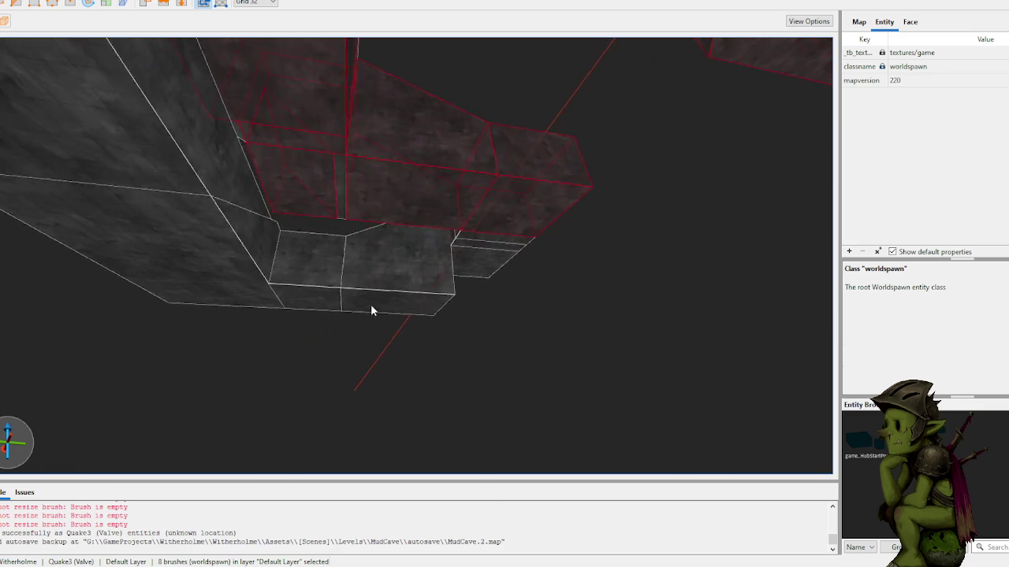
pyautogui.press('w')
pyautogui.press('w')
pyautogui.press('w')
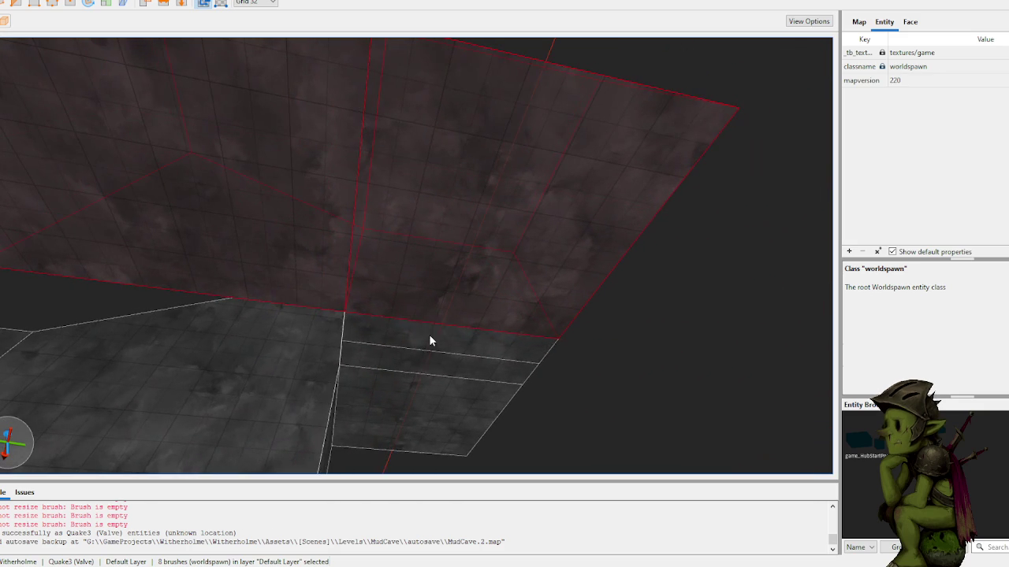
pyautogui.keyDown('ctrl'); pyautogui.click(408, 394); pyautogui.keyUp('ctrl')
pyautogui.press('w')
pyautogui.press('w')
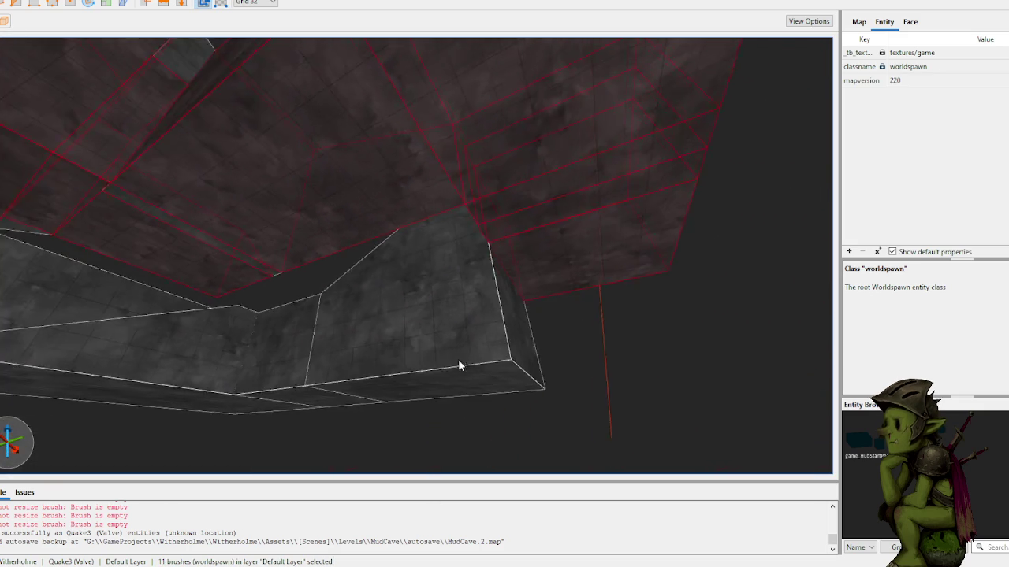
pyautogui.press('s')
pyautogui.press('s')
pyautogui.press('s')
pyautogui.press('w')
pyautogui.press('w')
pyautogui.press('w')
pyautogui.moveTo(432, 341)
pyautogui.mouseDown()
pyautogui.moveTo(418, 397)
pyautogui.moveTo(439, 331)
pyautogui.moveTo(425, 321)
pyautogui.moveTo(288, 314)
pyautogui.moveTo(632, 268)
pyautogui.moveTo(593, 287)
pyautogui.moveTo(604, 299)
pyautogui.moveTo(579, 309)
pyautogui.moveTo(674, 282)
pyautogui.moveTo(601, 279)
pyautogui.moveTo(600, 249)
pyautogui.moveTo(463, 257)
pyautogui.moveTo(509, 232)
pyautogui.moveTo(560, 281)
pyautogui.moveTo(562, 300)
pyautogui.moveTo(586, 266)
pyautogui.moveTo(613, 261)
pyautogui.moveTo(621, 218)
pyautogui.moveTo(420, 245)
pyautogui.moveTo(449, 277)
pyautogui.moveTo(615, 186)
pyautogui.moveTo(632, 241)
pyautogui.moveTo(660, 200)
pyautogui.moveTo(573, 248)
pyautogui.moveTo(562, 244)
pyautogui.moveTo(635, 241)
pyautogui.moveTo(579, 236)
pyautogui.moveTo(599, 234)
pyautogui.moveTo(807, 269)
pyautogui.mouseUp()
pyautogui.press('Escape')
pyautogui.click(443, 241)
pyautogui.hotkey('ctrl', 's')
pyautogui.click(490, 240)
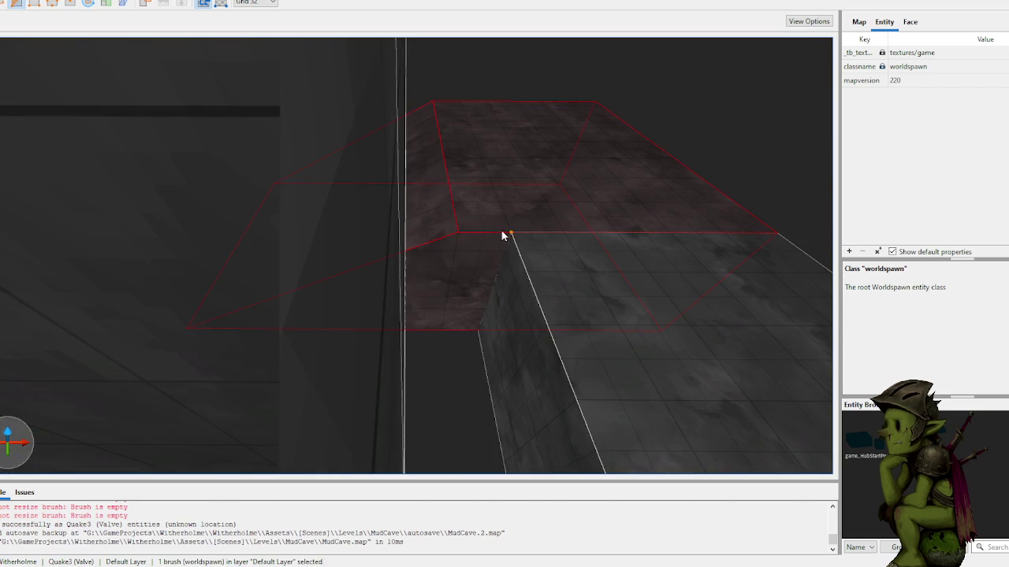
pyautogui.click(507, 204)
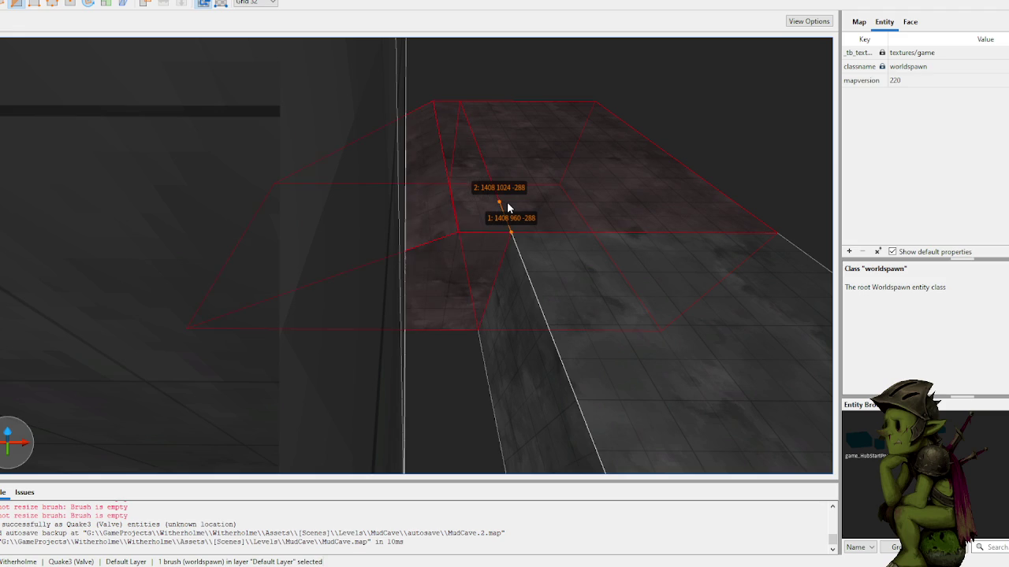
pyautogui.press('Return')
pyautogui.press('Escape')
# - Clip the brush beside the narrow passage
pyautogui.moveTo(501, 200); pyautogui.dragTo(482, 199)
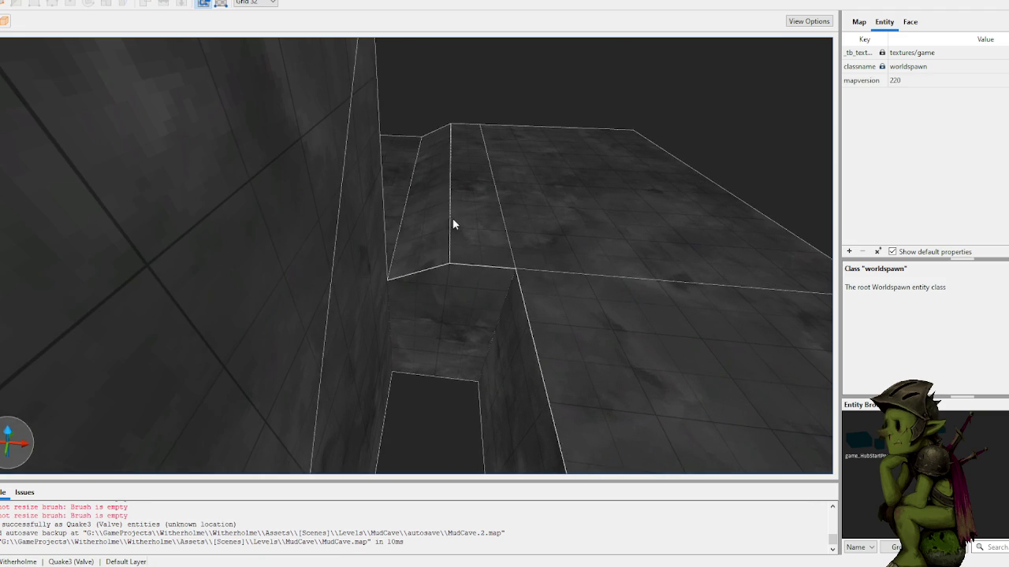
pyautogui.click(407, 271)
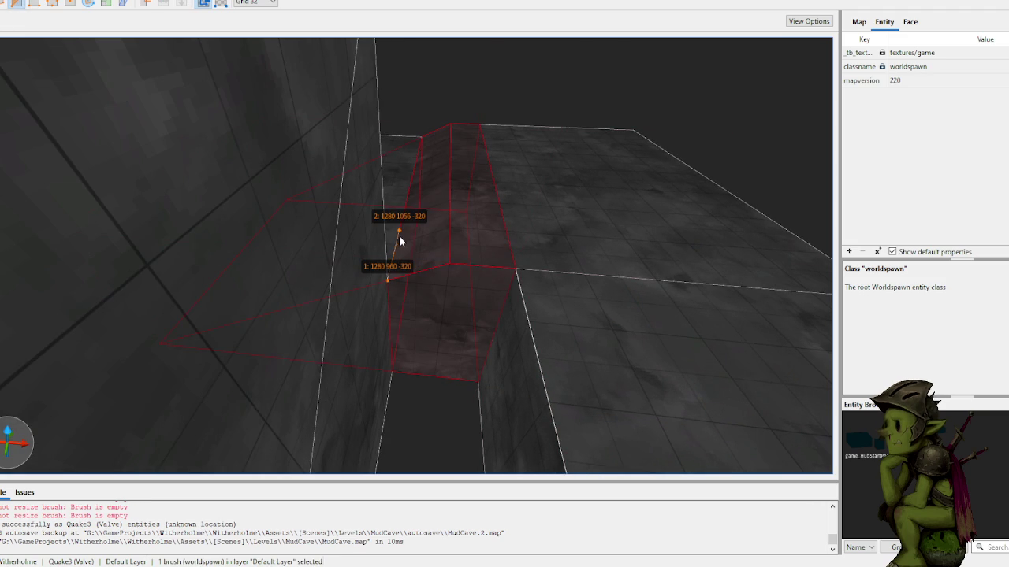
pyautogui.press('Return')
pyautogui.press('Escape')
# - Inspect the long brush from several angles
pyautogui.click(445, 315)
pyautogui.moveTo(420, 457)
pyautogui.mouseDown()
pyautogui.moveTo(507, 271)
pyautogui.moveTo(446, 260)
pyautogui.moveTo(505, 262)
pyautogui.mouseUp()
pyautogui.moveTo(520, 326)
pyautogui.mouseDown()
pyautogui.moveTo(595, 312)
pyautogui.moveTo(572, 300)
pyautogui.moveTo(534, 302)
pyautogui.moveTo(504, 317)
pyautogui.moveTo(502, 339)
pyautogui.moveTo(549, 273)
pyautogui.mouseUp()
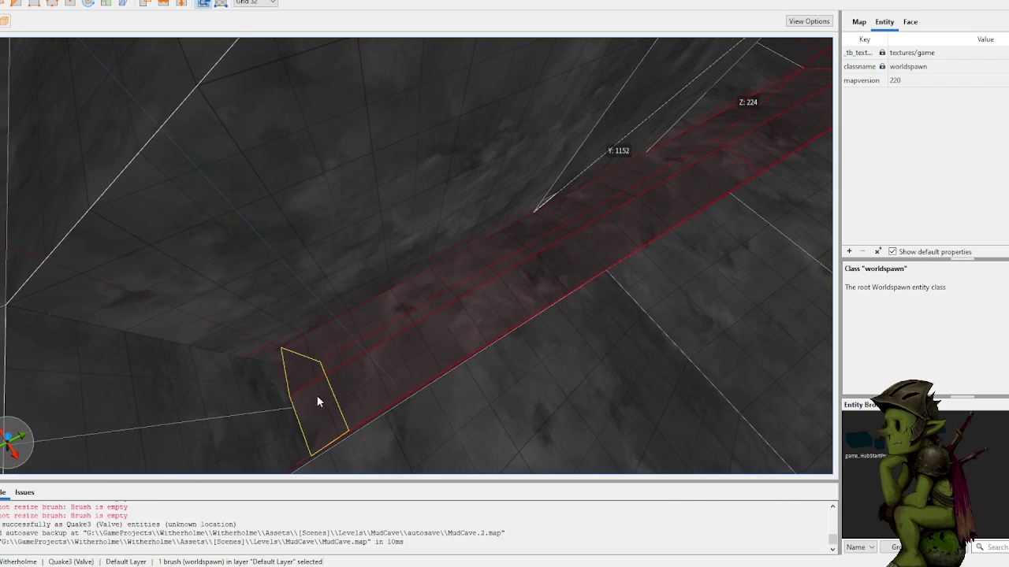
pyautogui.moveTo(295, 412)
pyautogui.mouseDown()
pyautogui.moveTo(356, 360)
pyautogui.moveTo(315, 367)
pyautogui.moveTo(429, 344)
pyautogui.moveTo(391, 307)
pyautogui.moveTo(427, 289)
pyautogui.moveTo(414, 245)
pyautogui.moveTo(367, 275)
pyautogui.moveTo(268, 293)
pyautogui.mouseUp()
pyautogui.click(415, 245)
# - Select and closely inspect the upper brush at the wall corner
pyautogui.click(266, 293)
pyautogui.moveTo(321, 260)
pyautogui.mouseDown()
pyautogui.moveTo(311, 220)
pyautogui.moveTo(323, 228)
pyautogui.mouseUp()
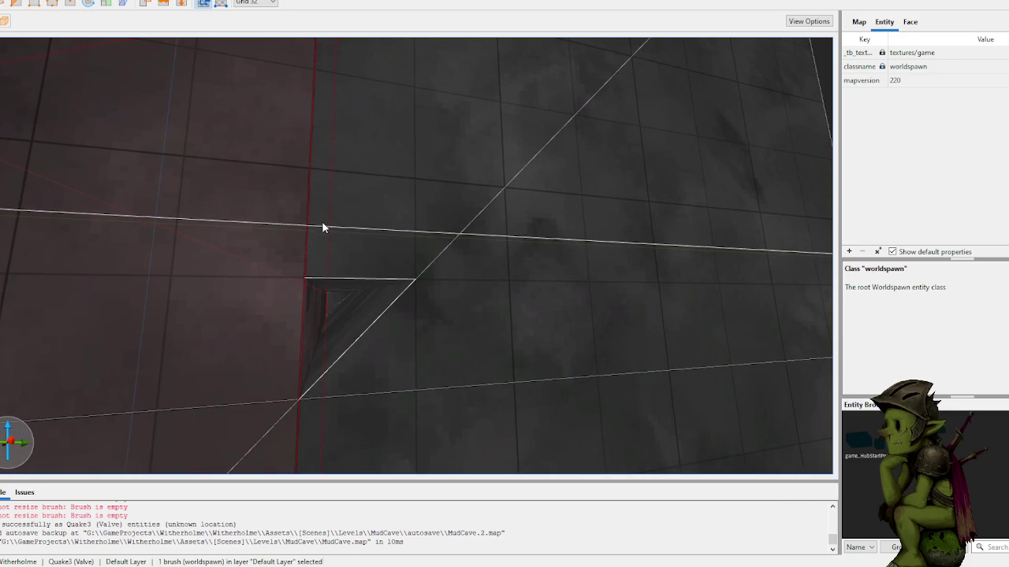
pyautogui.click(359, 284)
pyautogui.keyDown('shift'); pyautogui.doubleClick(359, 284); pyautogui.keyUp('shift')
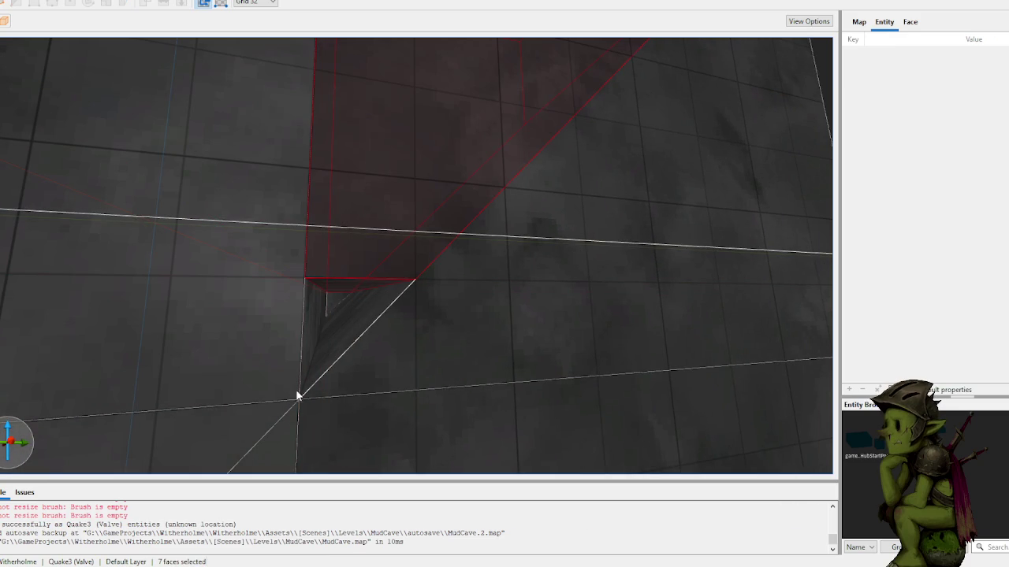
pyautogui.click(368, 272)
pyautogui.moveTo(376, 329)
pyautogui.mouseDown()
pyautogui.moveTo(457, 297)
pyautogui.moveTo(520, 252)
pyautogui.moveTo(432, 265)
pyautogui.moveTo(423, 279)
pyautogui.moveTo(444, 310)
pyautogui.moveTo(399, 295)
pyautogui.moveTo(388, 310)
pyautogui.moveTo(362, 301)
pyautogui.moveTo(383, 302)
pyautogui.mouseUp()
pyautogui.press('Escape')
# - Clip the 128-wide corridor floor brush down to 704 units long and check the corridor wall
pyautogui.click(371, 344)
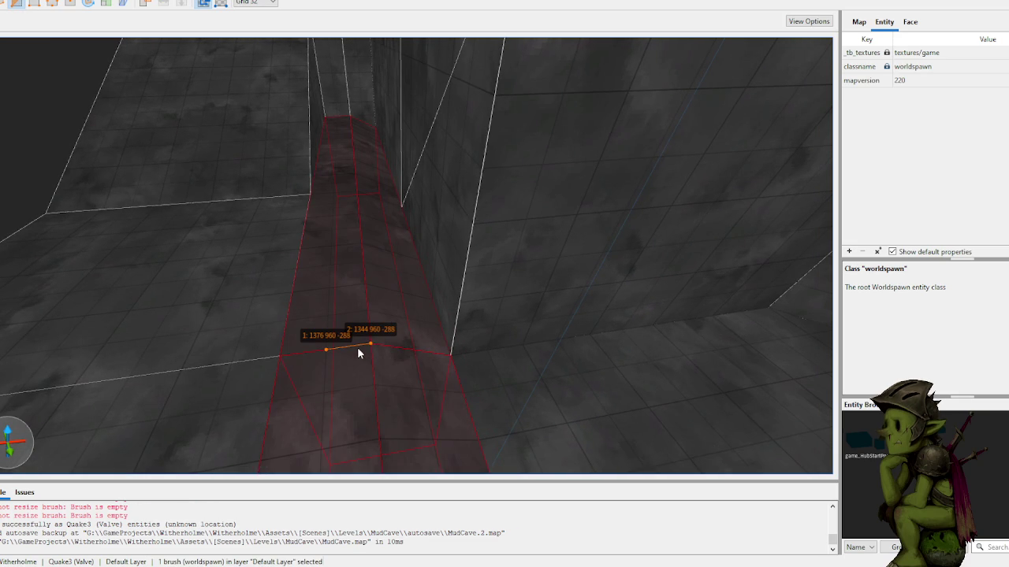
pyautogui.press('Escape')
pyautogui.click(400, 313)
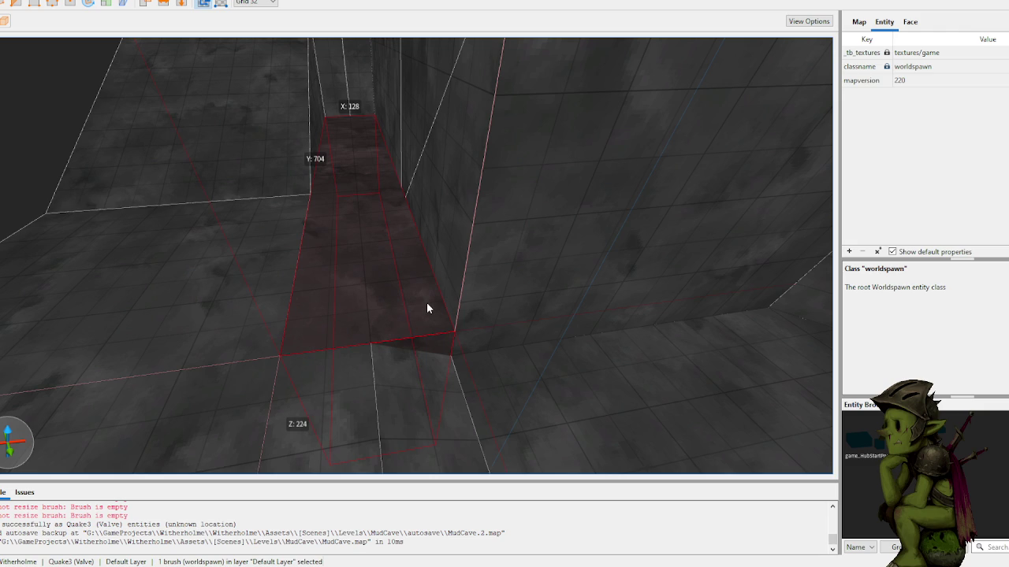
pyautogui.press('Escape')
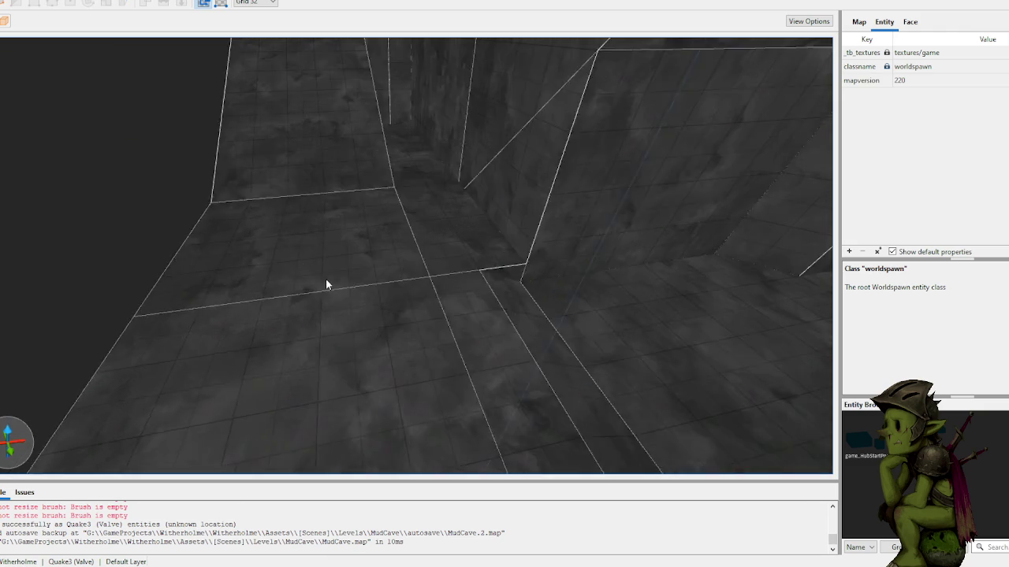
# - Clip the small block at the wall base diagonally, keeping the lower wedge
pyautogui.press('w')
pyautogui.click(302, 286)
pyautogui.press('w')
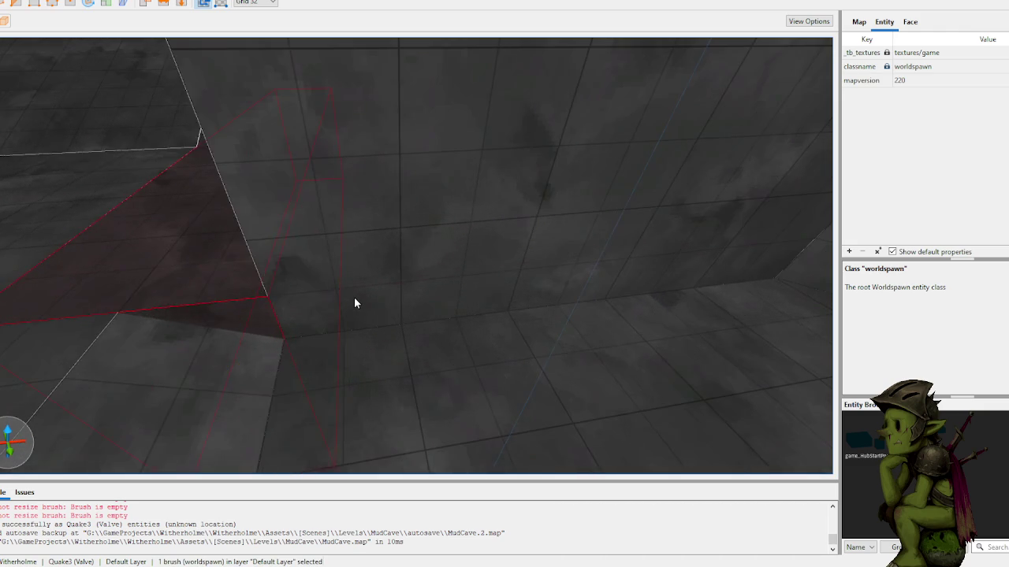
pyautogui.press('Escape')
pyautogui.click(321, 323)
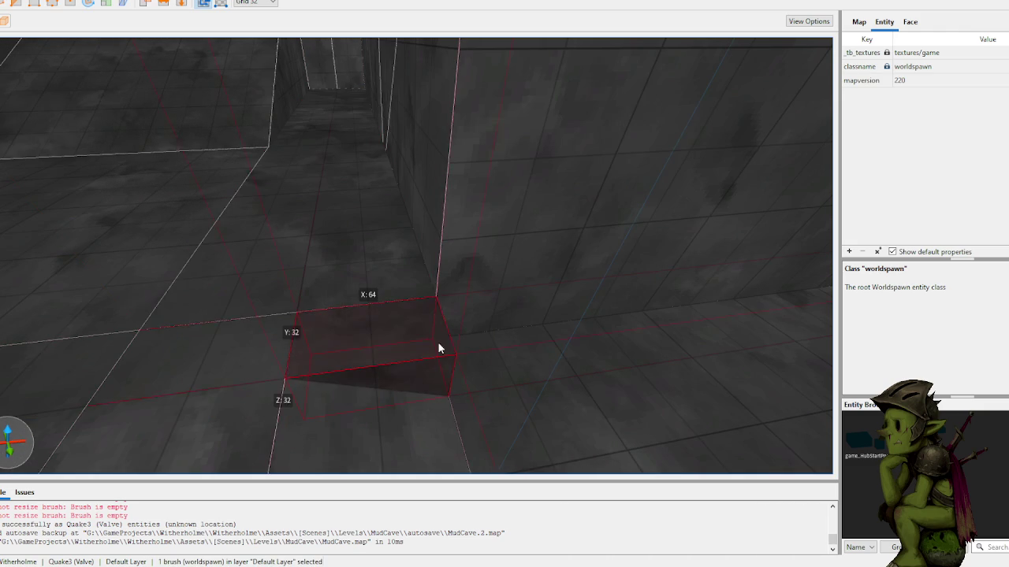
pyautogui.press('s')
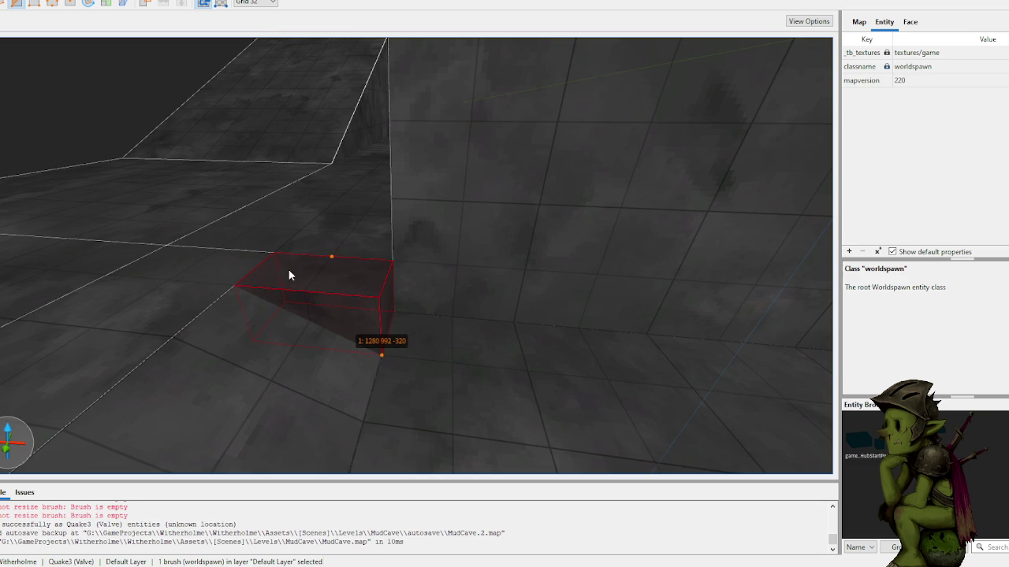
pyautogui.click(250, 284)
pyautogui.click(392, 262)
pyautogui.press('Return')
pyautogui.press('Return')
pyautogui.press('Escape')
# - Draw a 32-unit cube in the corridor corner and clip its corner off
pyautogui.scroll(5, 376, 313)
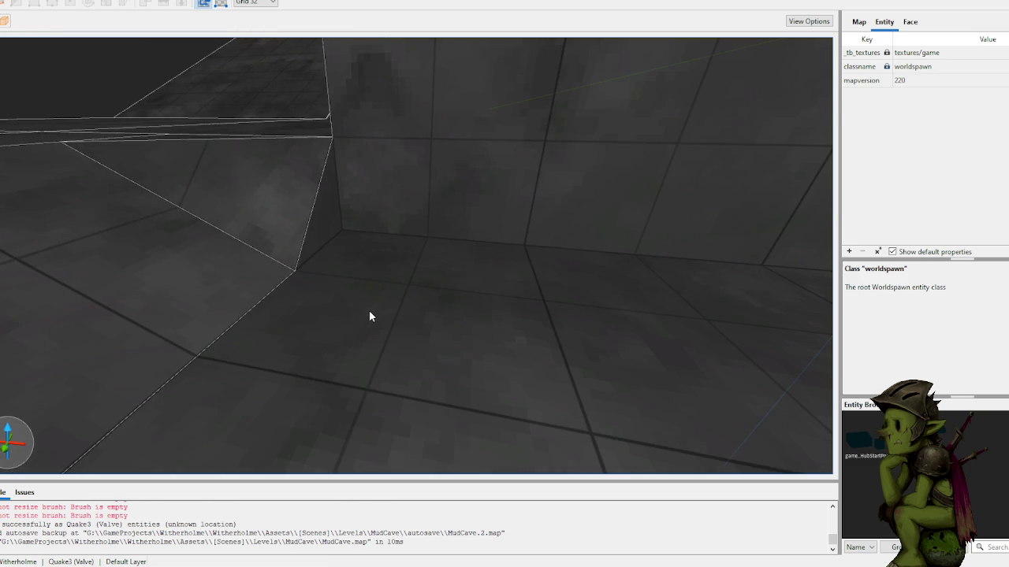
pyautogui.moveTo(340, 175)
pyautogui.mouseDown()
pyautogui.moveTo(412, 202)
pyautogui.moveTo(353, 173)
pyautogui.mouseUp()
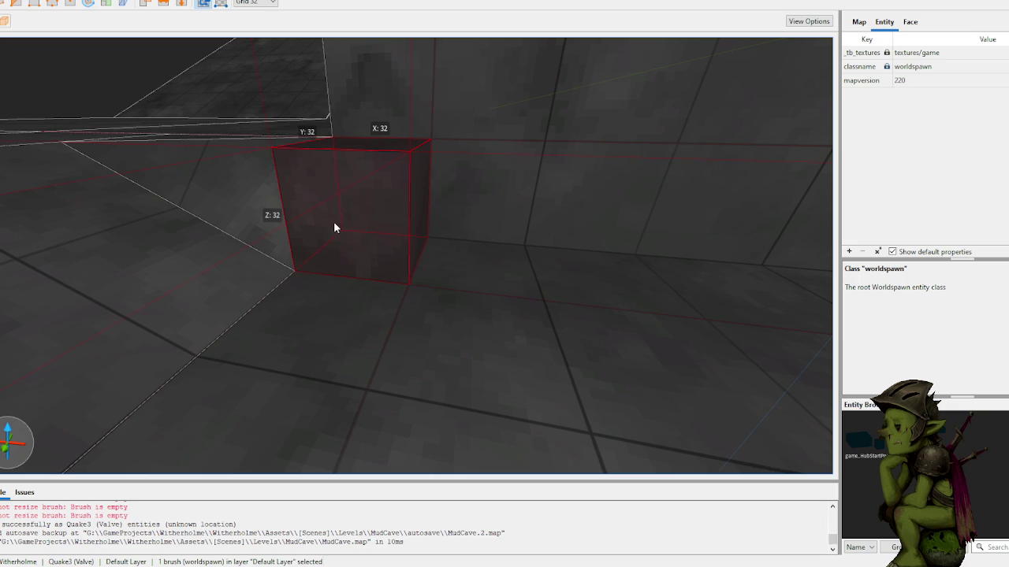
pyautogui.click(427, 235)
pyautogui.press('Tab')
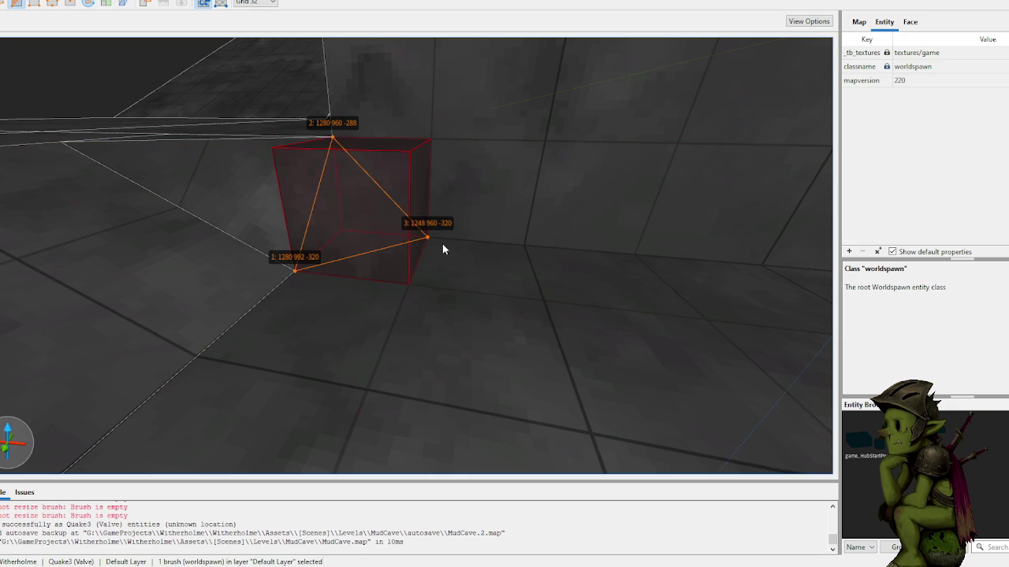
pyautogui.press('Tab')
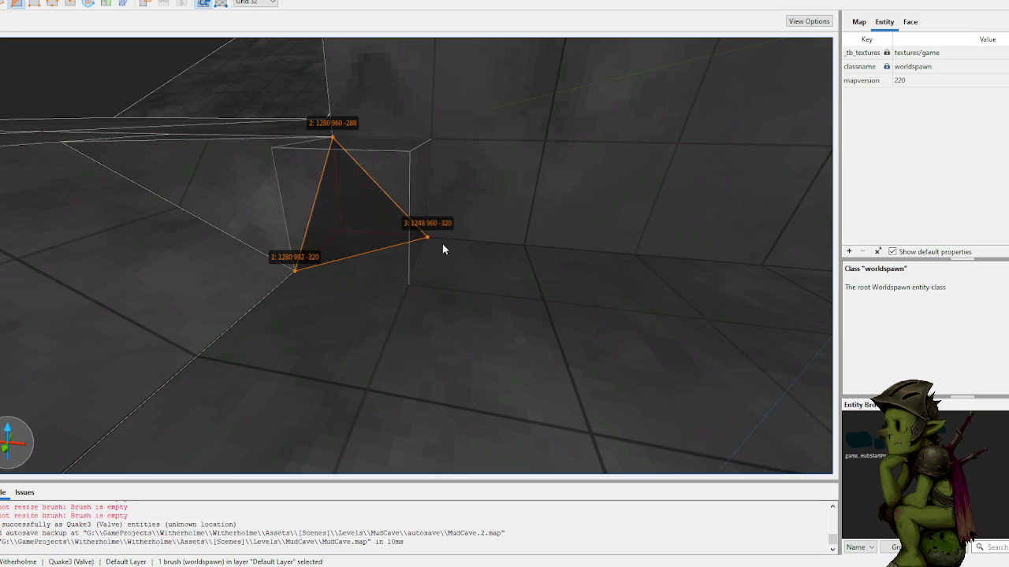
pyautogui.press('Return')
pyautogui.press('Escape')
# - Clip the next brush into a wedge, then draw a new brush on the block's top
pyautogui.click(484, 126)
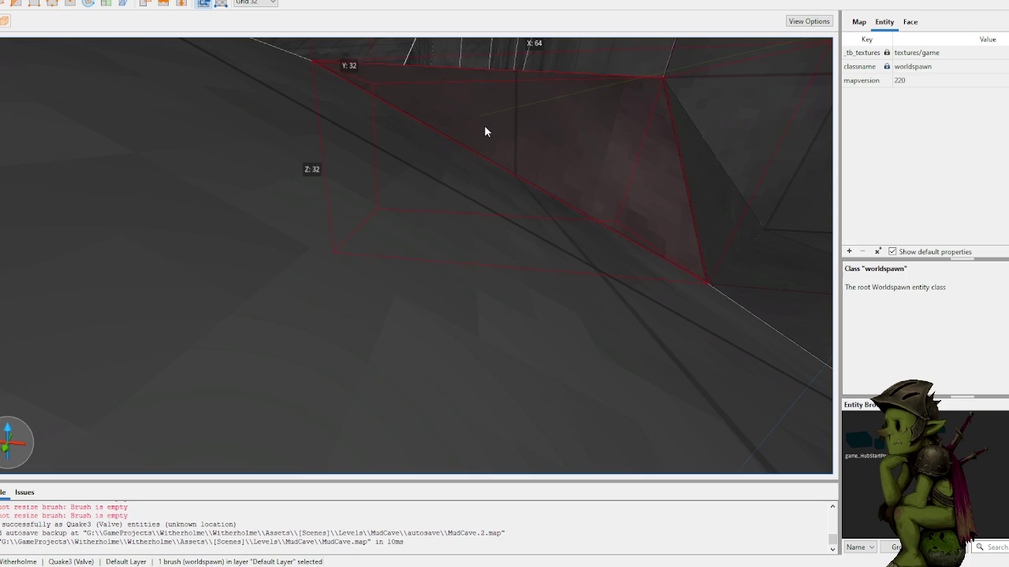
pyautogui.click(323, 80)
pyautogui.scroll(-3, 373, 120)
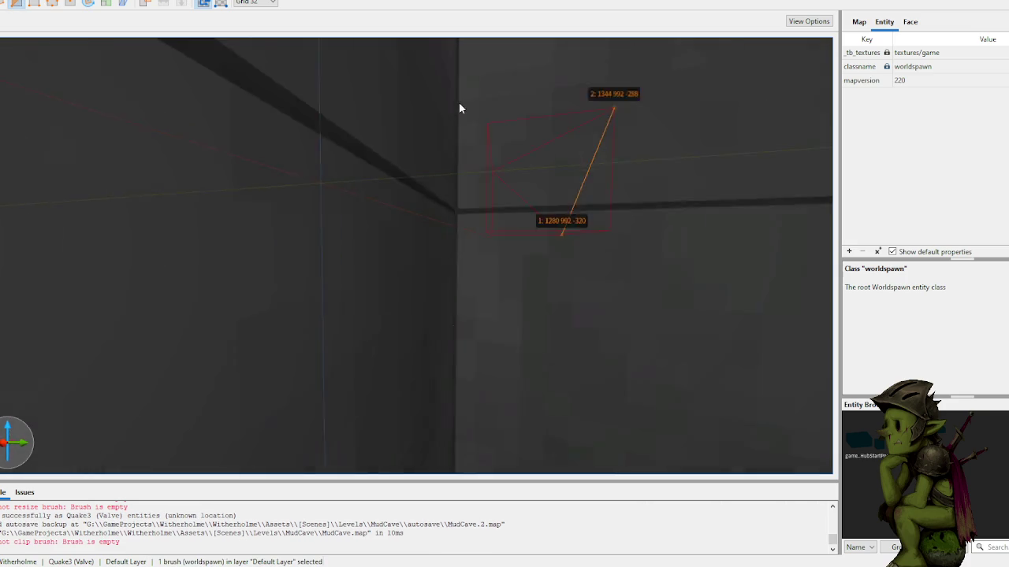
pyautogui.scroll(5, 473, 114)
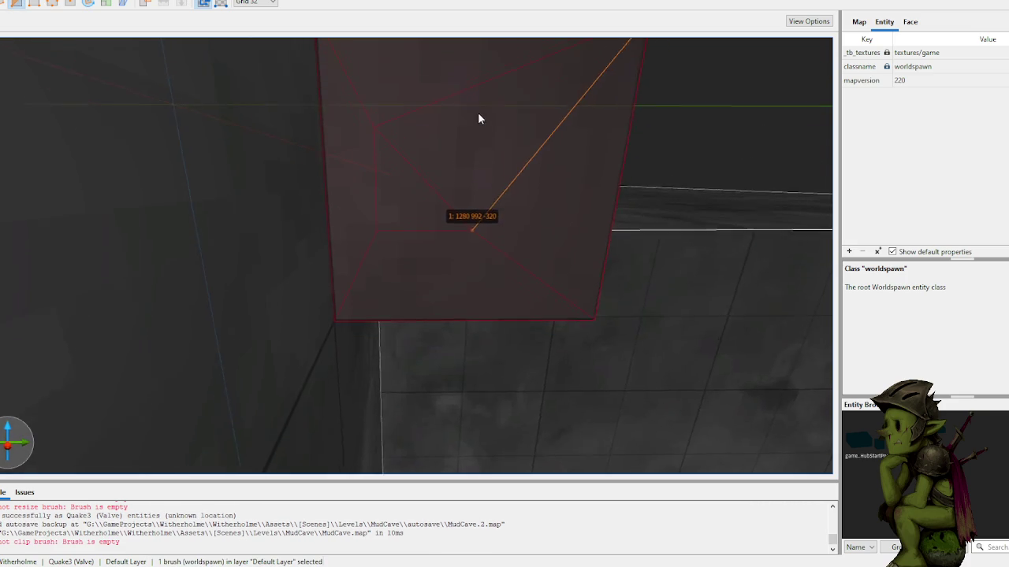
pyautogui.scroll(-3, 478, 119)
pyautogui.click(352, 126)
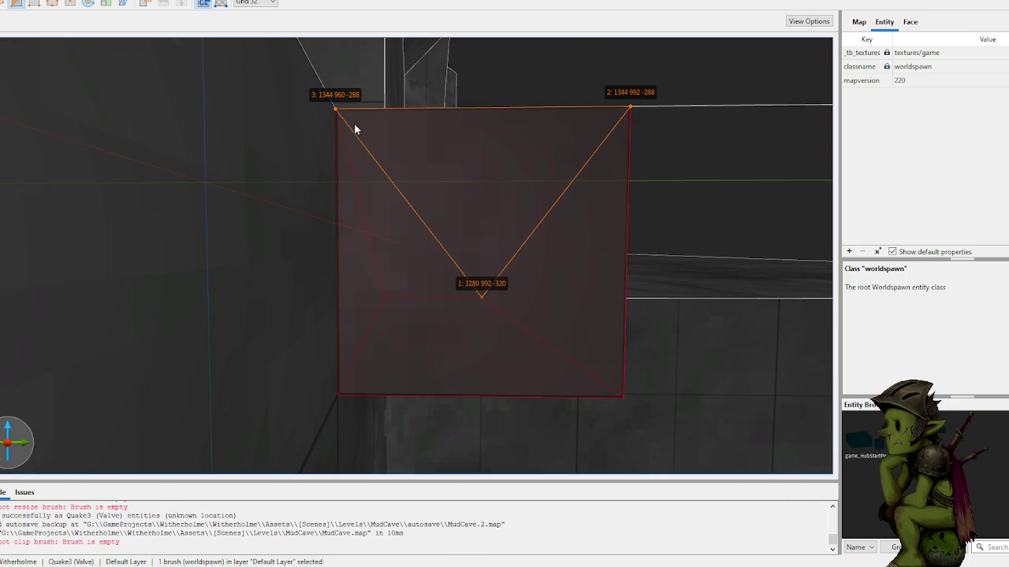
pyautogui.press('Tab')
pyautogui.press('Return')
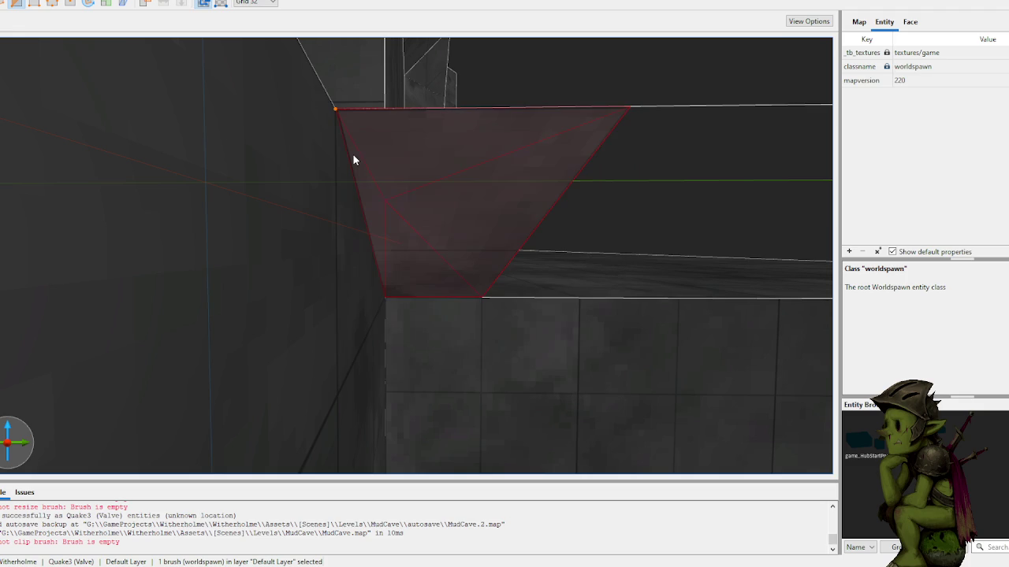
pyautogui.press('Escape')
pyautogui.moveTo(434, 173)
pyautogui.mouseDown()
pyautogui.moveTo(400, 210)
pyautogui.moveTo(465, 243)
pyautogui.moveTo(354, 255)
pyautogui.moveTo(363, 275)
pyautogui.moveTo(491, 260)
pyautogui.moveTo(473, 252)
pyautogui.moveTo(549, 268)
pyautogui.moveTo(478, 261)
pyautogui.moveTo(488, 268)
pyautogui.moveTo(340, 291)
pyautogui.moveTo(394, 292)
pyautogui.moveTo(401, 274)
pyautogui.moveTo(349, 308)
pyautogui.mouseUp()
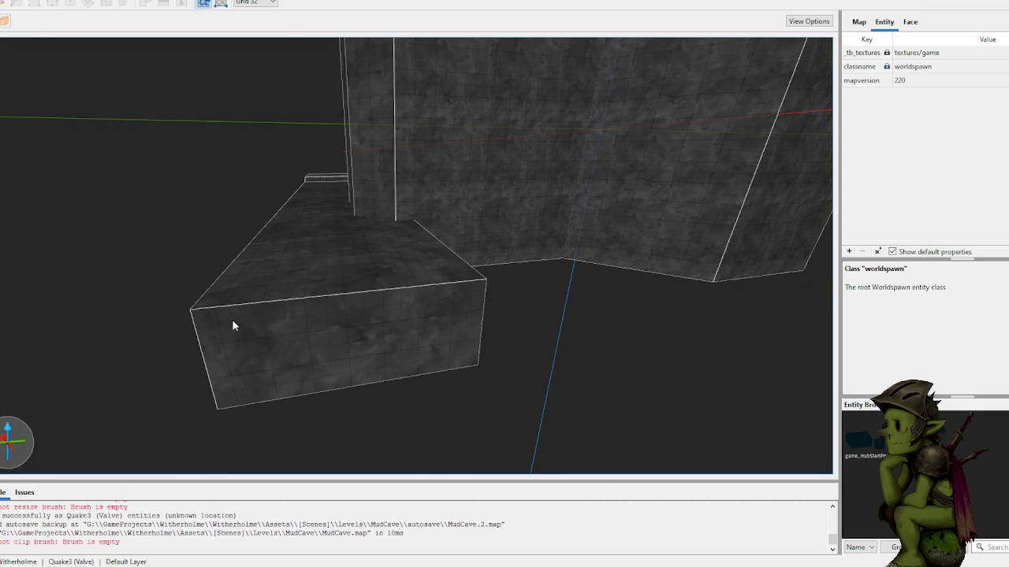
pyautogui.moveTo(218, 315); pyautogui.dragTo(343, 316)
# - Redraw the brush on the 64-unit grid, then return to the 32-unit grid
pyautogui.press('+')
pyautogui.moveTo(227, 319)
pyautogui.mouseDown()
pyautogui.moveTo(342, 318)
pyautogui.moveTo(233, 324)
pyautogui.moveTo(325, 325)
pyautogui.moveTo(254, 324)
pyautogui.moveTo(332, 313)
pyautogui.mouseUp()
pyautogui.click(345, 307)
pyautogui.press('[')
pyautogui.click(219, 273)
pyautogui.moveTo(219, 272)
pyautogui.mouseDown()
pyautogui.moveTo(201, 261)
pyautogui.moveTo(197, 269)
pyautogui.moveTo(329, 286)
pyautogui.mouseUp()
# - Select the ledge's quad face under the slope and its large left face
pyautogui.click(333, 247)
pyautogui.keyDown('shift'); pyautogui.click(365, 254); pyautogui.keyUp('shift')
pyautogui.click(254, 282)
pyautogui.click(340, 265)
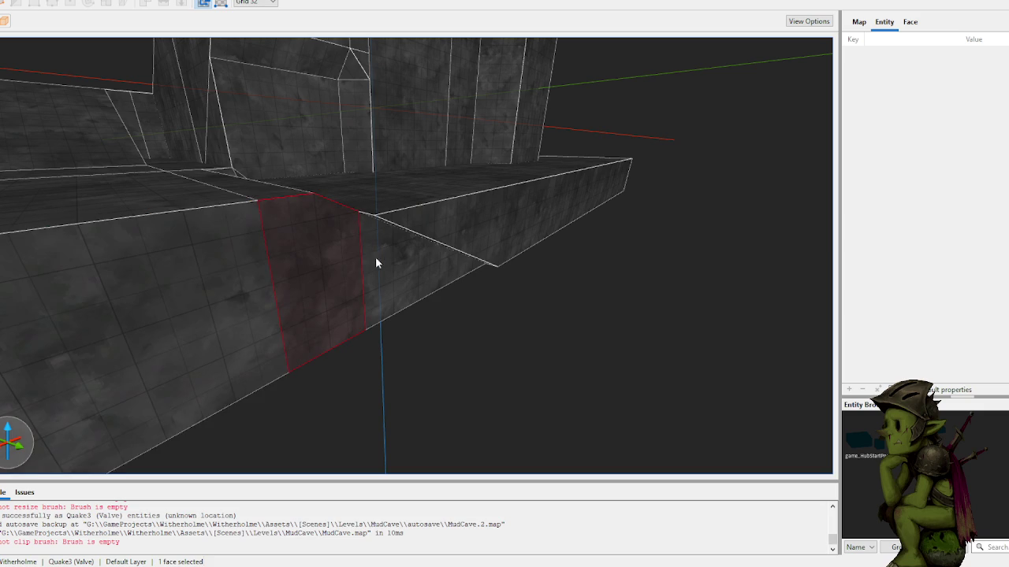
pyautogui.keyDown('ctrl'); pyautogui.keyDown('shift'); pyautogui.click(172, 298); pyautogui.keyUp('shift'); pyautogui.keyUp('ctrl')
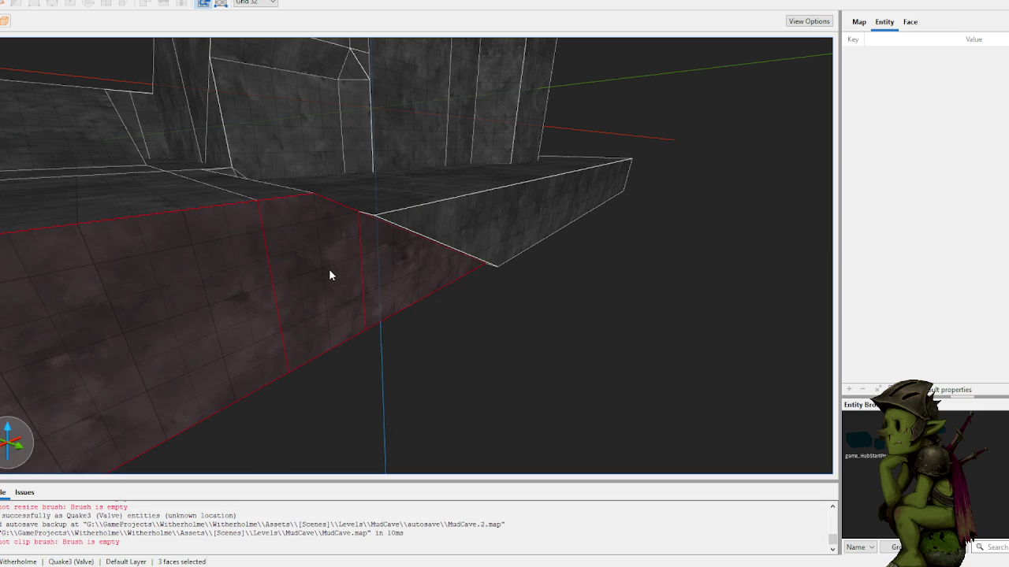
pyautogui.click(397, 267)
pyautogui.keyDown('shift'); pyautogui.click(324, 273); pyautogui.keyUp('shift')
pyautogui.keyDown('ctrl'); pyautogui.keyDown('shift'); pyautogui.click(262, 301); pyautogui.keyUp('shift'); pyautogui.keyUp('ctrl')
# - Select the ledge brush and nudge it into place
pyautogui.click(394, 247)
pyautogui.scroll(-3, 402, 260)
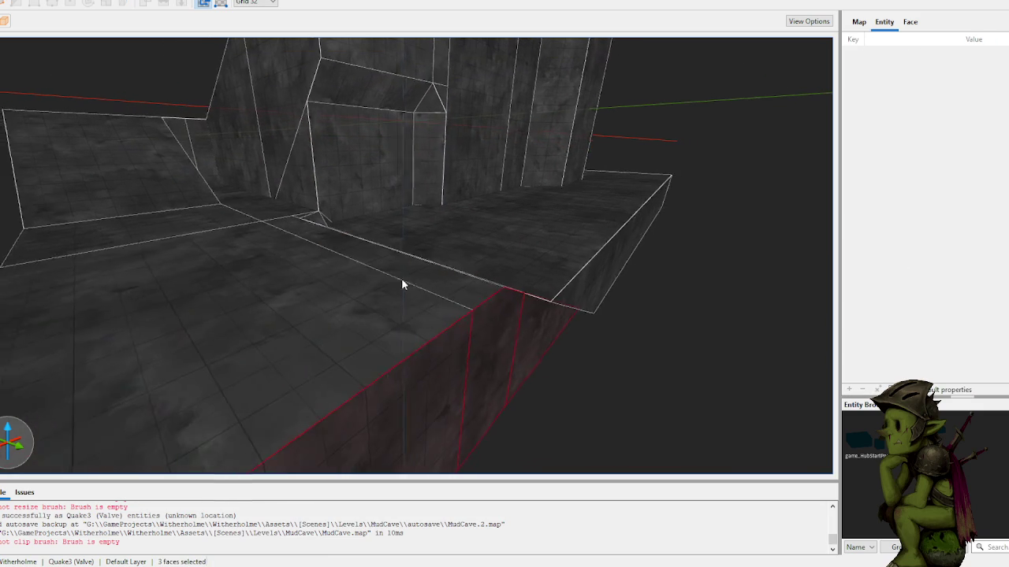
pyautogui.moveTo(412, 385); pyautogui.dragTo(436, 400)
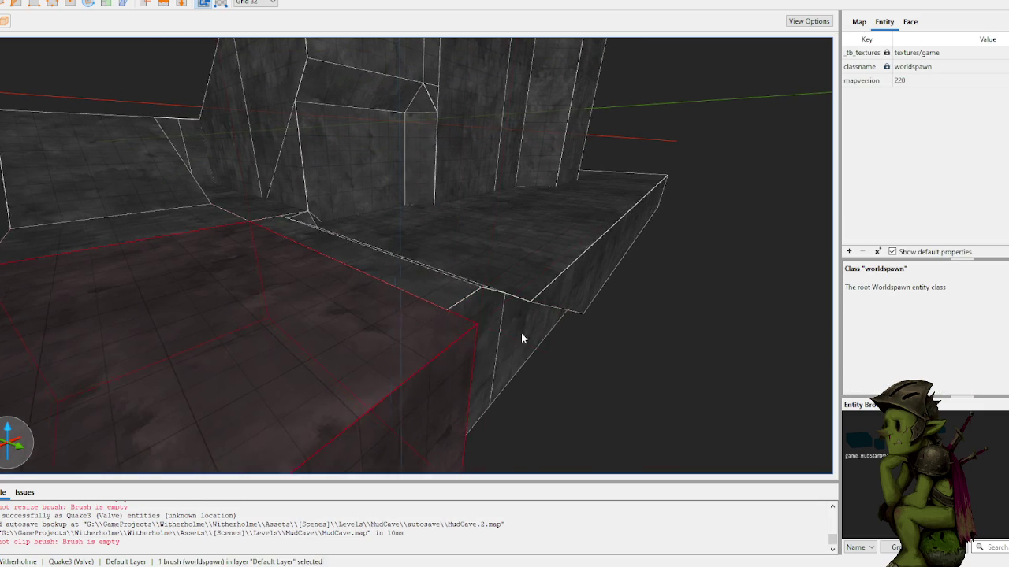
pyautogui.scroll(3, 521, 332)
pyautogui.moveTo(479, 384)
pyautogui.mouseDown()
pyautogui.moveTo(249, 369)
pyautogui.moveTo(396, 342)
pyautogui.mouseUp()
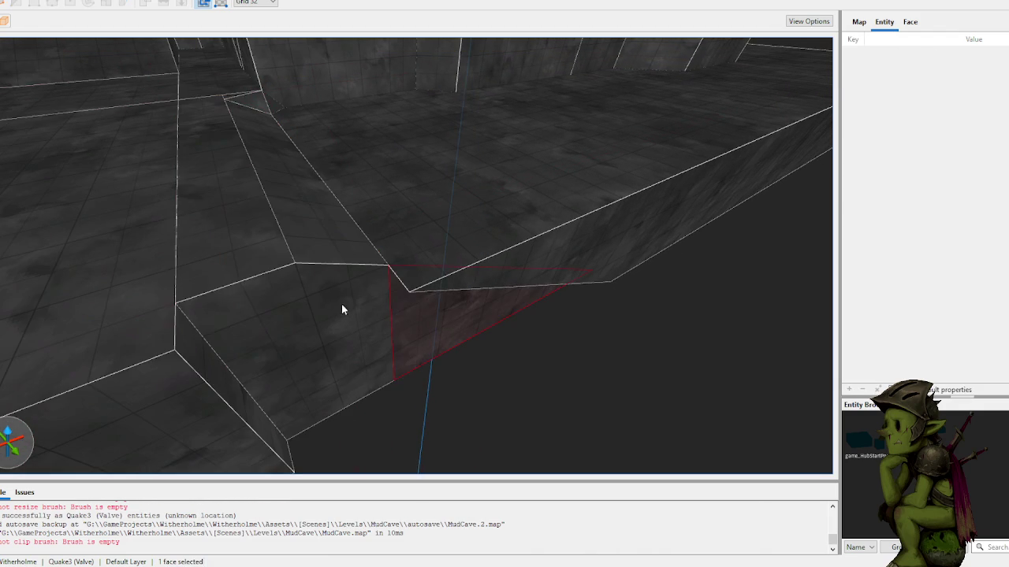
# - Add the wall brush below the slope, check the ceiling corner, then clear the selection
pyautogui.keyDown('ctrl'); pyautogui.click(427, 315); pyautogui.keyUp('ctrl')
pyautogui.press('w')
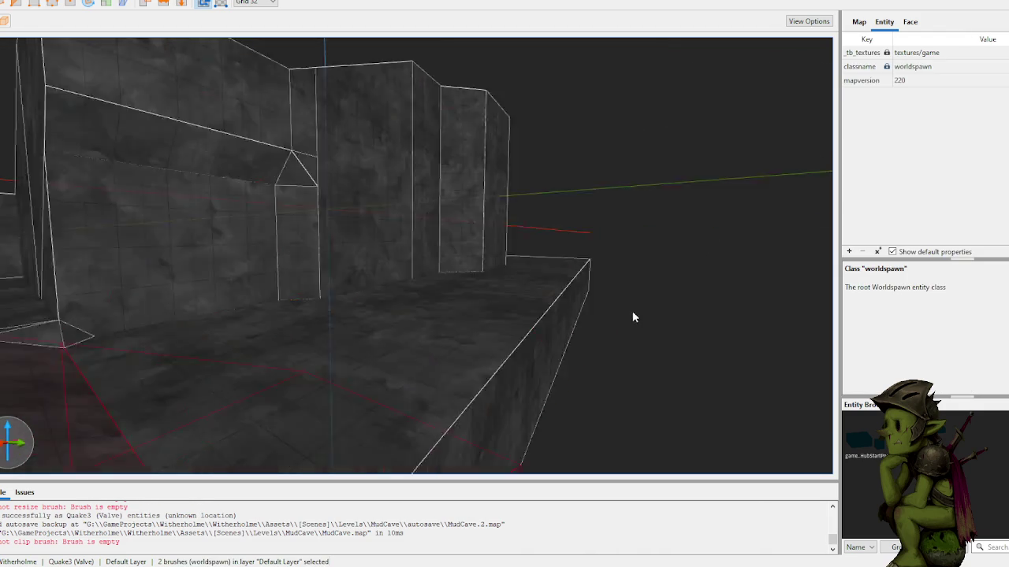
pyautogui.moveTo(650, 318)
pyautogui.mouseDown()
pyautogui.moveTo(490, 346)
pyautogui.moveTo(419, 334)
pyautogui.mouseUp()
pyautogui.press('Escape')
pyautogui.moveTo(405, 378)
pyautogui.mouseDown()
pyautogui.moveTo(373, 375)
pyautogui.moveTo(477, 380)
pyautogui.mouseUp()
# - Draw a thin brush across the box top and stretch it into a 512 × 896 × 320 platform
pyautogui.moveTo(308, 320)
pyautogui.mouseDown()
pyautogui.moveTo(504, 331)
pyautogui.moveTo(529, 324)
pyautogui.moveTo(526, 386)
pyautogui.mouseUp()
pyautogui.moveTo(422, 370)
pyautogui.mouseDown()
pyautogui.moveTo(460, 468)
pyautogui.moveTo(449, 322)
pyautogui.moveTo(495, 308)
pyautogui.moveTo(407, 304)
pyautogui.mouseUp()
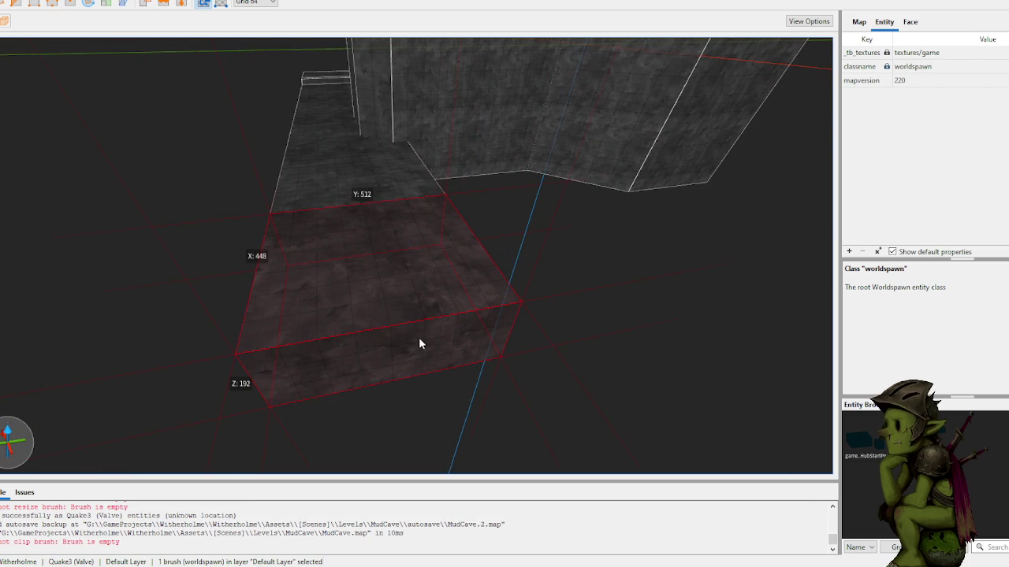
pyautogui.moveTo(418, 338)
pyautogui.mouseDown()
pyautogui.moveTo(522, 304)
pyautogui.moveTo(532, 322)
pyautogui.moveTo(489, 325)
pyautogui.moveTo(448, 346)
pyautogui.moveTo(588, 289)
pyautogui.moveTo(580, 273)
pyautogui.moveTo(466, 268)
pyautogui.moveTo(473, 281)
pyautogui.moveTo(400, 270)
pyautogui.moveTo(475, 266)
pyautogui.moveTo(474, 302)
pyautogui.moveTo(570, 265)
pyautogui.moveTo(532, 266)
pyautogui.mouseUp()
pyautogui.moveTo(277, 316)
pyautogui.mouseDown()
pyautogui.moveTo(514, 345)
pyautogui.moveTo(507, 318)
pyautogui.moveTo(513, 330)
pyautogui.mouseUp()
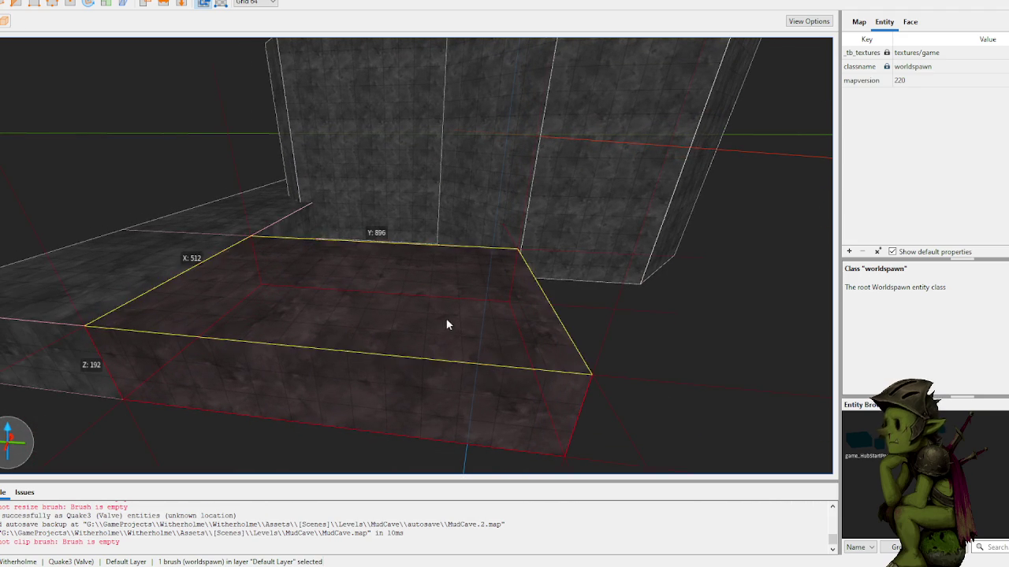
pyautogui.moveTo(412, 295)
pyautogui.mouseDown()
pyautogui.moveTo(428, 291)
pyautogui.moveTo(446, 257)
pyautogui.mouseUp()
pyautogui.click(430, 285)
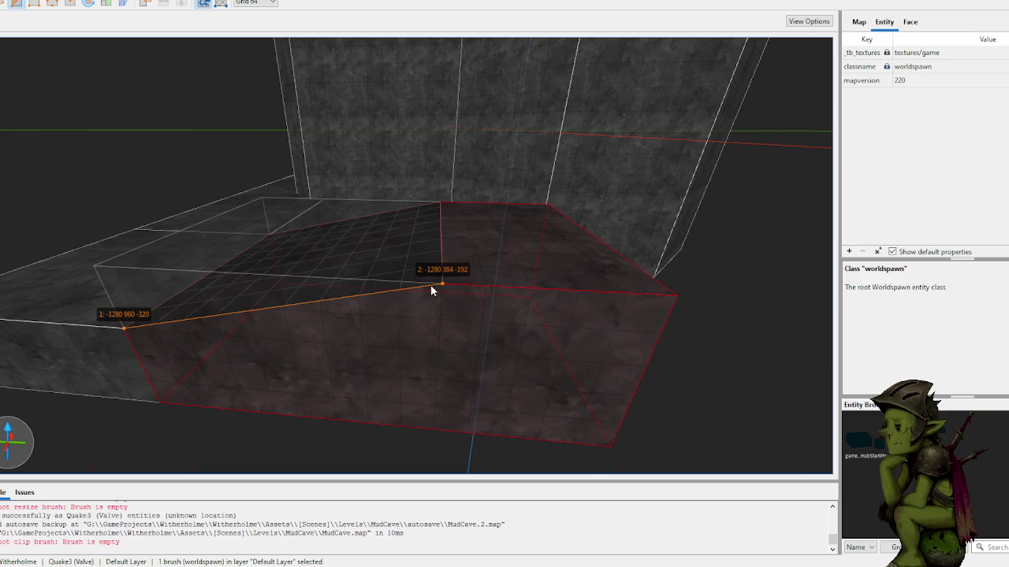
# - Apply the clip to the platform and stretch its front face outward
pyautogui.press('Return')
pyautogui.scroll(-5, 476, 284)
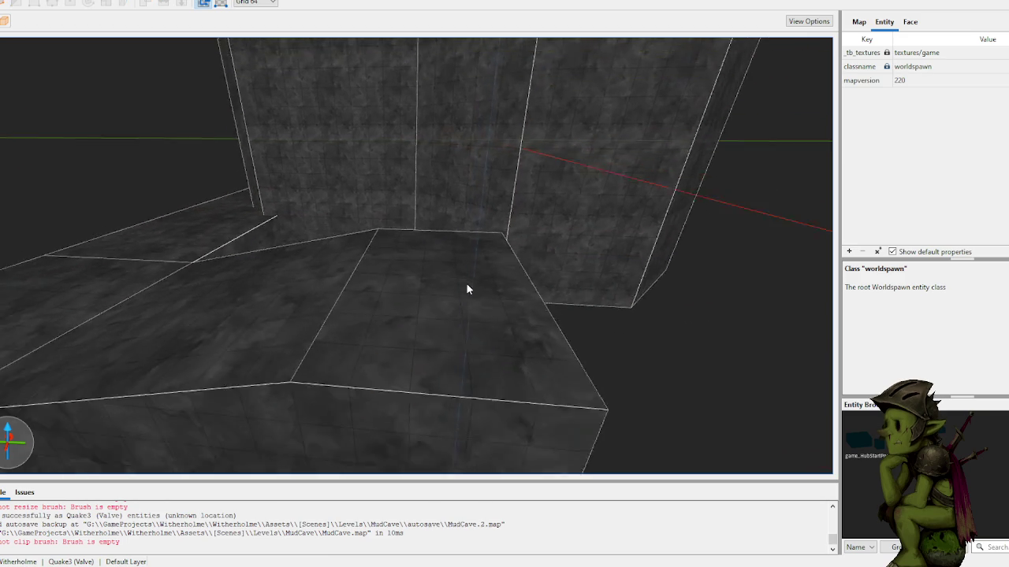
pyautogui.click(397, 329)
pyautogui.moveTo(398, 331)
pyautogui.mouseDown()
pyautogui.moveTo(553, 361)
pyautogui.moveTo(493, 349)
pyautogui.moveTo(505, 353)
pyautogui.mouseUp()
pyautogui.click(587, 382)
pyautogui.scroll(5, 587, 383)
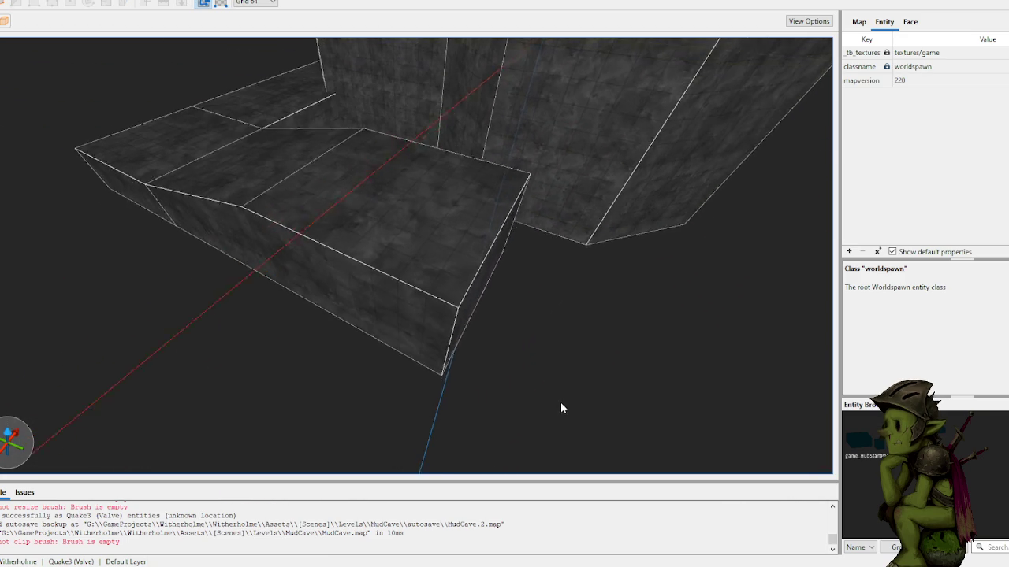
# - Clip the front brush into a slanted top
pyautogui.click(431, 264)
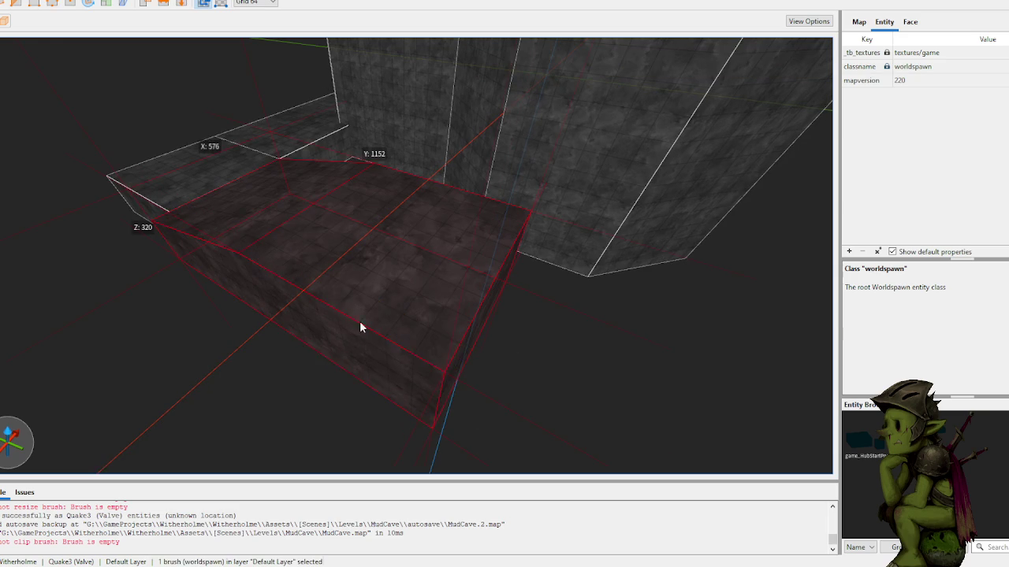
pyautogui.press('c')
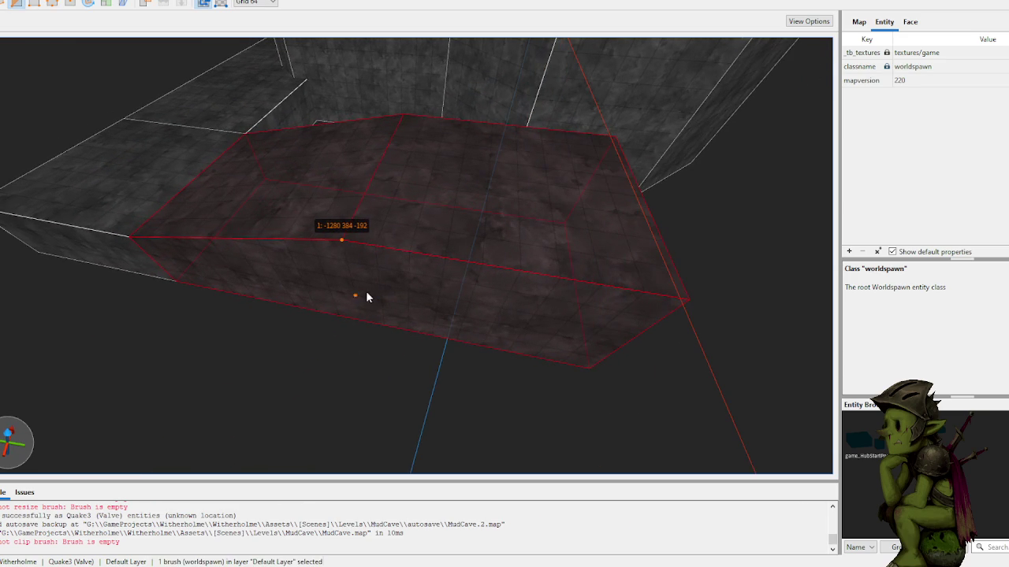
pyautogui.click(358, 310)
pyautogui.press('Tab')
pyautogui.press('Return')
pyautogui.press('Escape')
# - Resize the front brush to 640 by 576 and cut its upper-left corner
pyautogui.click(477, 278)
pyautogui.moveTo(502, 317)
pyautogui.mouseDown()
pyautogui.moveTo(498, 359)
pyautogui.moveTo(623, 288)
pyautogui.moveTo(554, 284)
pyautogui.moveTo(468, 308)
pyautogui.moveTo(504, 338)
pyautogui.mouseUp()
pyautogui.scroll(2, 531, 294)
pyautogui.scroll(2, 477, 332)
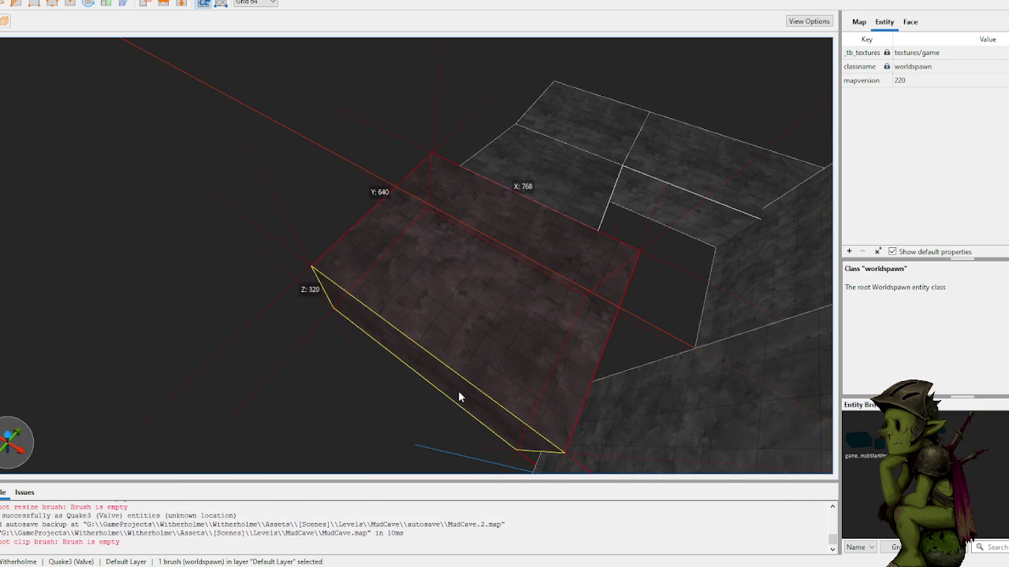
pyautogui.moveTo(445, 418)
pyautogui.mouseDown()
pyautogui.moveTo(437, 403)
pyautogui.moveTo(477, 382)
pyautogui.moveTo(506, 233)
pyautogui.moveTo(559, 278)
pyautogui.moveTo(607, 276)
pyautogui.mouseUp()
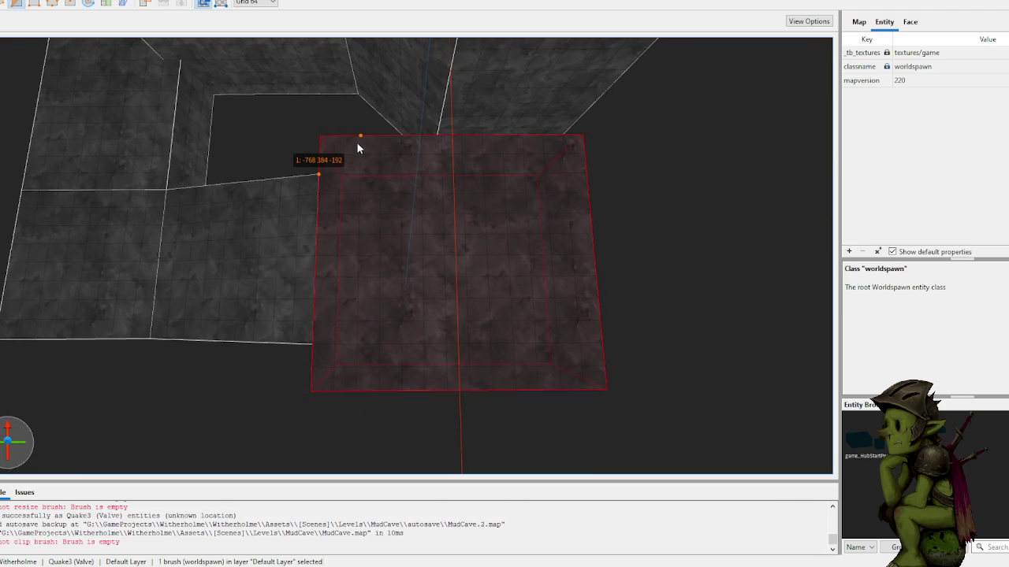
pyautogui.press('Return')
pyautogui.press('Escape')
# - Chamfer the floor block's lower-left corner diagonally
pyautogui.click(386, 183)
pyautogui.click(358, 392)
pyautogui.hotkey('shift', 'Return')
pyautogui.press('Return')
pyautogui.press('Escape')
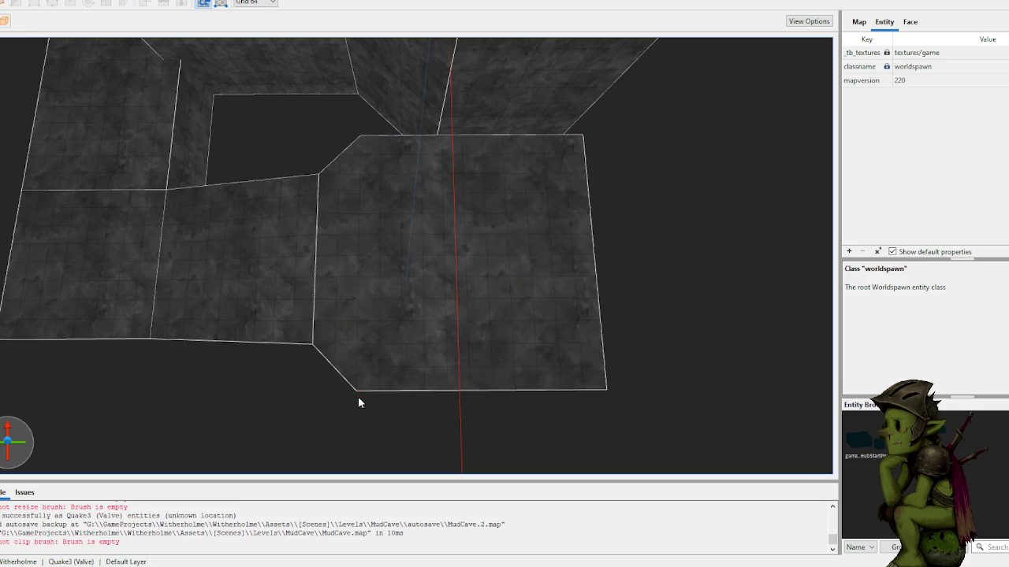
pyautogui.click(559, 385)
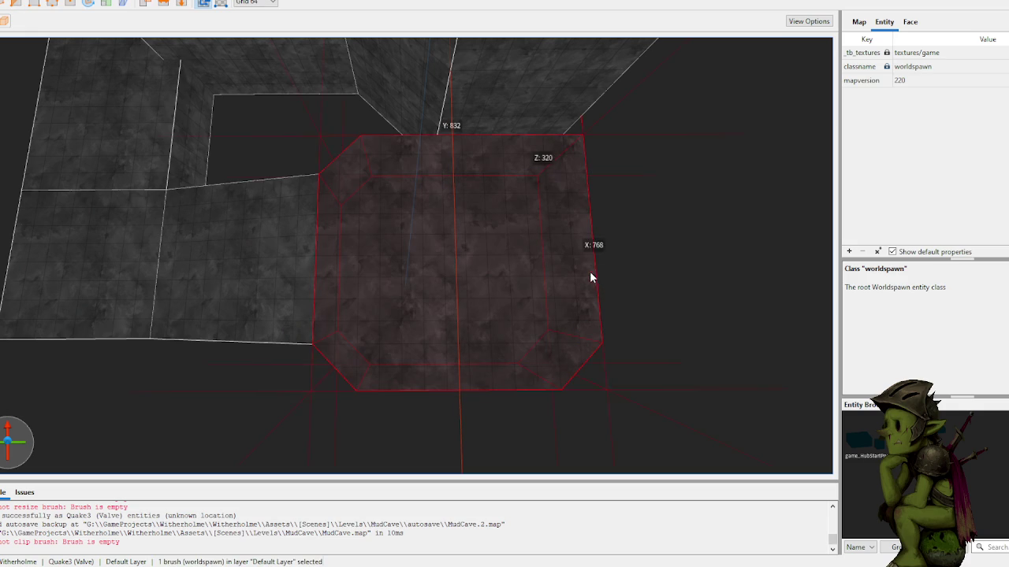
pyautogui.click(642, 272)
pyautogui.click(442, 279)
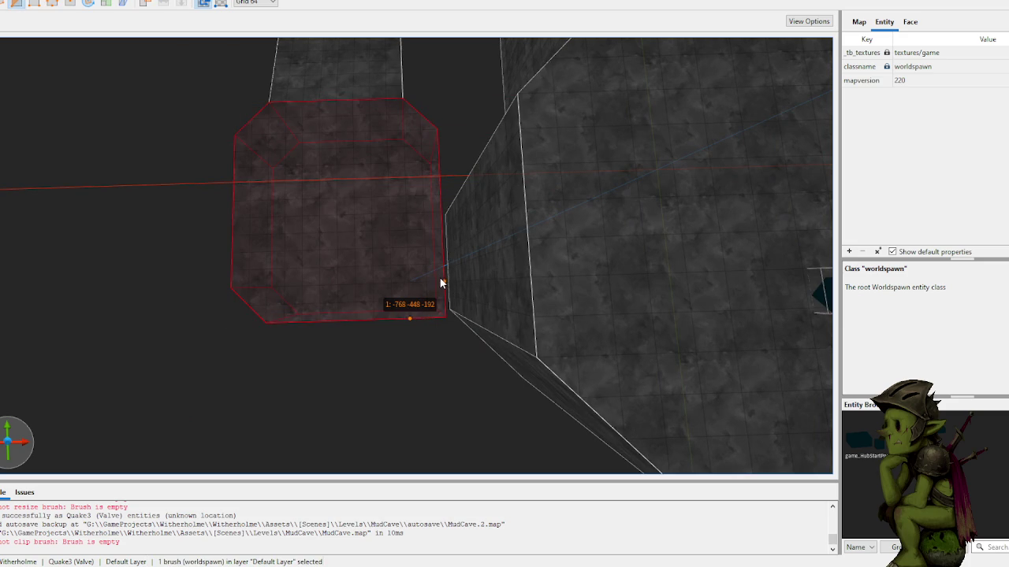
pyautogui.press('Escape')
pyautogui.press('Escape')
pyautogui.press('Escape')
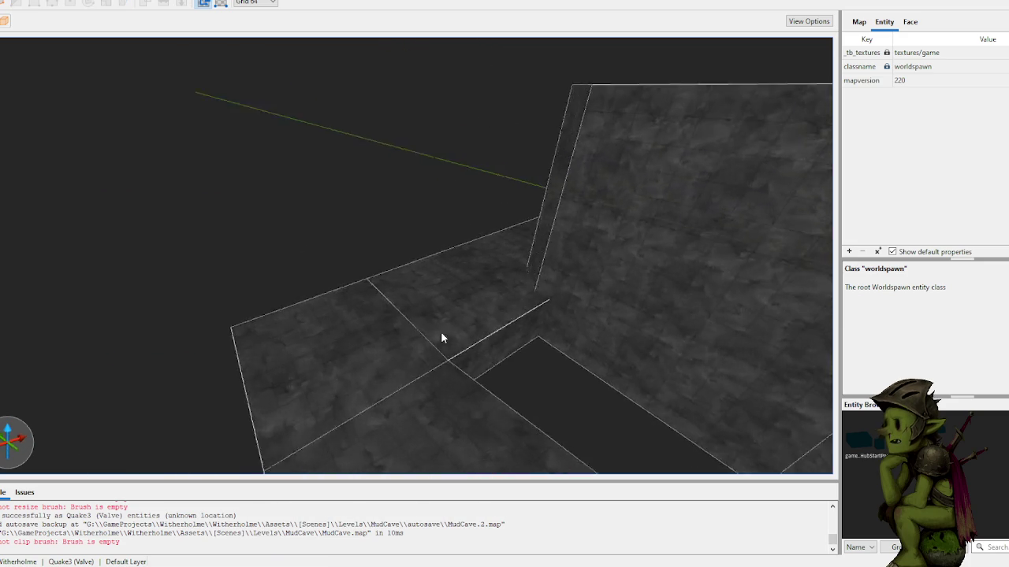
# - Draw a new 512-unit-long block beside the pit and view it from around
pyautogui.scroll(5, 502, 331)
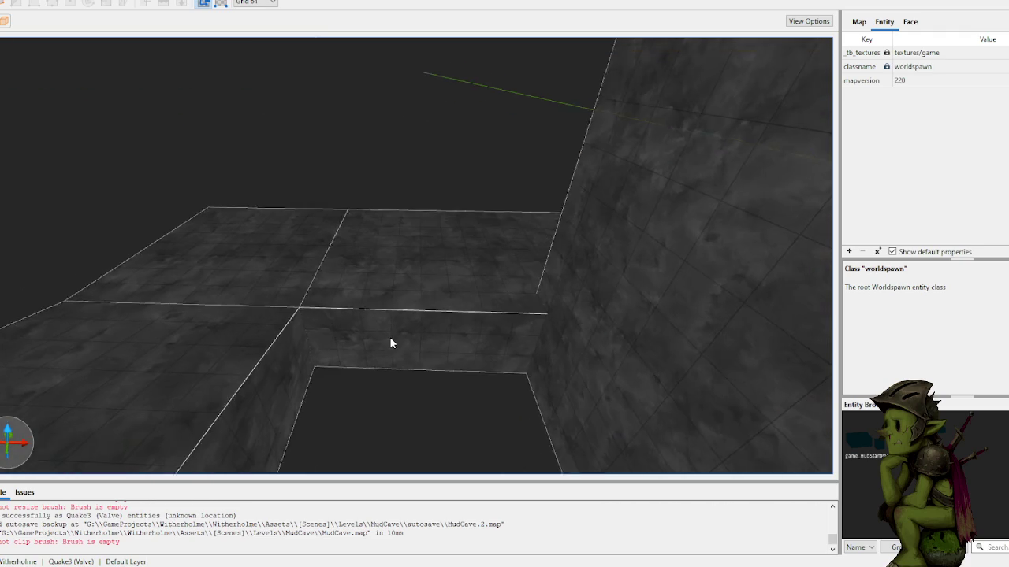
pyautogui.click(401, 331)
pyautogui.press('Escape')
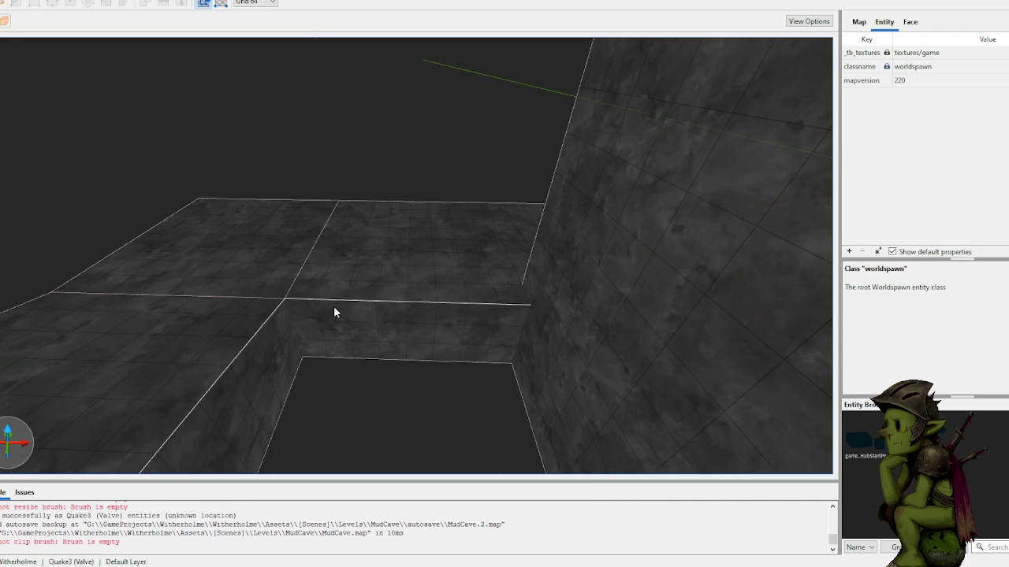
pyautogui.moveTo(295, 314); pyautogui.dragTo(520, 326)
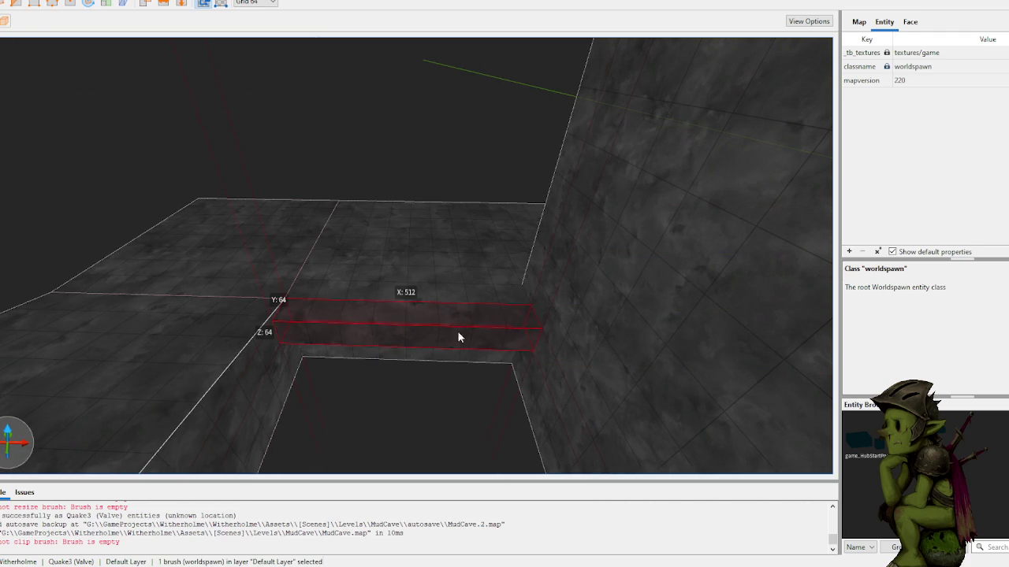
pyautogui.scroll(3, 463, 270)
pyautogui.scroll(4, 386, 292)
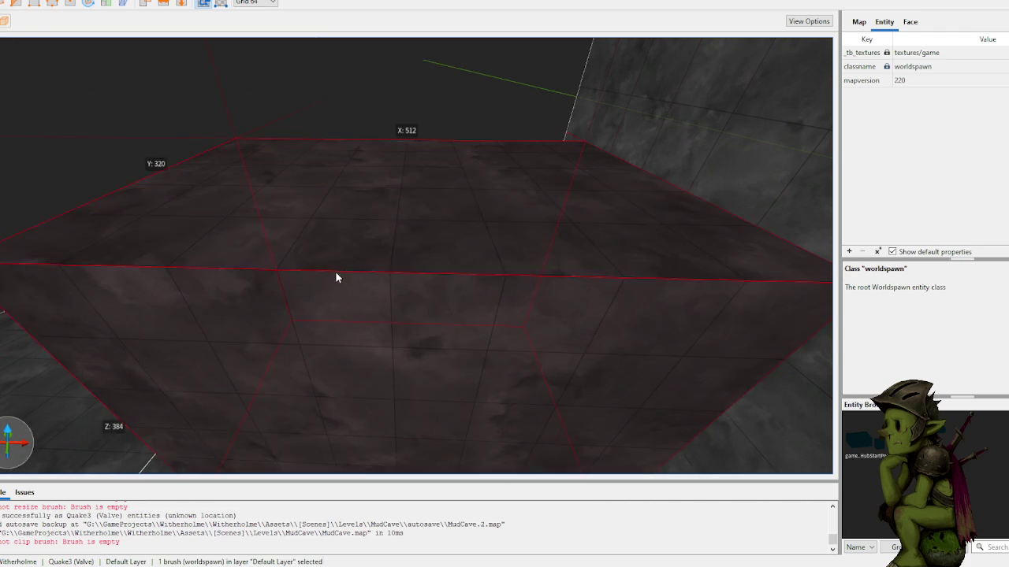
pyautogui.scroll(-5, 414, 303)
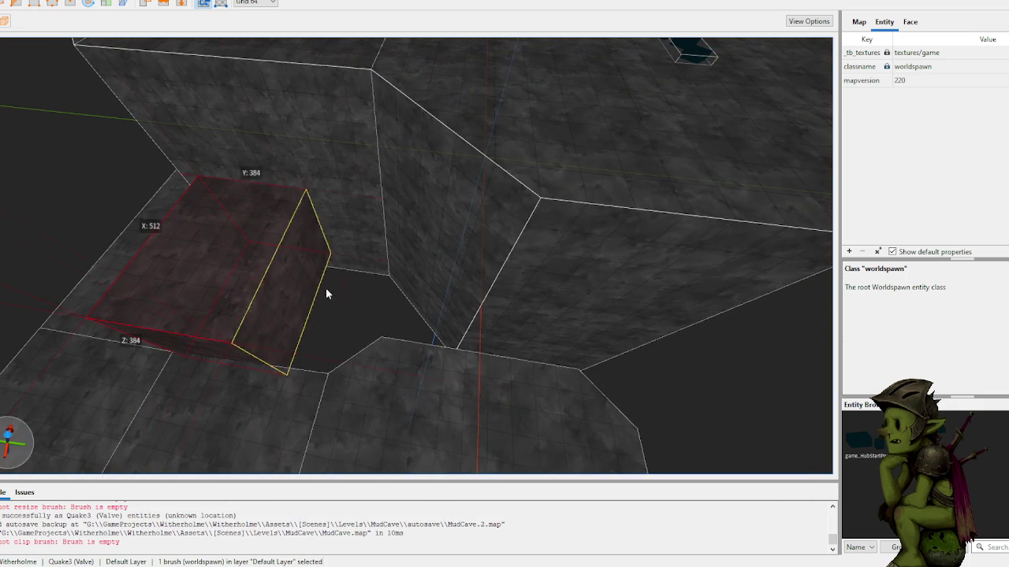
pyautogui.scroll(6, 384, 292)
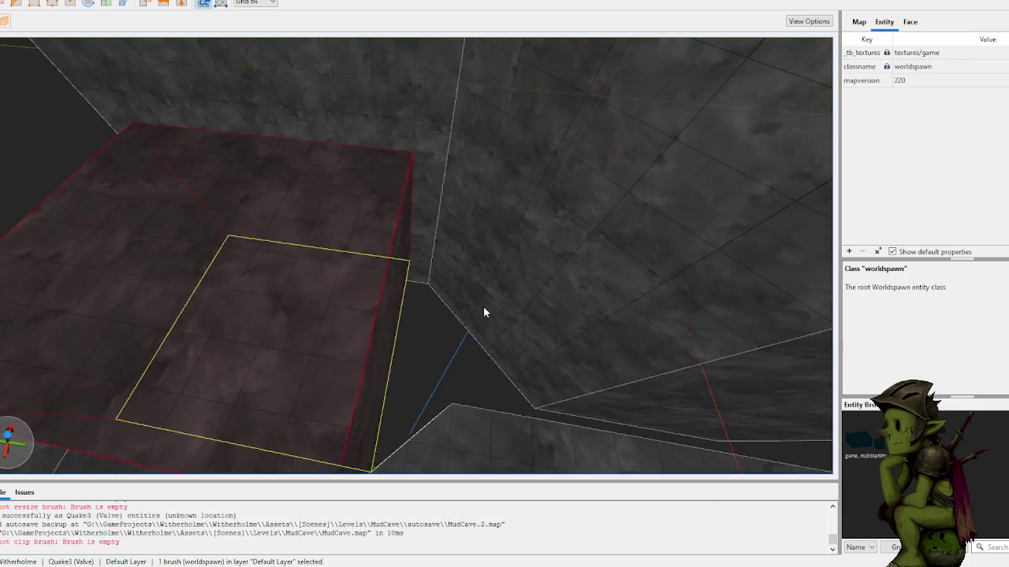
pyautogui.scroll(-6, 465, 316)
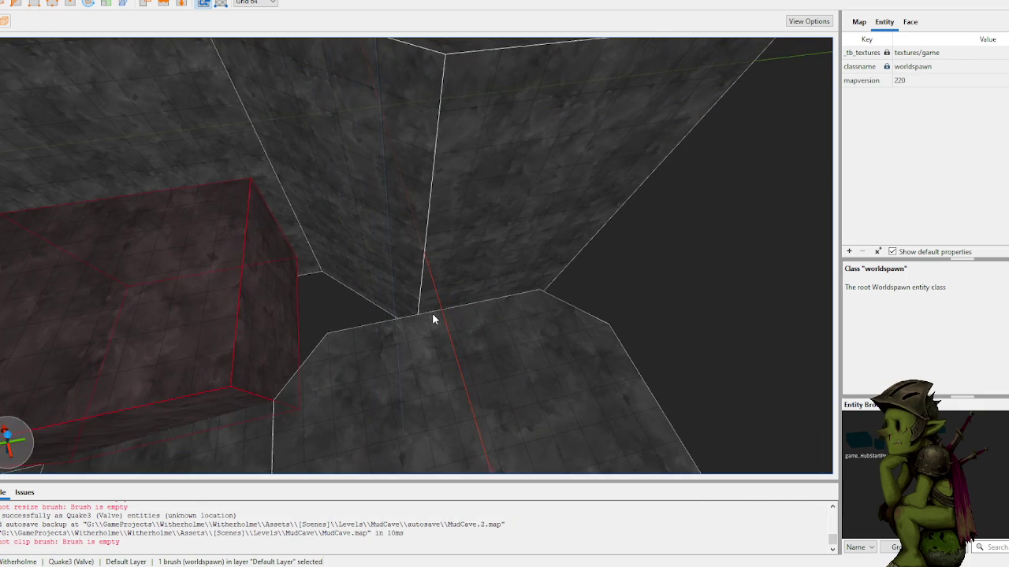
# - Clip one edge of the new block at an angle
pyautogui.scroll(-6, 432, 313)
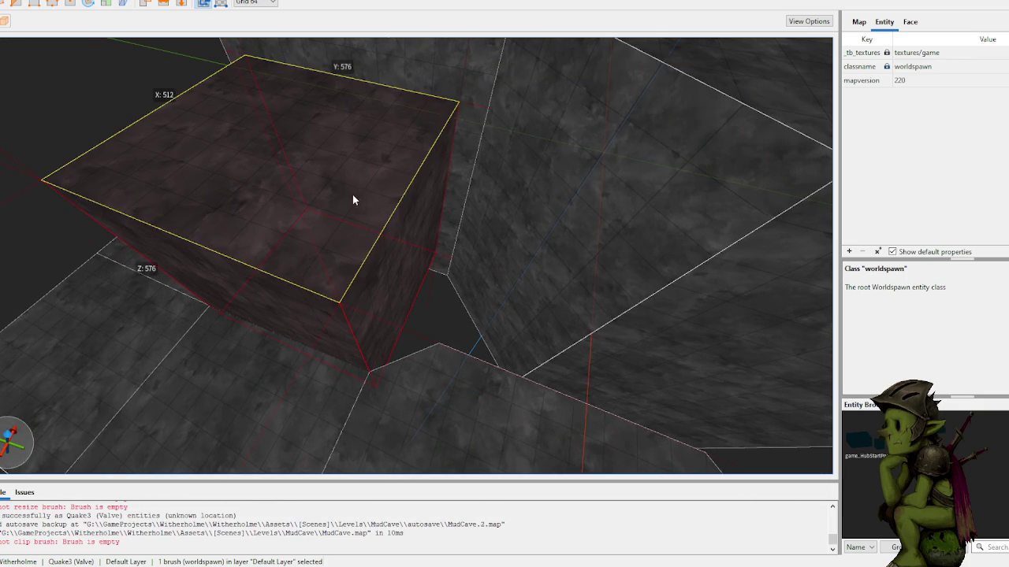
pyautogui.scroll(6, 332, 230)
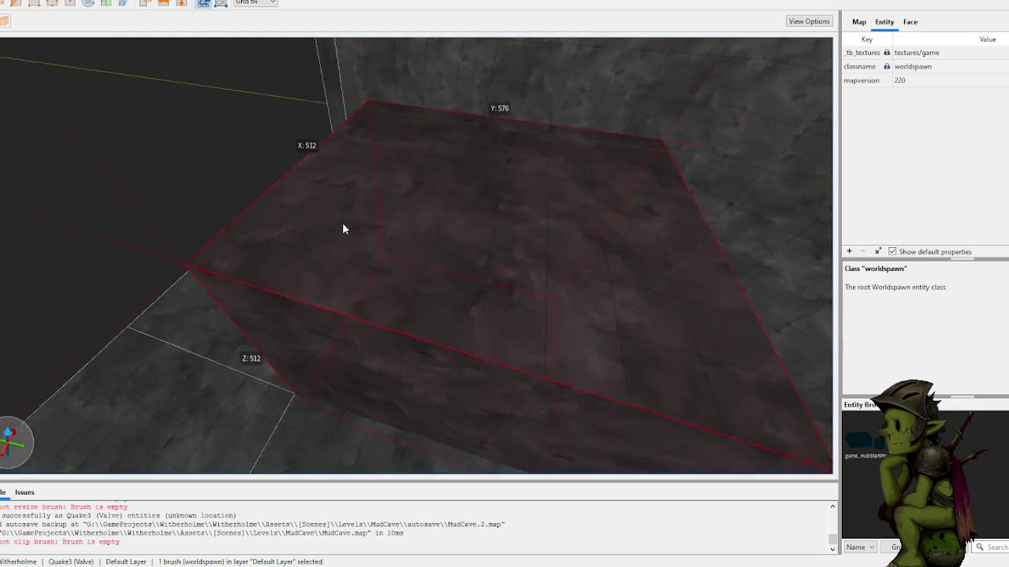
pyautogui.scroll(-8, 357, 220)
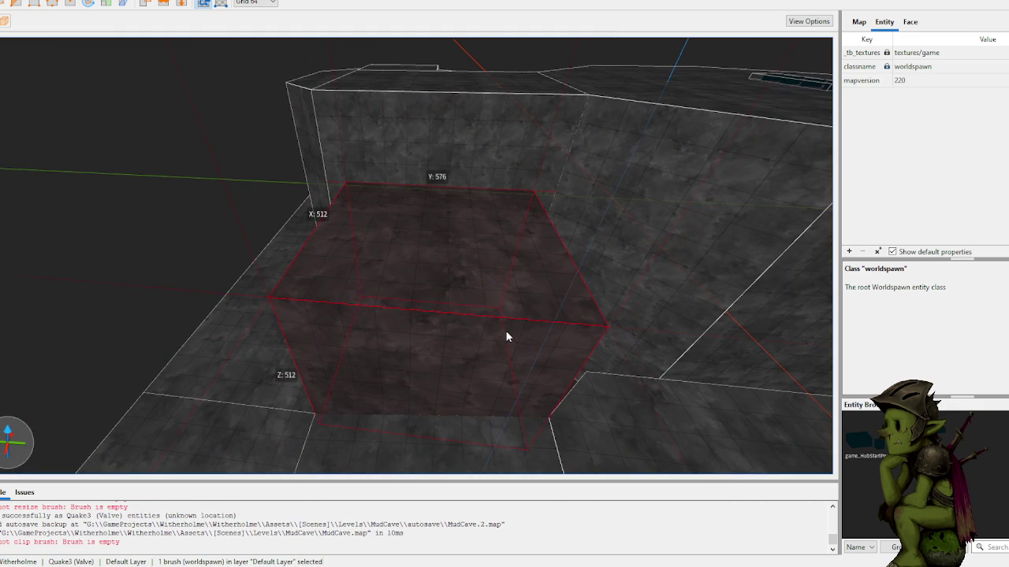
pyautogui.click(518, 294)
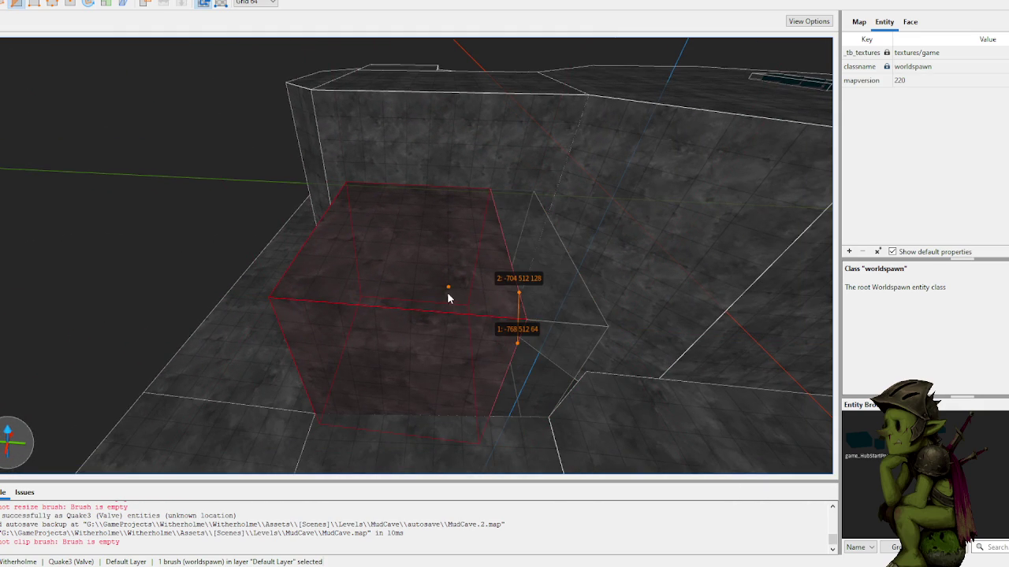
pyautogui.click(448, 287)
pyautogui.press('Tab')
pyautogui.press('Tab')
pyautogui.press('Return')
pyautogui.scroll(2, 381, 265)
pyautogui.scroll(3, 390, 276)
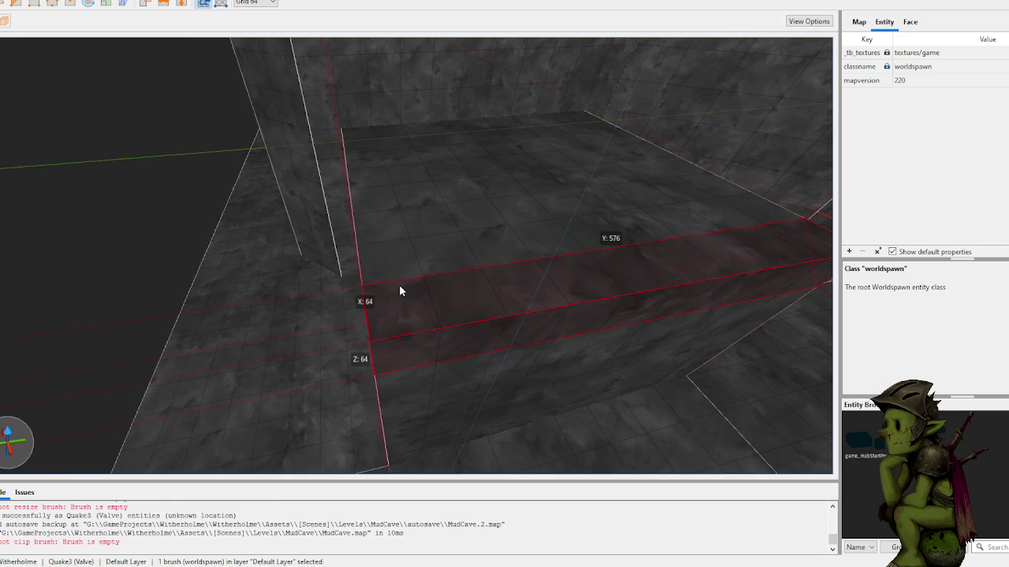
pyautogui.press('Escape')
# - Chamfer the corner of the clipped block piece
pyautogui.click(402, 306)
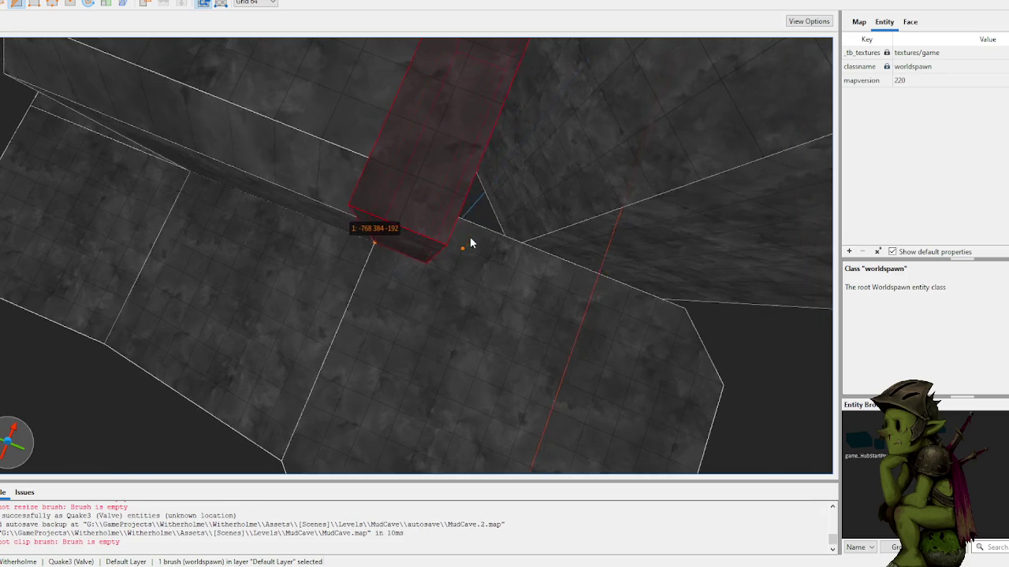
pyautogui.click(430, 227)
pyautogui.press('Return')
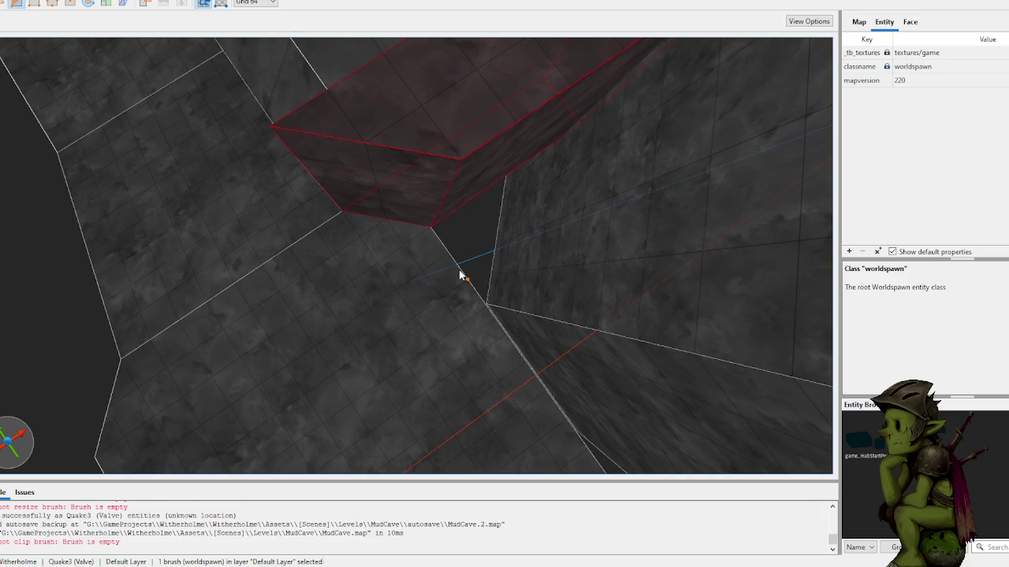
pyautogui.press('Escape')
# - Cut the long block's end at an angle into the cave wall
pyautogui.click(337, 100)
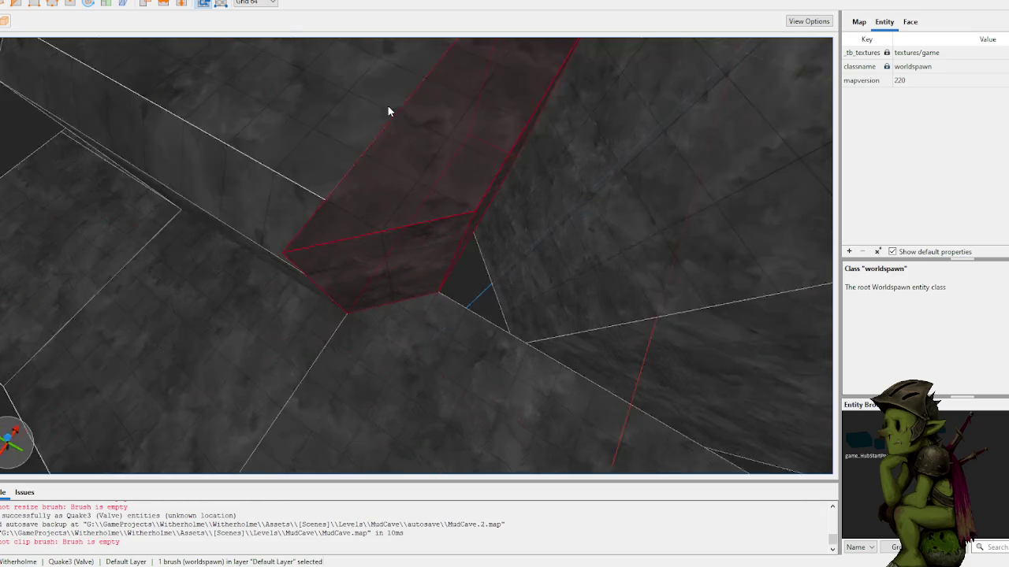
pyautogui.click(344, 265)
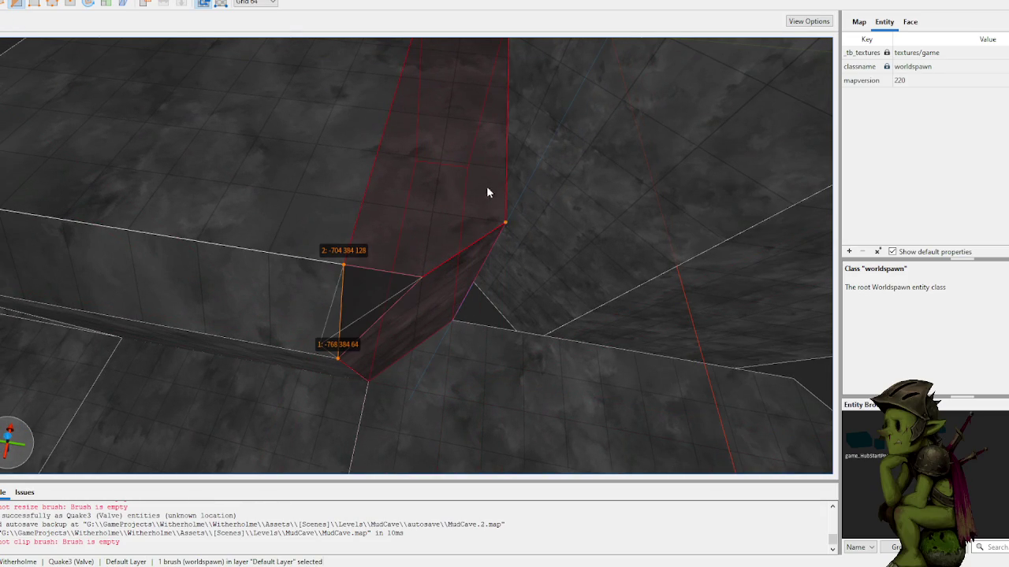
pyautogui.click(506, 169)
pyautogui.press('Tab')
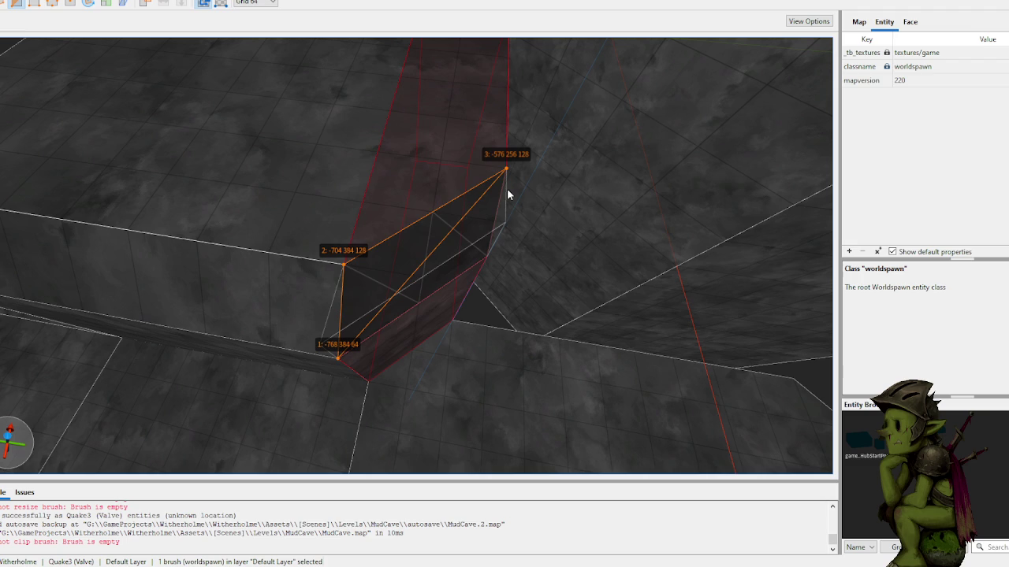
pyautogui.press('Return')
pyautogui.press('Escape')
pyautogui.scroll(5, 465, 203)
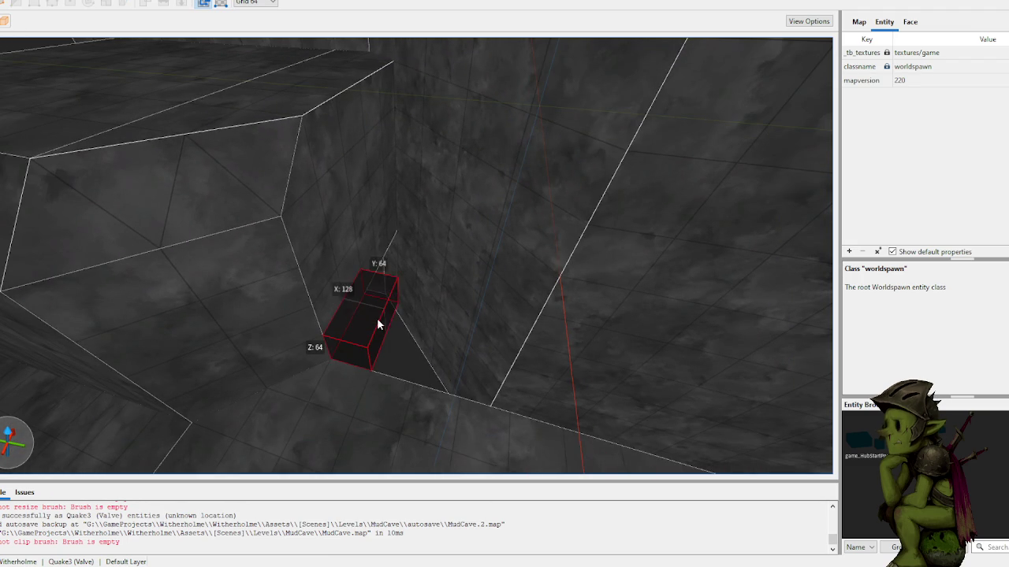
# - Draw a new ledge block along the wall, 320 units tall and 576 units long
pyautogui.moveTo(378, 320); pyautogui.dragTo(388, 231)
pyautogui.moveTo(408, 195)
pyautogui.mouseDown()
pyautogui.moveTo(415, 204)
pyautogui.moveTo(426, 67)
pyautogui.mouseUp()
pyautogui.scroll(-5, 378, 141)
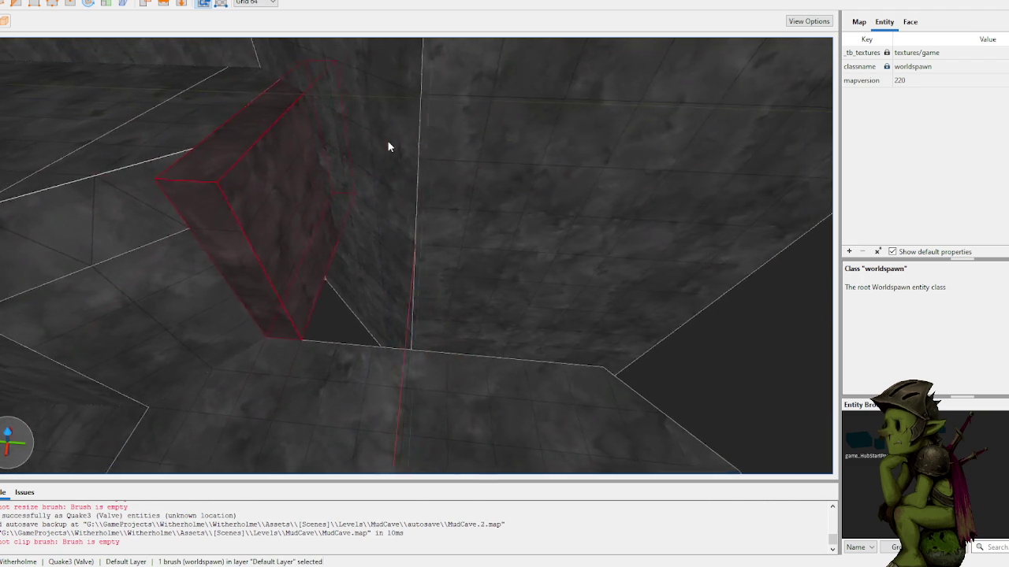
pyautogui.moveTo(305, 242); pyautogui.dragTo(465, 259)
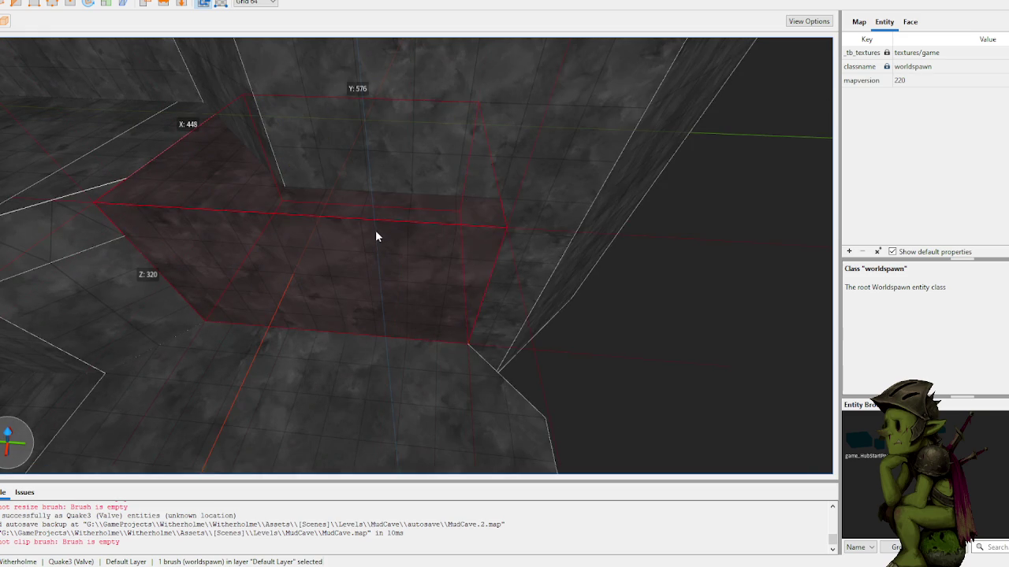
# - Chamfer the ledge block's corner with a three-point clip
pyautogui.press('c')
pyautogui.click(349, 250)
pyautogui.click(353, 175)
pyautogui.click(406, 251)
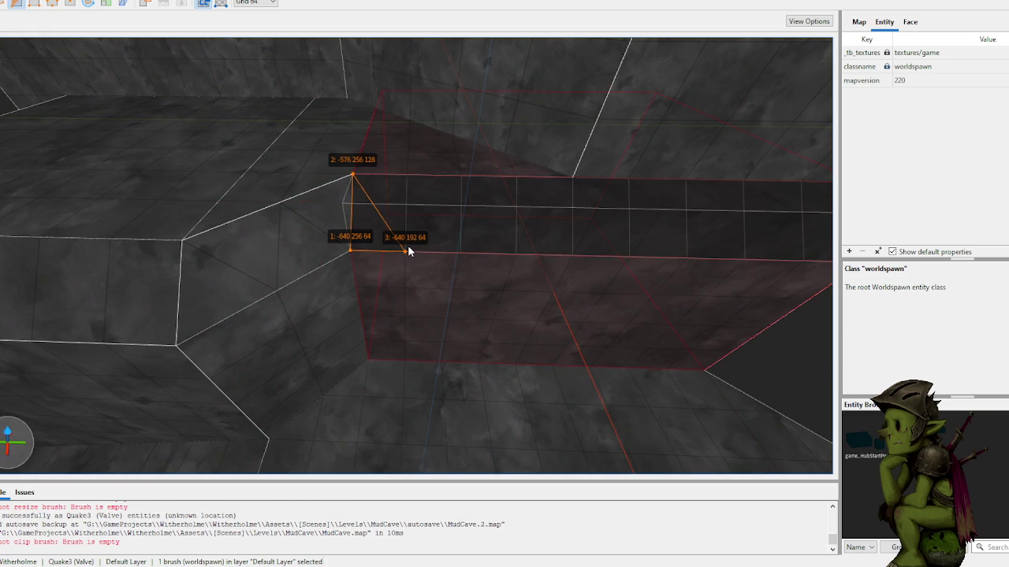
pyautogui.press('Return')
pyautogui.press('Escape')
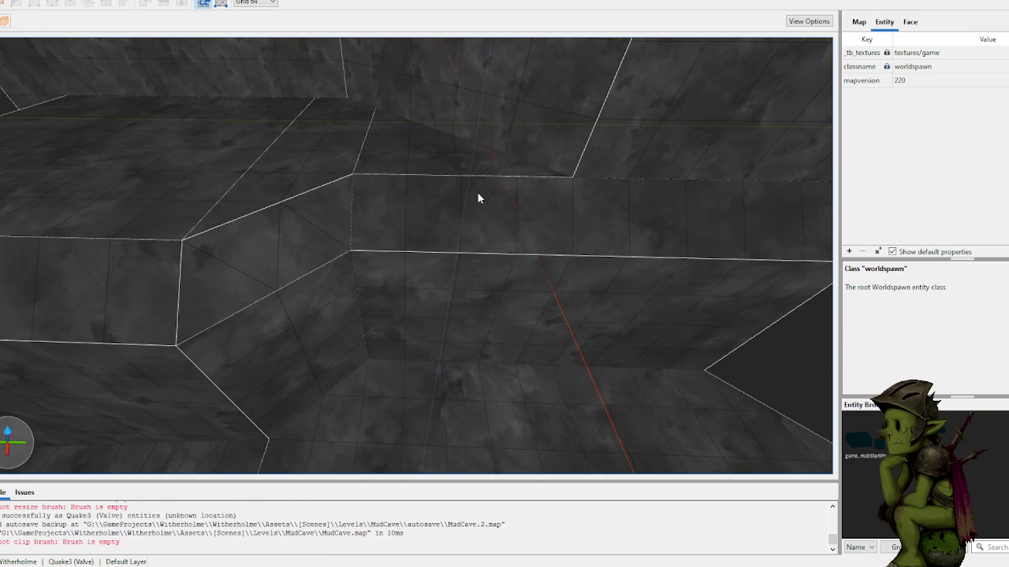
# - Split the long wall brush diagonally from -576 0 128 to -320 256 128, keeping both halves
pyautogui.click(319, 197)
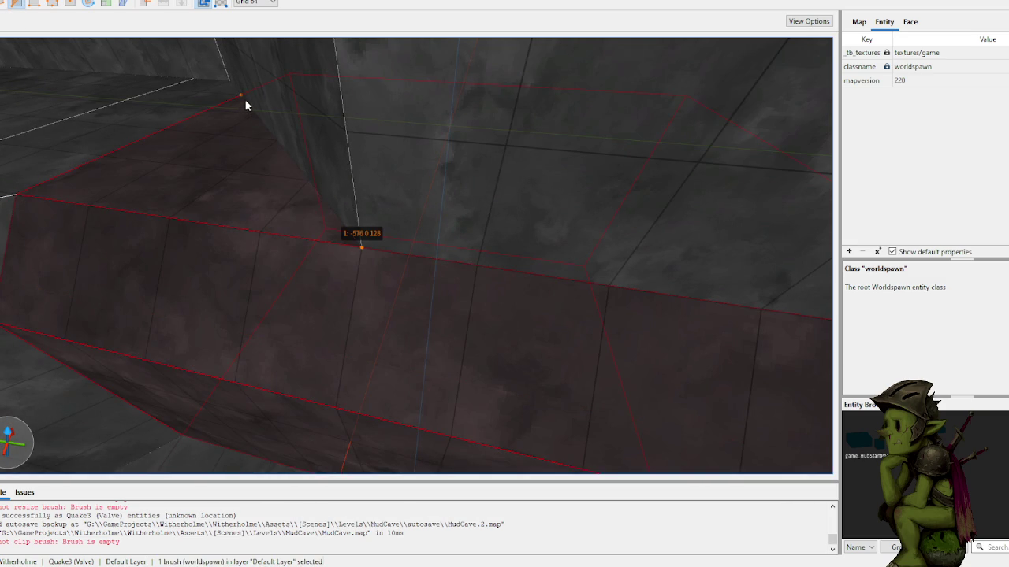
pyautogui.click(245, 99)
pyautogui.press('Tab')
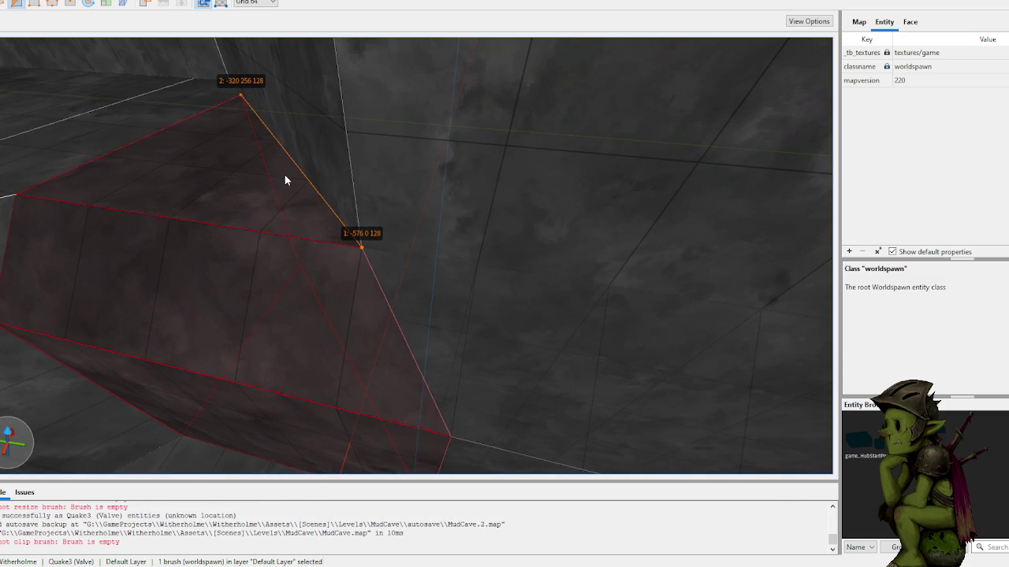
pyautogui.press('Tab')
pyautogui.press('Tab')
pyautogui.press('Return')
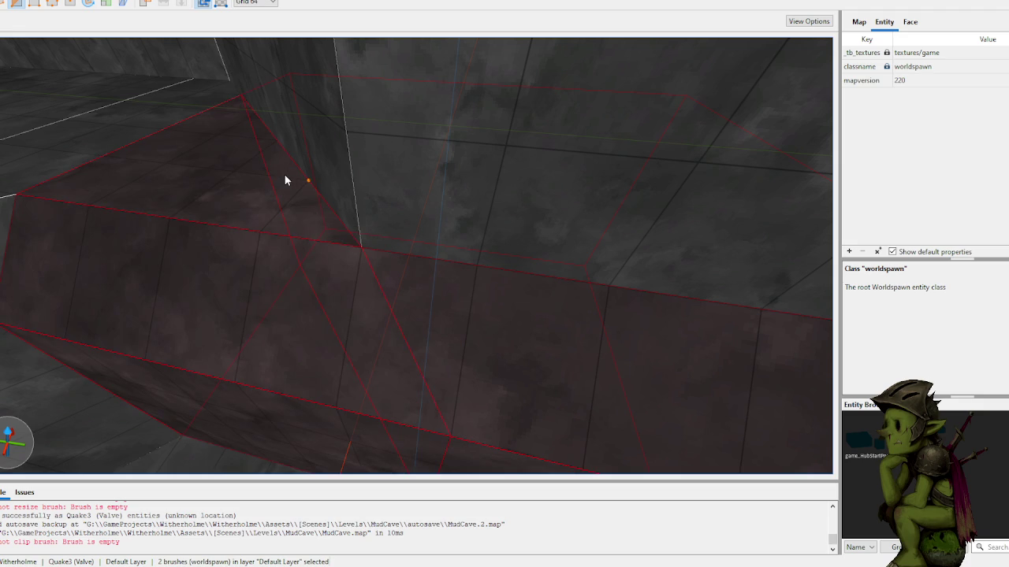
pyautogui.click(408, 254)
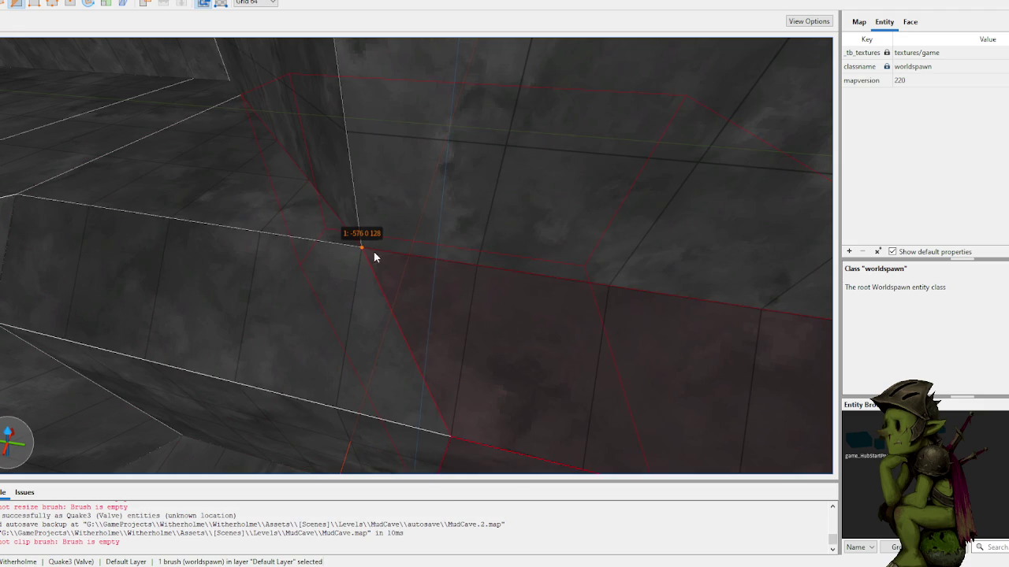
# - Clip the other wall corner at the wall vertex, then select the chamfered ledge block
pyautogui.rightClick(457, 260)
pyautogui.press('Escape')
pyautogui.click(546, 304)
pyautogui.press('Tab')
pyautogui.press('Tab')
pyautogui.press('Return')
pyautogui.press('Escape')
pyautogui.scroll(-5, 448, 281)
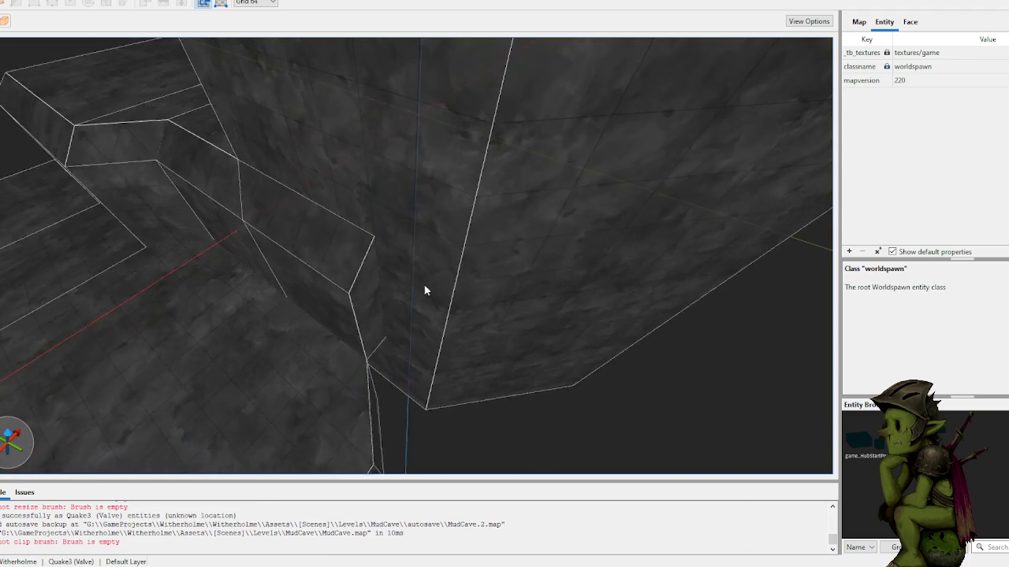
pyautogui.click(155, 246)
pyautogui.scroll(5, 197, 253)
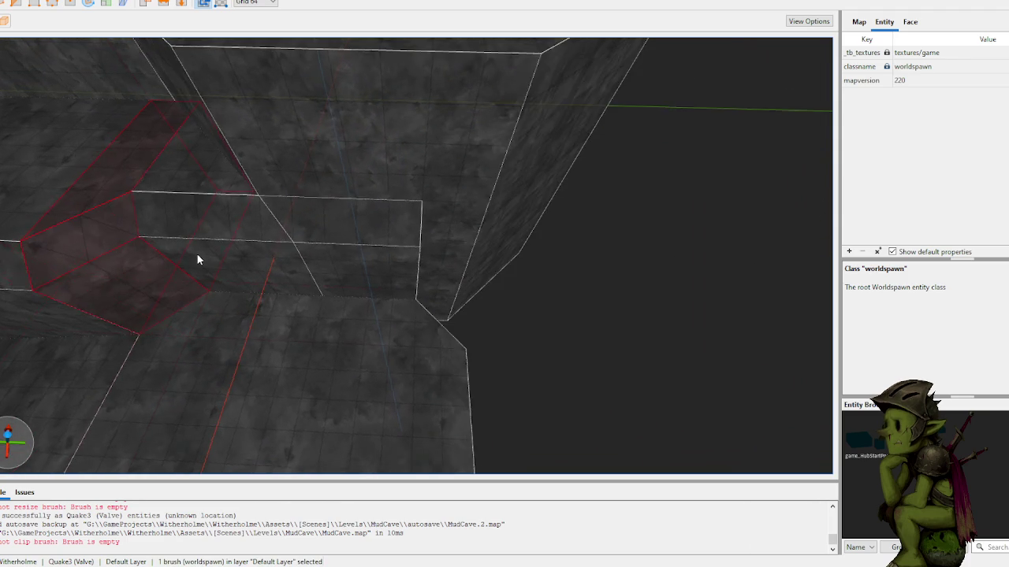
# - Draw a new 192 by 192 block and cut it vertically with a two-point clip
pyautogui.press('Escape')
pyautogui.moveTo(310, 297)
pyautogui.mouseDown()
pyautogui.moveTo(338, 376)
pyautogui.moveTo(354, 374)
pyautogui.moveTo(354, 360)
pyautogui.moveTo(336, 299)
pyautogui.moveTo(351, 326)
pyautogui.mouseUp()
pyautogui.moveTo(413, 324)
pyautogui.mouseDown()
pyautogui.moveTo(388, 345)
pyautogui.moveTo(383, 313)
pyautogui.moveTo(424, 331)
pyautogui.mouseUp()
pyautogui.click(399, 308)
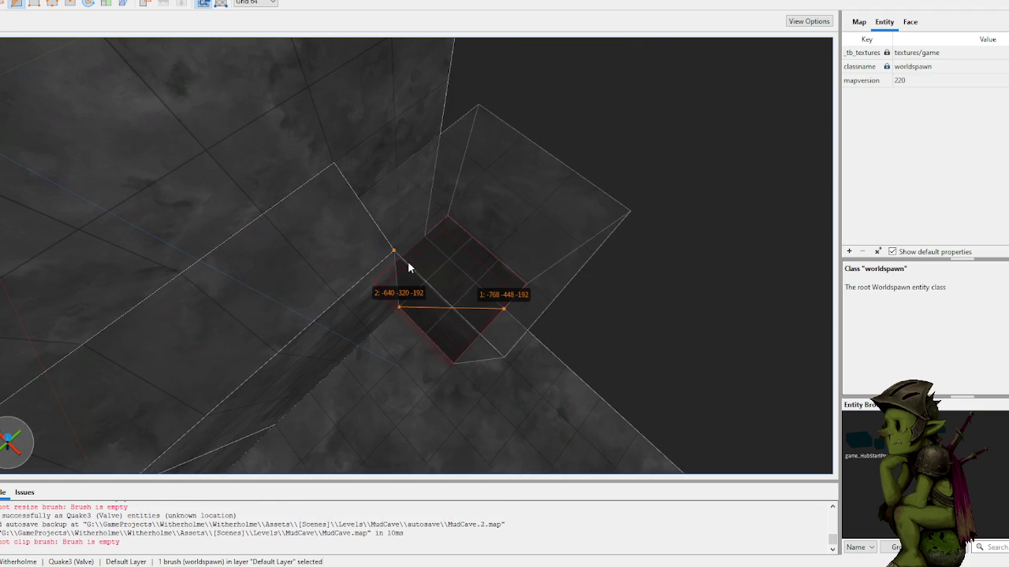
pyautogui.click(399, 255)
pyautogui.press('Return')
pyautogui.press('Escape')
pyautogui.press('Escape')
# - Stretch the block taller and extend the wall brush much longer
pyautogui.moveTo(442, 323)
pyautogui.mouseDown()
pyautogui.moveTo(541, 167)
pyautogui.moveTo(510, 158)
pyautogui.moveTo(347, 230)
pyautogui.moveTo(389, 304)
pyautogui.moveTo(435, 285)
pyautogui.moveTo(489, 289)
pyautogui.moveTo(469, 300)
pyautogui.moveTo(489, 328)
pyautogui.moveTo(375, 306)
pyautogui.mouseUp()
pyautogui.click(350, 246)
pyautogui.press('Escape')
pyautogui.moveTo(276, 325)
pyautogui.mouseDown()
pyautogui.moveTo(354, 327)
pyautogui.moveTo(326, 315)
pyautogui.moveTo(418, 280)
pyautogui.moveTo(412, 294)
pyautogui.mouseUp()
pyautogui.moveTo(430, 243)
pyautogui.mouseDown()
pyautogui.moveTo(437, 186)
pyautogui.moveTo(441, 193)
pyautogui.mouseUp()
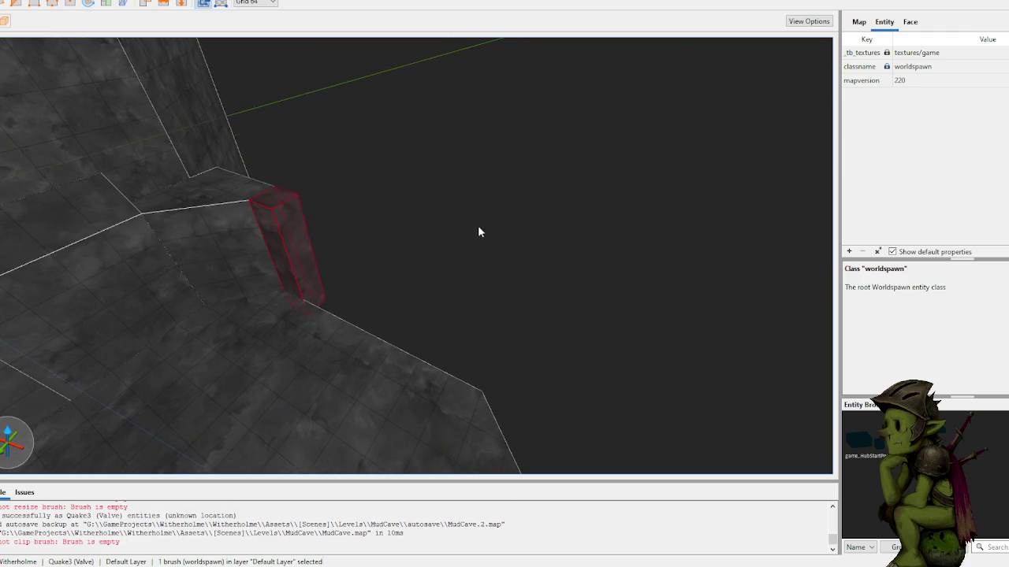
pyautogui.moveTo(311, 265); pyautogui.dragTo(488, 326)
pyautogui.scroll(2, 550, 340)
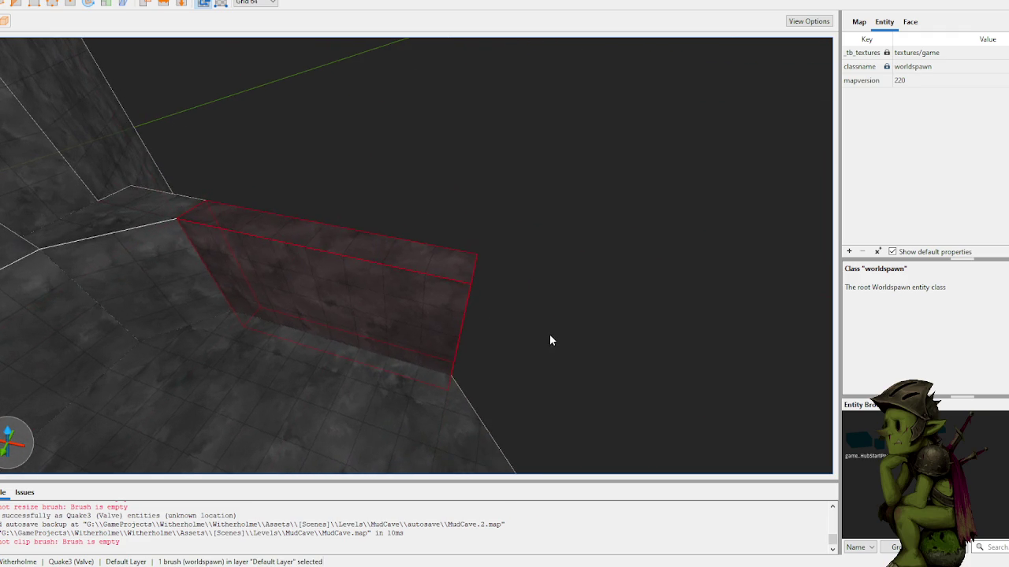
pyautogui.click(550, 341)
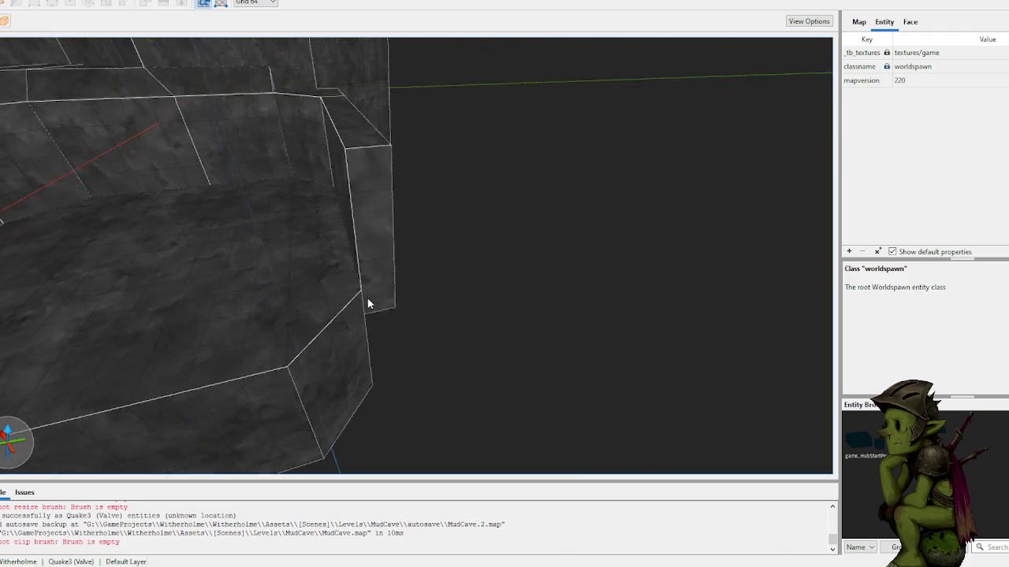
# - Raise the corner brush to height 384 and clip its top into a slanted wedge
pyautogui.click(310, 243)
pyautogui.moveTo(310, 244)
pyautogui.mouseDown()
pyautogui.moveTo(324, 228)
pyautogui.moveTo(299, 234)
pyautogui.mouseUp()
pyautogui.moveTo(400, 251); pyautogui.dragTo(403, 218)
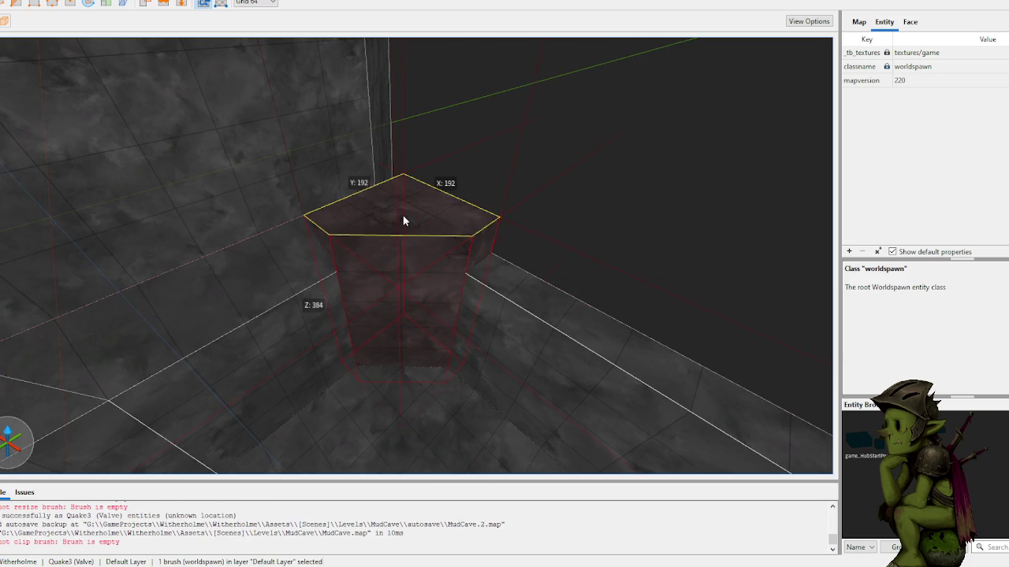
pyautogui.click(465, 273)
pyautogui.click(498, 217)
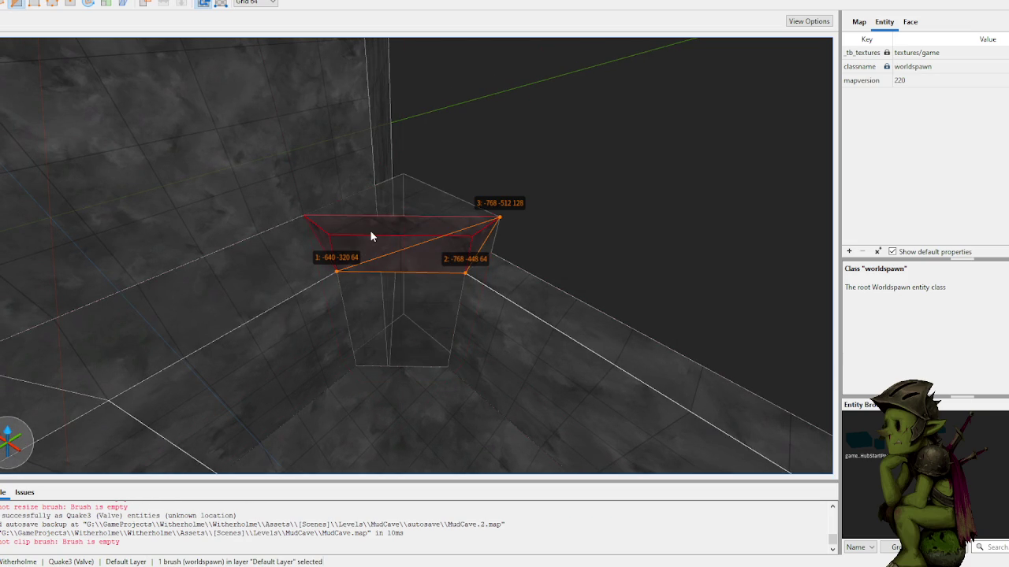
pyautogui.press('Return')
# - Move the wedge down and to the right, then rotate it about the vertical axis
pyautogui.click(444, 229)
pyautogui.keyDown('ctrl'); pyautogui.click(600, 361); pyautogui.keyUp('ctrl')
pyautogui.press('Escape')
pyautogui.moveTo(430, 254)
pyautogui.mouseDown()
pyautogui.moveTo(420, 254)
pyautogui.moveTo(448, 284)
pyautogui.moveTo(663, 400)
pyautogui.mouseUp()
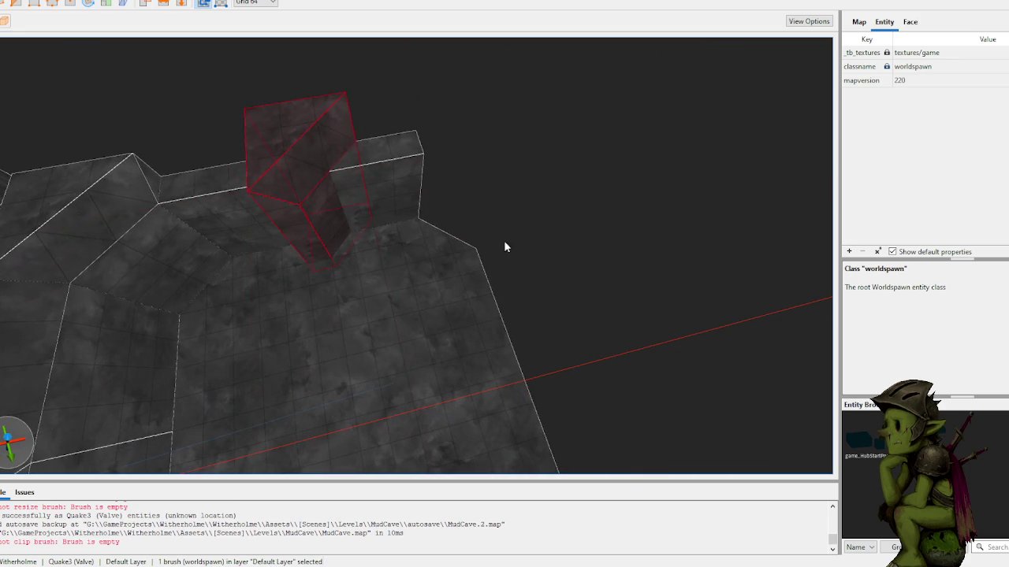
pyautogui.press('r')
pyautogui.moveTo(337, 152)
pyautogui.mouseDown()
pyautogui.moveTo(383, 211)
pyautogui.moveTo(359, 225)
pyautogui.moveTo(274, 213)
pyautogui.moveTo(340, 218)
pyautogui.moveTo(313, 214)
pyautogui.mouseUp()
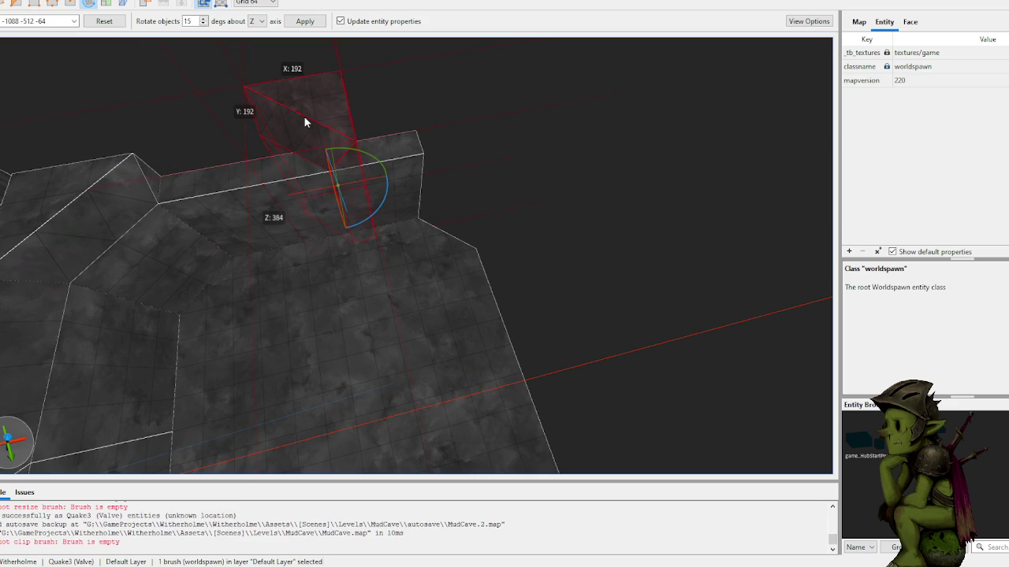
# - Finish rotating the wedge and move it to the right
pyautogui.press('r')
pyautogui.moveTo(306, 126)
pyautogui.mouseDown()
pyautogui.moveTo(452, 153)
pyautogui.moveTo(482, 144)
pyautogui.moveTo(497, 185)
pyautogui.moveTo(453, 151)
pyautogui.mouseUp()
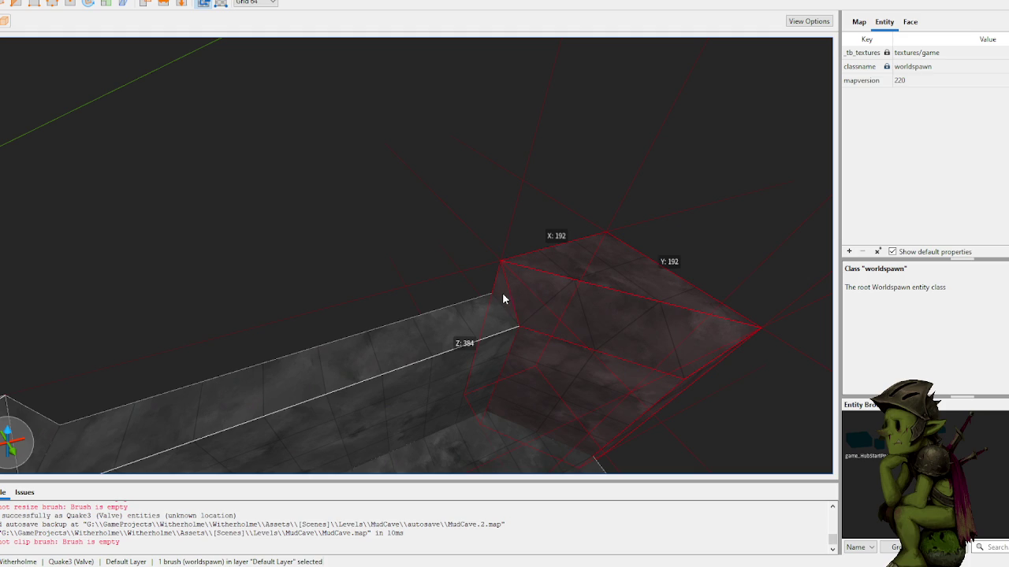
pyautogui.press('Escape')
# - Draw a new floor brush and clip it diagonally
pyautogui.moveTo(305, 307)
pyautogui.mouseDown()
pyautogui.moveTo(342, 333)
pyautogui.moveTo(653, 411)
pyautogui.mouseUp()
pyautogui.click(265, 316)
pyautogui.click(282, 255)
pyautogui.press('Return')
pyautogui.press('Escape')
pyautogui.scroll(2, 349, 244)
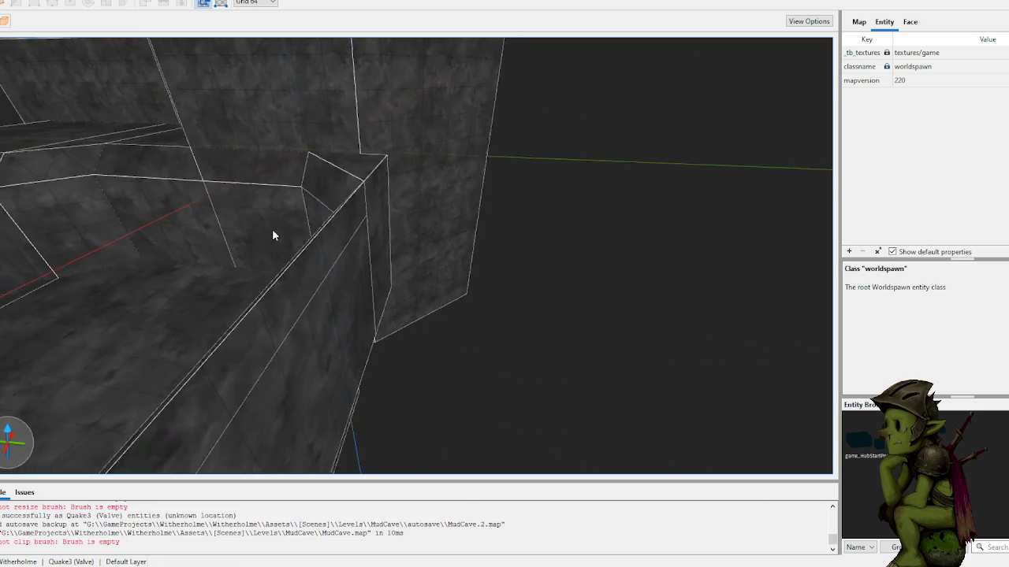
# - Merge the four passage brushes into one convex block with Ctrl+J
pyautogui.click(311, 292)
pyautogui.keyDown('shift'); pyautogui.click(275, 229); pyautogui.keyUp('shift')
pyautogui.keyDown('ctrl'); pyautogui.keyDown('shift'); pyautogui.click(239, 256); pyautogui.keyUp('shift'); pyautogui.keyUp('ctrl')
pyautogui.moveTo(268, 282); pyautogui.dragTo(268, 289)
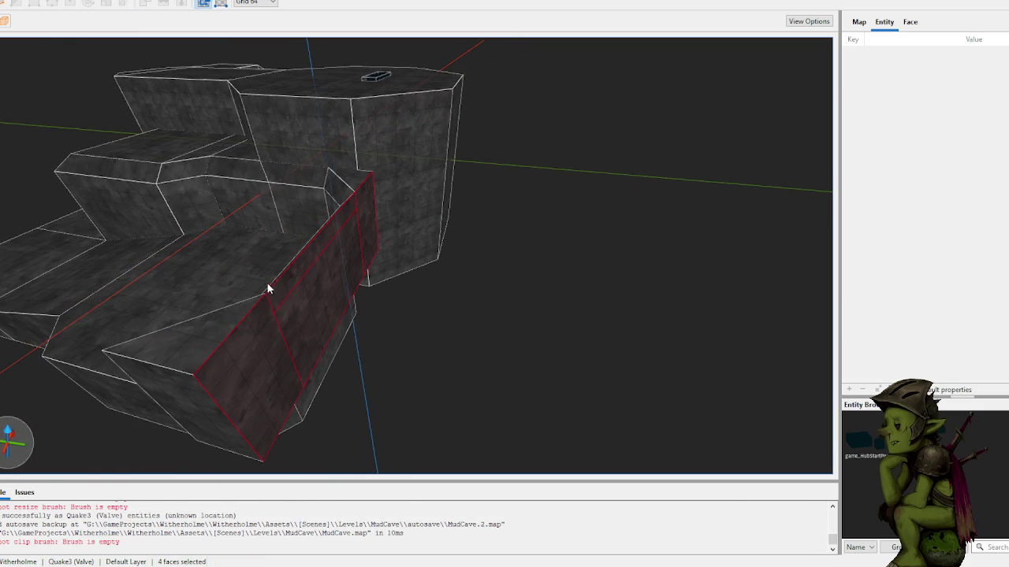
pyautogui.click(236, 362)
pyautogui.keyDown('ctrl'); pyautogui.click(311, 299); pyautogui.keyUp('ctrl')
pyautogui.keyDown('ctrl'); pyautogui.click(339, 223); pyautogui.keyUp('ctrl')
pyautogui.keyDown('ctrl'); pyautogui.click(330, 262); pyautogui.keyUp('ctrl')
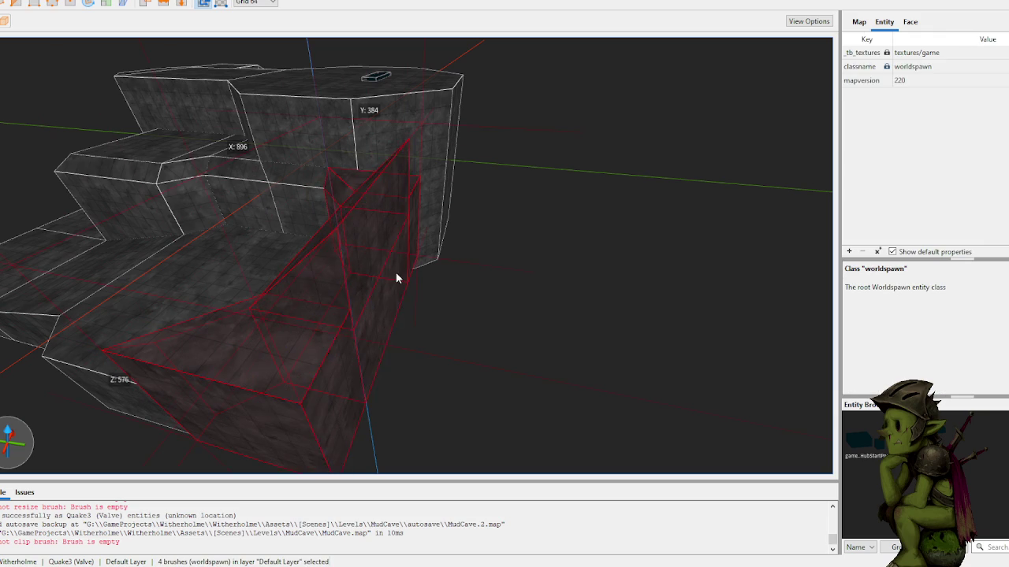
pyautogui.hotkey('ctrl', 'j')
pyautogui.click(417, 292)
# - Draw a new 64-unit cube brush and resize it
pyautogui.moveTo(392, 282)
pyautogui.mouseDown()
pyautogui.moveTo(386, 275)
pyautogui.moveTo(433, 271)
pyautogui.moveTo(370, 289)
pyautogui.moveTo(357, 276)
pyautogui.mouseUp()
pyautogui.moveTo(300, 188)
pyautogui.mouseDown()
pyautogui.moveTo(356, 315)
pyautogui.moveTo(310, 204)
pyautogui.moveTo(338, 360)
pyautogui.moveTo(450, 241)
pyautogui.moveTo(317, 340)
pyautogui.moveTo(354, 322)
pyautogui.mouseUp()
pyautogui.scroll(6, 353, 316)
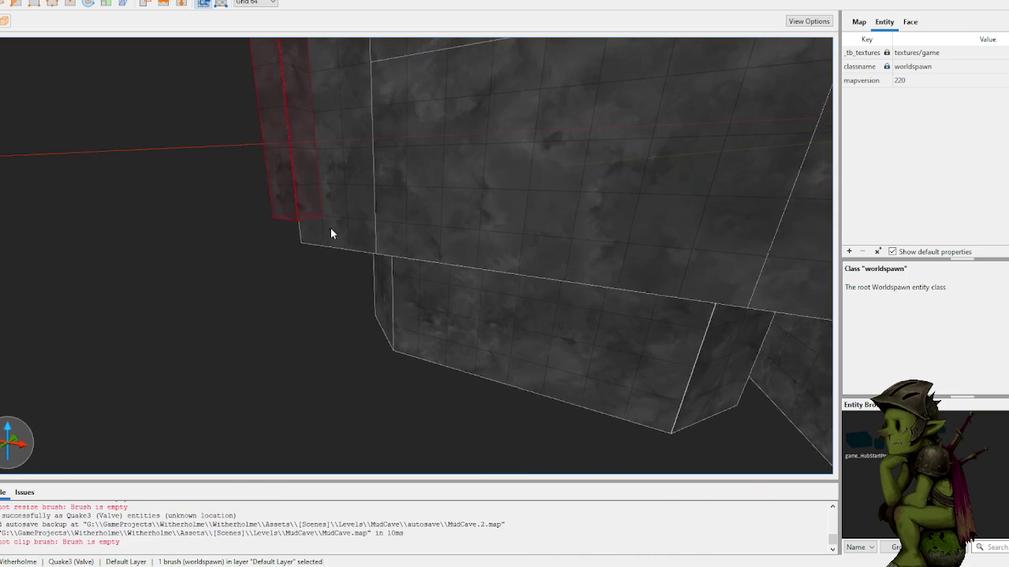
pyautogui.moveTo(296, 219)
pyautogui.mouseDown()
pyautogui.moveTo(329, 220)
pyautogui.moveTo(297, 263)
pyautogui.moveTo(428, 263)
pyautogui.moveTo(375, 284)
pyautogui.moveTo(276, 243)
pyautogui.moveTo(329, 263)
pyautogui.moveTo(673, 307)
pyautogui.moveTo(452, 282)
pyautogui.moveTo(520, 265)
pyautogui.moveTo(425, 299)
pyautogui.moveTo(406, 319)
pyautogui.moveTo(777, 382)
pyautogui.moveTo(522, 375)
pyautogui.moveTo(479, 524)
pyautogui.mouseUp()
pyautogui.scroll(-3, 447, 301)
pyautogui.moveTo(444, 373)
pyautogui.mouseDown()
pyautogui.moveTo(460, 375)
pyautogui.moveTo(376, 357)
pyautogui.moveTo(386, 326)
pyautogui.moveTo(337, 322)
pyautogui.moveTo(337, 334)
pyautogui.moveTo(448, 356)
pyautogui.moveTo(547, 355)
pyautogui.moveTo(541, 346)
pyautogui.moveTo(592, 342)
pyautogui.moveTo(387, 333)
pyautogui.moveTo(396, 323)
pyautogui.mouseUp()
pyautogui.click(438, 368)
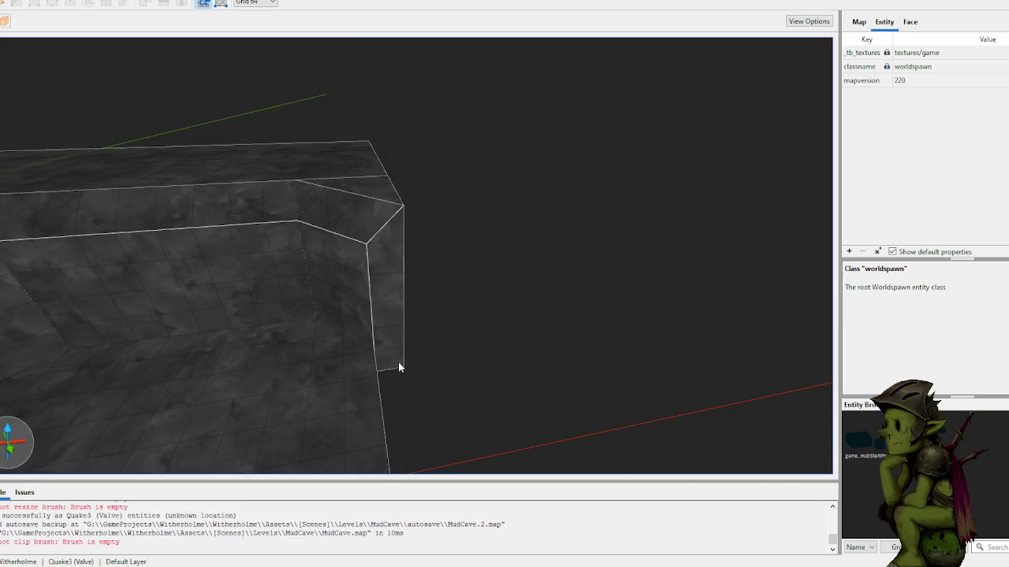
# - Draw a tall brush at the wall corner and bevel its top corner with a two-point clip
pyautogui.moveTo(393, 365)
pyautogui.mouseDown()
pyautogui.moveTo(410, 244)
pyautogui.moveTo(365, 272)
pyautogui.mouseUp()
pyautogui.press('c')
pyautogui.click(362, 272)
pyautogui.click(403, 230)
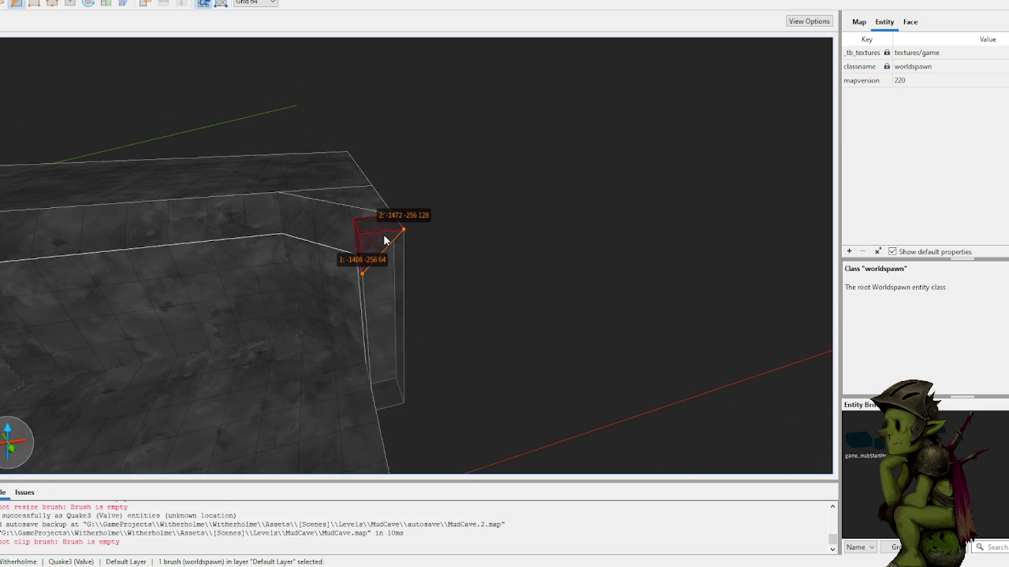
pyautogui.press('Return')
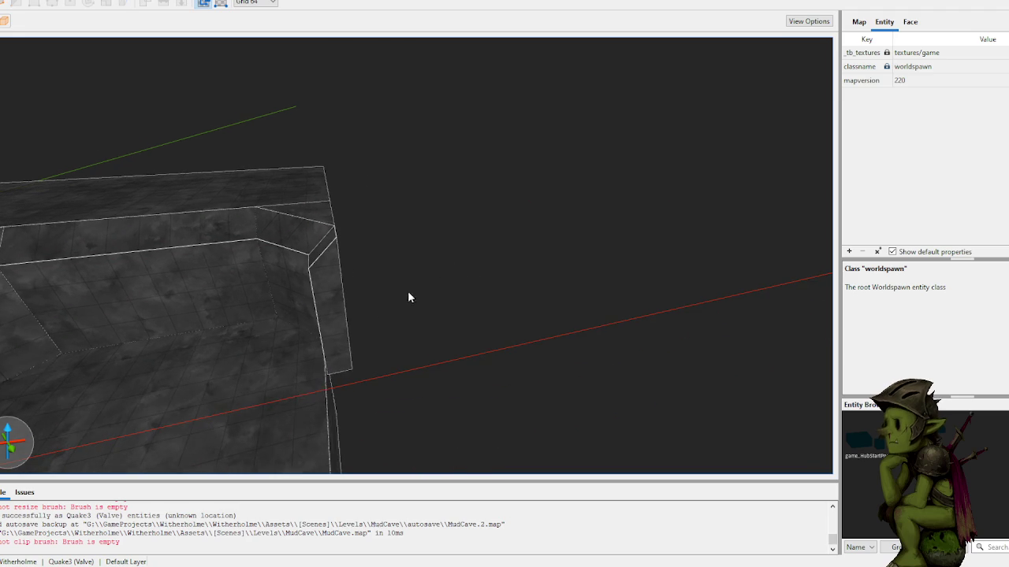
# - Select the bevelled brush and inspect the cave walls and floor from several angles
pyautogui.click(338, 319)
pyautogui.click(371, 277)
pyautogui.click(335, 304)
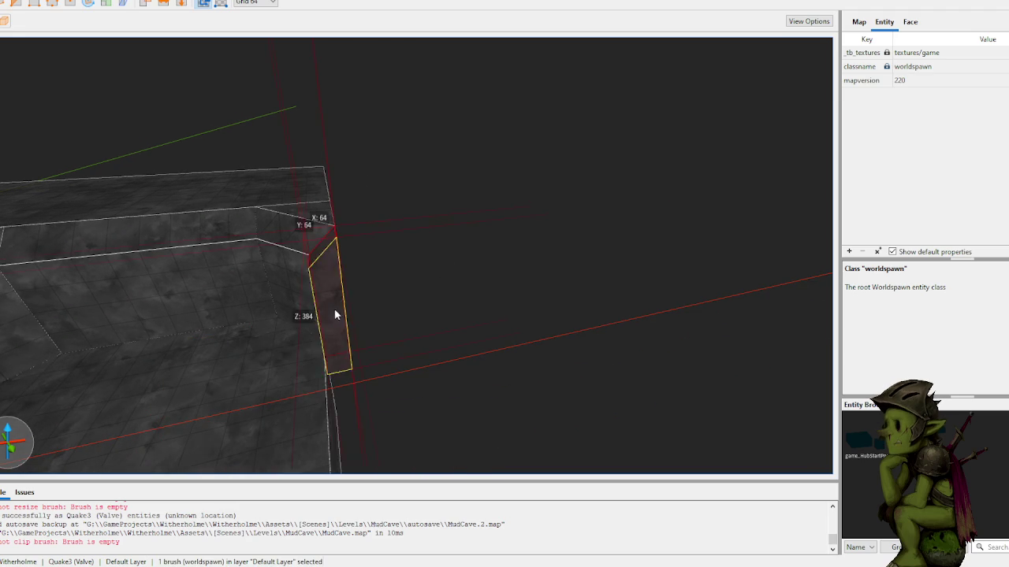
pyautogui.scroll(5, 501, 256)
pyautogui.moveTo(441, 269)
pyautogui.mouseDown()
pyautogui.moveTo(322, 265)
pyautogui.moveTo(417, 284)
pyautogui.moveTo(452, 270)
pyautogui.moveTo(421, 265)
pyautogui.moveTo(423, 255)
pyautogui.moveTo(517, 246)
pyautogui.moveTo(535, 269)
pyautogui.moveTo(478, 285)
pyautogui.mouseUp()
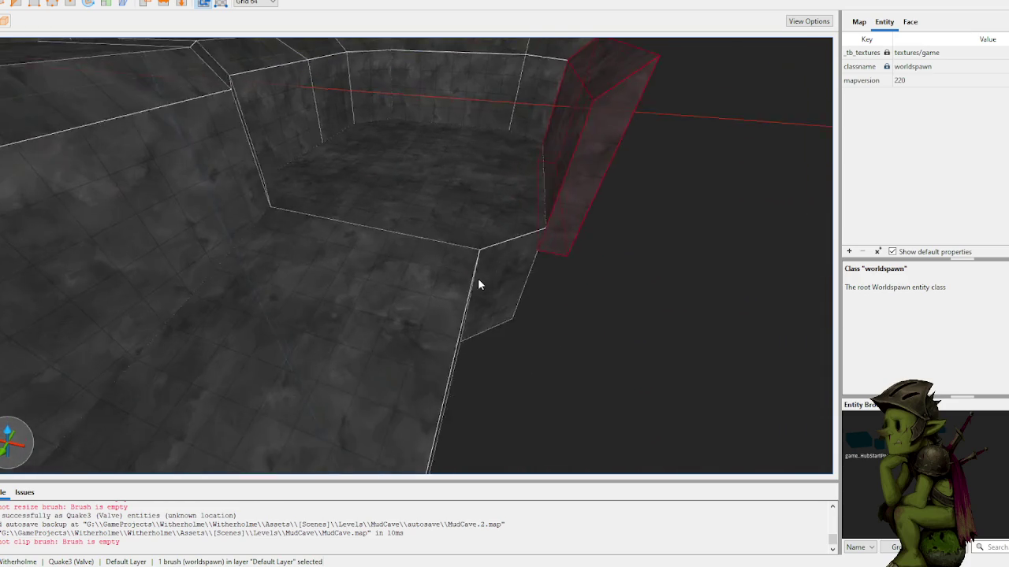
pyautogui.scroll(-10, 478, 280)
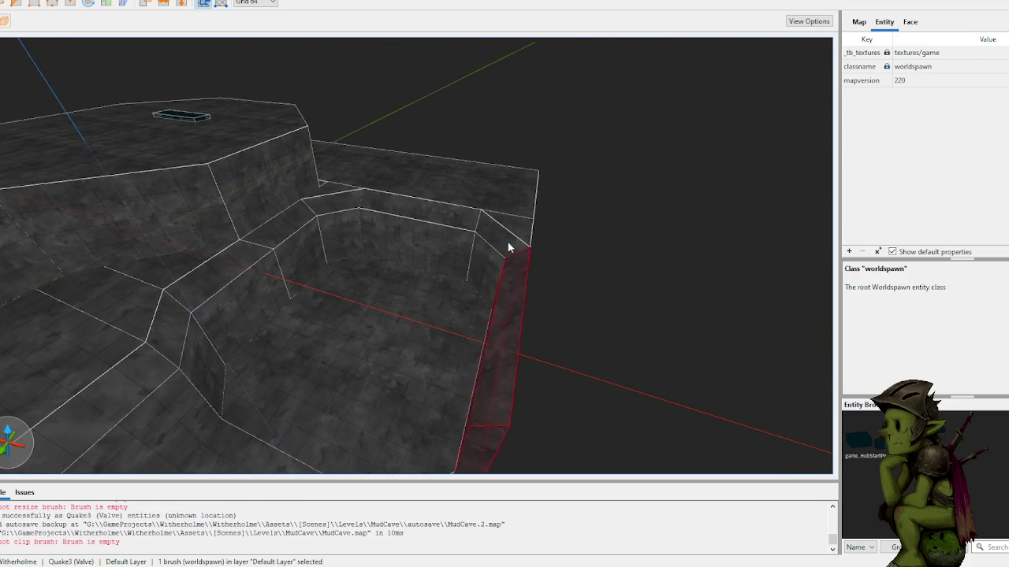
pyautogui.moveTo(508, 248); pyautogui.dragTo(502, 275)
pyautogui.scroll(-5, 502, 276)
pyautogui.moveTo(474, 236)
pyautogui.mouseDown()
pyautogui.moveTo(423, 228)
pyautogui.moveTo(500, 223)
pyautogui.moveTo(375, 260)
pyautogui.moveTo(434, 415)
pyautogui.moveTo(468, 299)
pyautogui.mouseUp()
pyautogui.scroll(3, 464, 295)
# - Nudge the block into the octagonal room's outer corner
pyautogui.press('Down')
pyautogui.press('Down')
pyautogui.press('Down')
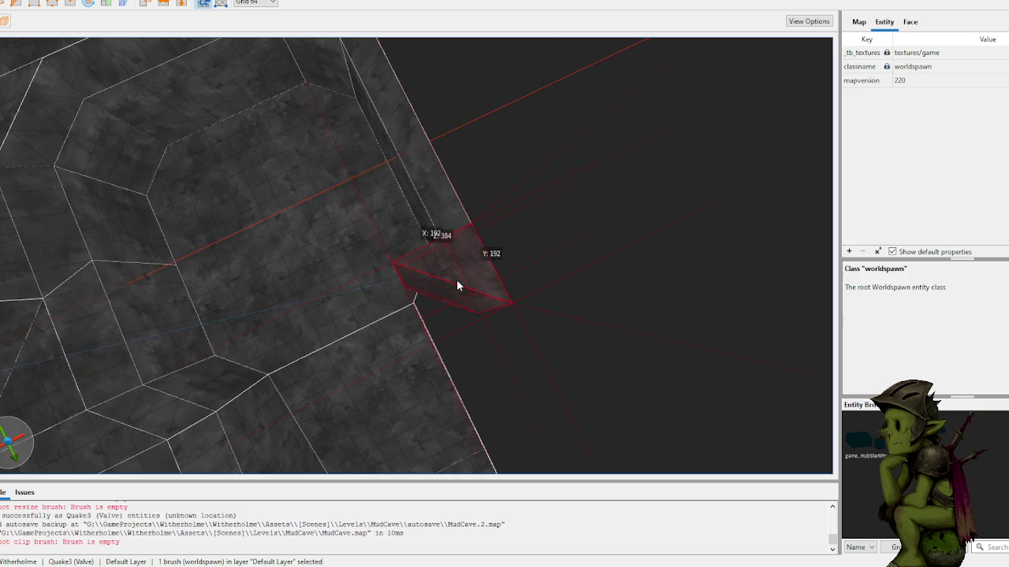
pyautogui.press('Left')
pyautogui.press('Right')
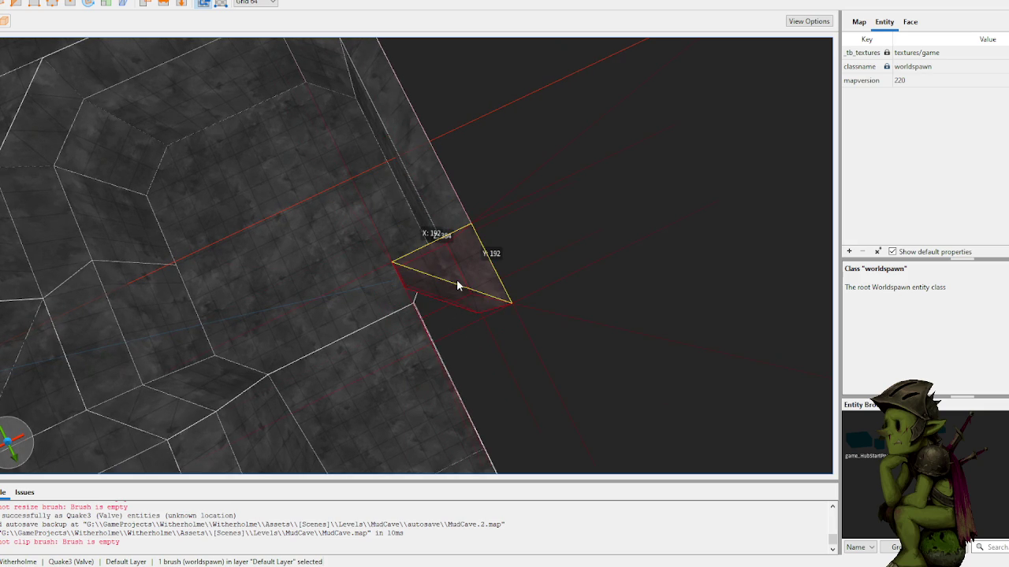
pyautogui.press('Right')
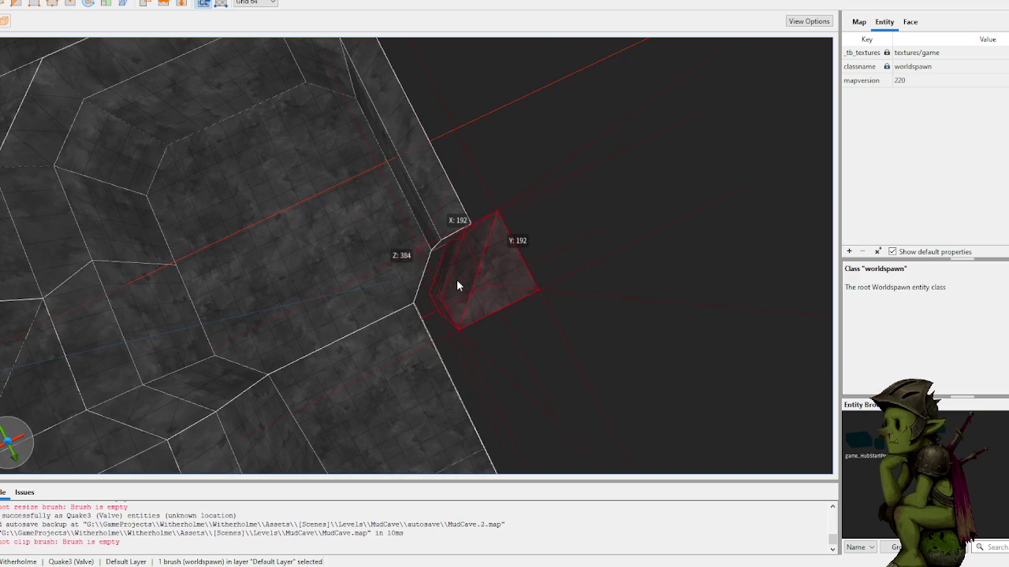
pyautogui.press('Left')
pyautogui.click(504, 166)
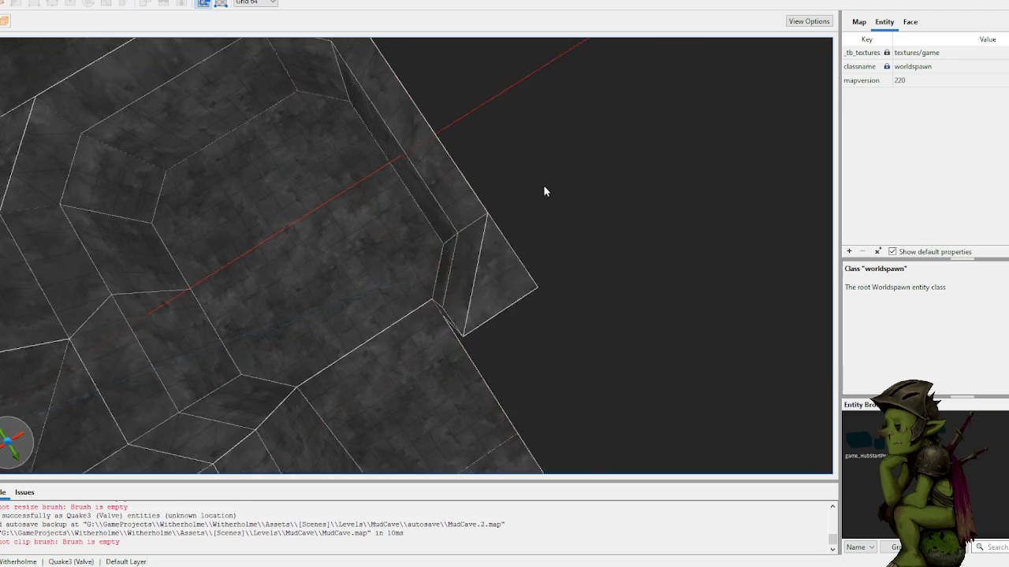
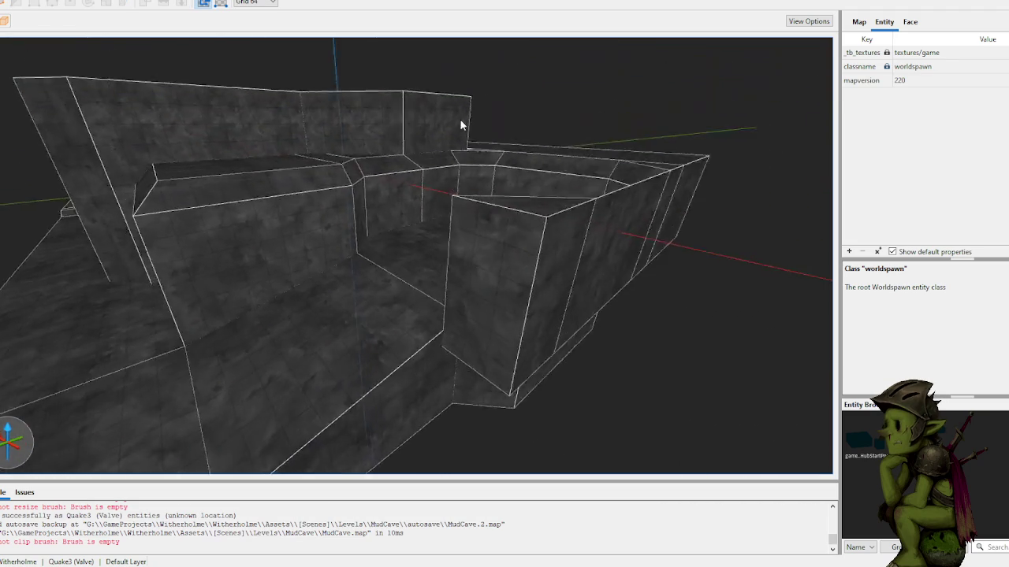
# - Raise the corner pillar's top face slightly
pyautogui.click(472, 253)
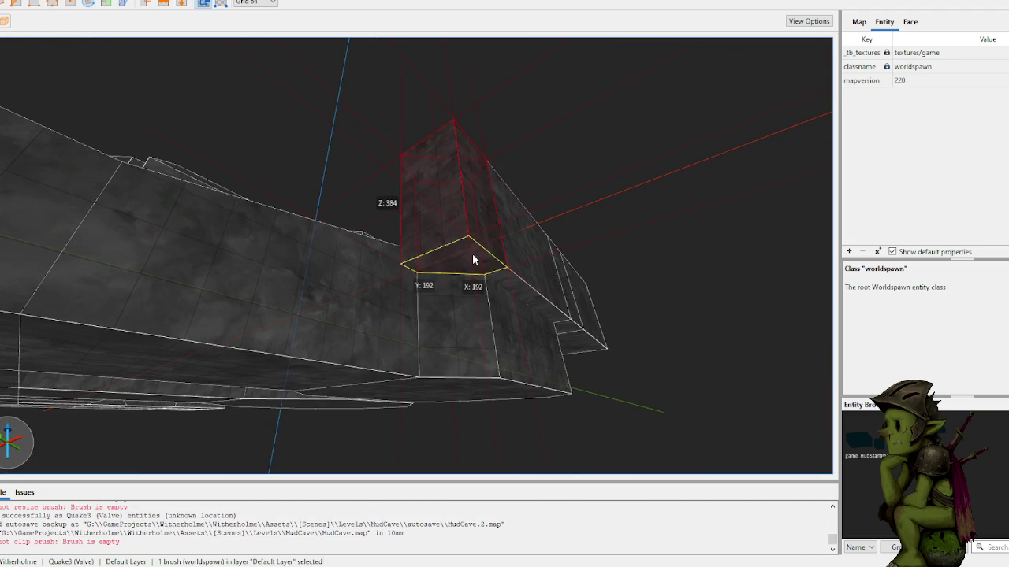
pyautogui.moveTo(471, 297)
pyautogui.mouseDown()
pyautogui.moveTo(470, 326)
pyautogui.moveTo(459, 275)
pyautogui.moveTo(462, 349)
pyautogui.moveTo(457, 291)
pyautogui.moveTo(475, 329)
pyautogui.moveTo(470, 369)
pyautogui.mouseUp()
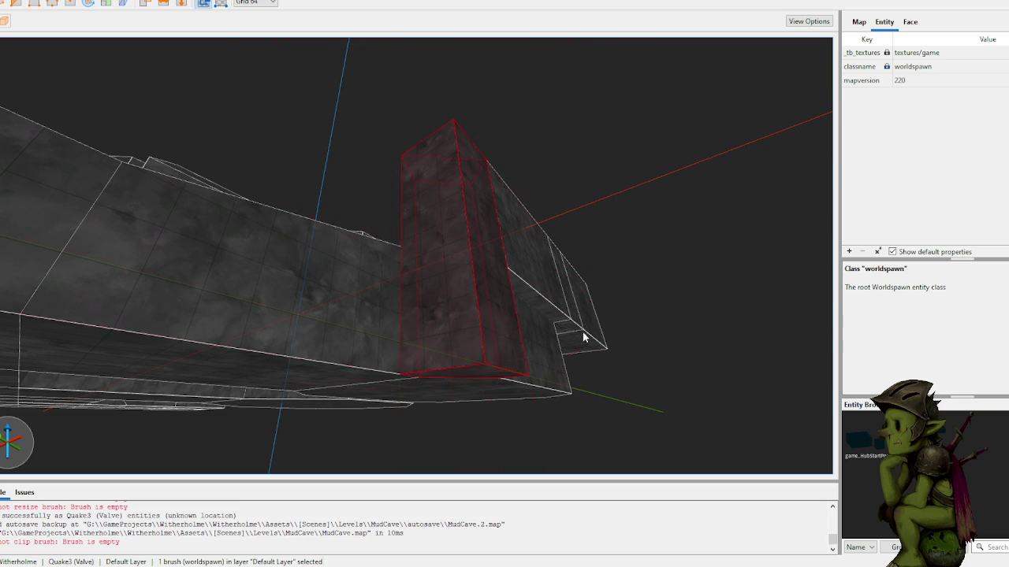
pyautogui.moveTo(607, 293)
pyautogui.mouseDown()
pyautogui.moveTo(565, 275)
pyautogui.moveTo(581, 299)
pyautogui.moveTo(551, 318)
pyautogui.moveTo(599, 308)
pyautogui.moveTo(622, 318)
pyautogui.moveTo(484, 225)
pyautogui.moveTo(459, 224)
pyautogui.moveTo(488, 202)
pyautogui.moveTo(568, 215)
pyautogui.moveTo(605, 232)
pyautogui.moveTo(593, 254)
pyautogui.moveTo(536, 265)
pyautogui.moveTo(520, 249)
pyautogui.moveTo(495, 249)
pyautogui.mouseUp()
# - Draw a new 64×512×448 wall block along the edge of the cave floor
pyautogui.click(458, 218)
pyautogui.press('Escape')
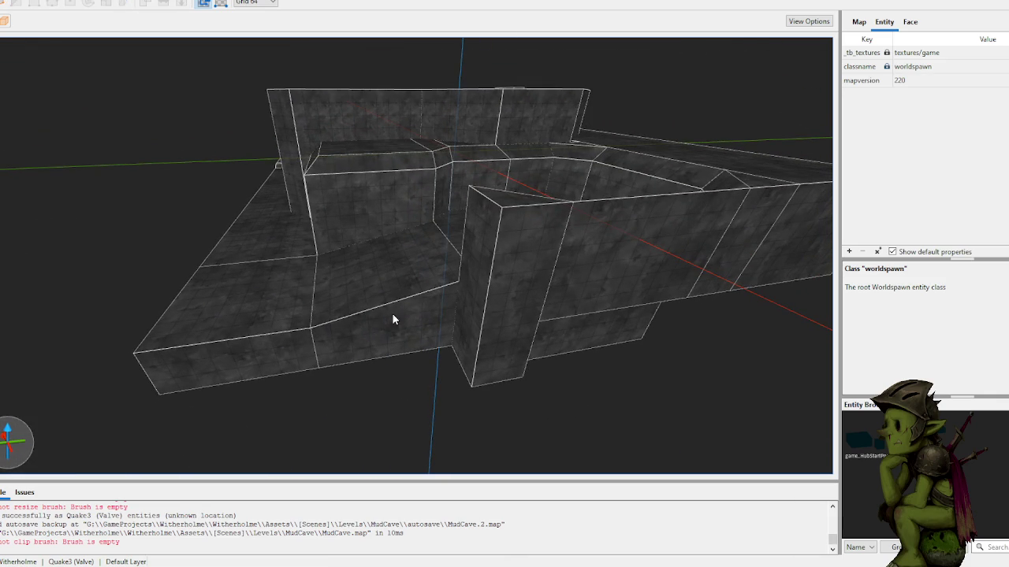
pyautogui.moveTo(160, 398)
pyautogui.mouseDown()
pyautogui.moveTo(319, 375)
pyautogui.moveTo(307, 358)
pyautogui.moveTo(315, 286)
pyautogui.mouseUp()
# - Finish the new wall block and drag its top face upward to heighten the wall beside the gap
pyautogui.click(200, 184)
pyautogui.press('w')
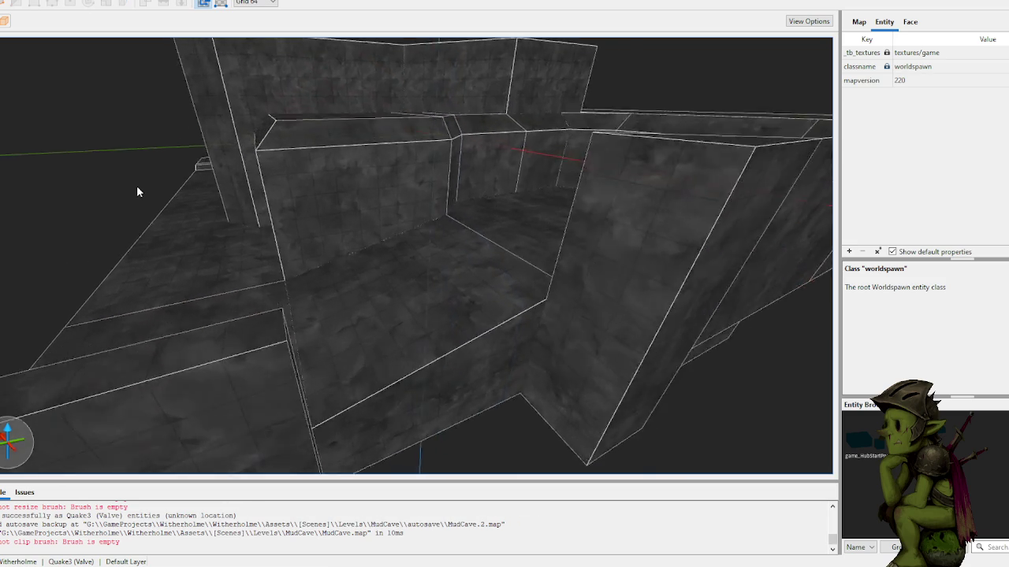
pyautogui.press('w')
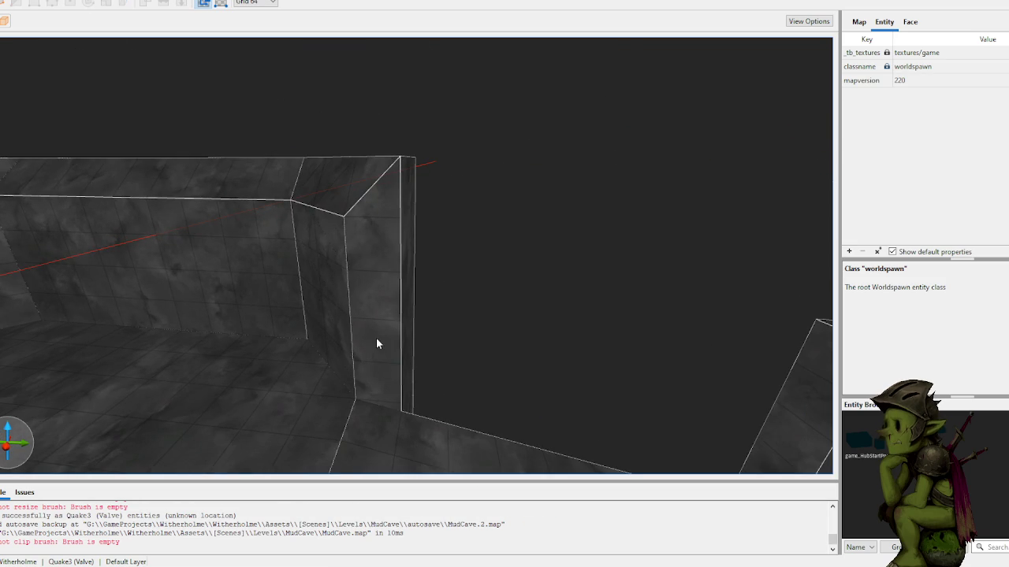
pyautogui.press('s')
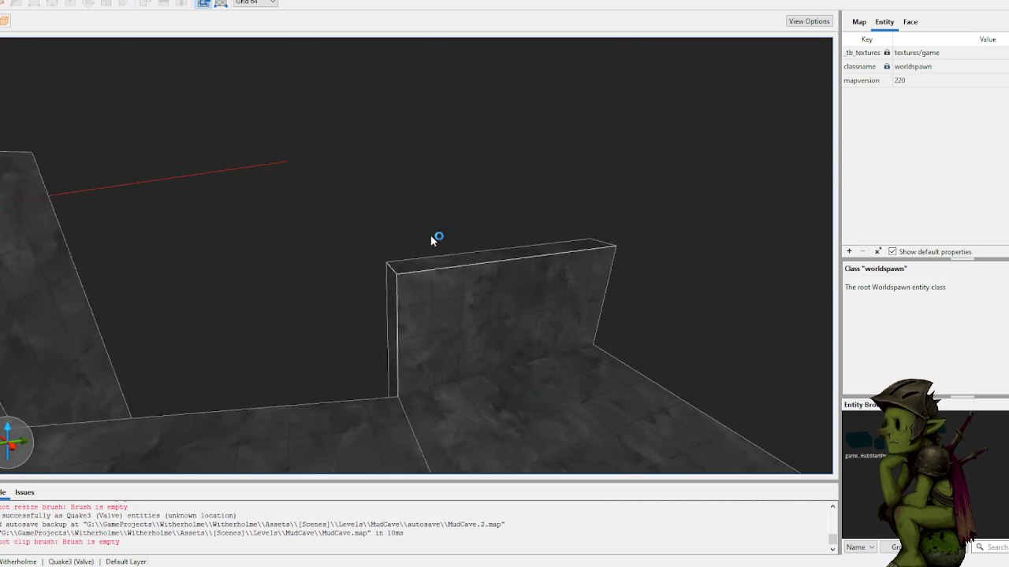
pyautogui.press('a')
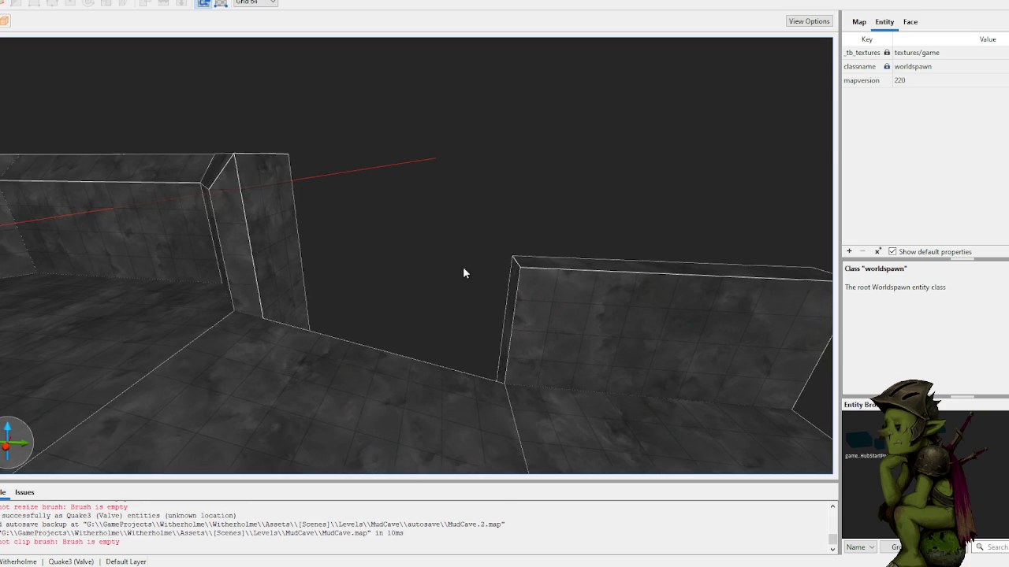
pyautogui.keyDown('shift'); pyautogui.click(582, 264); pyautogui.keyUp('shift')
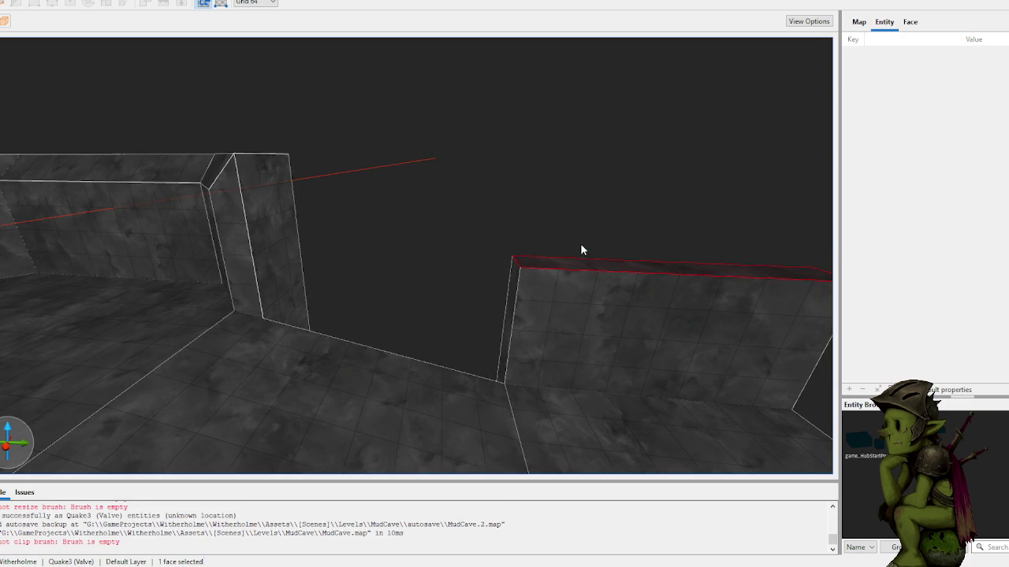
pyautogui.click(585, 266)
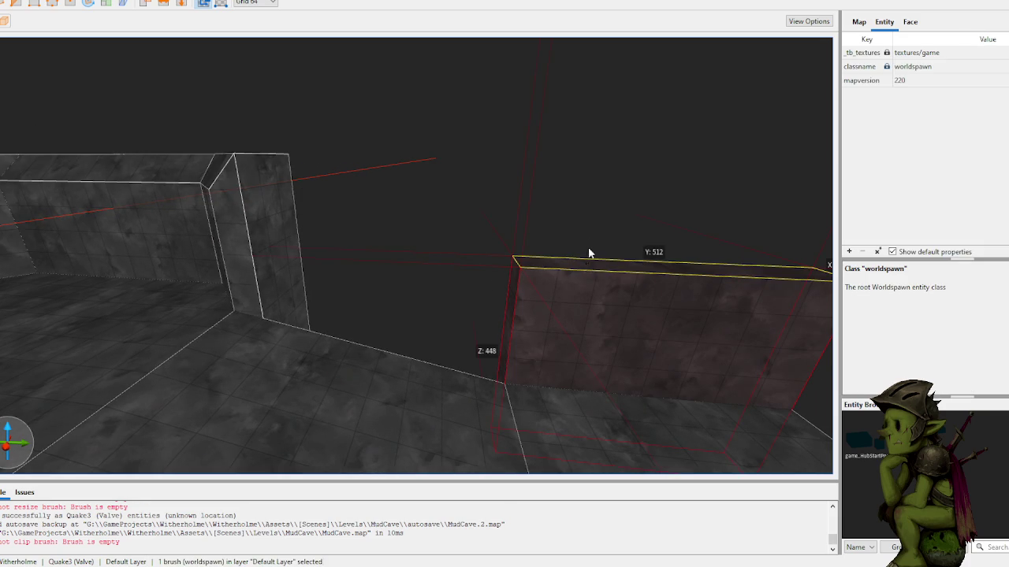
pyautogui.moveTo(587, 255); pyautogui.dragTo(529, 178)
pyautogui.press('Escape')
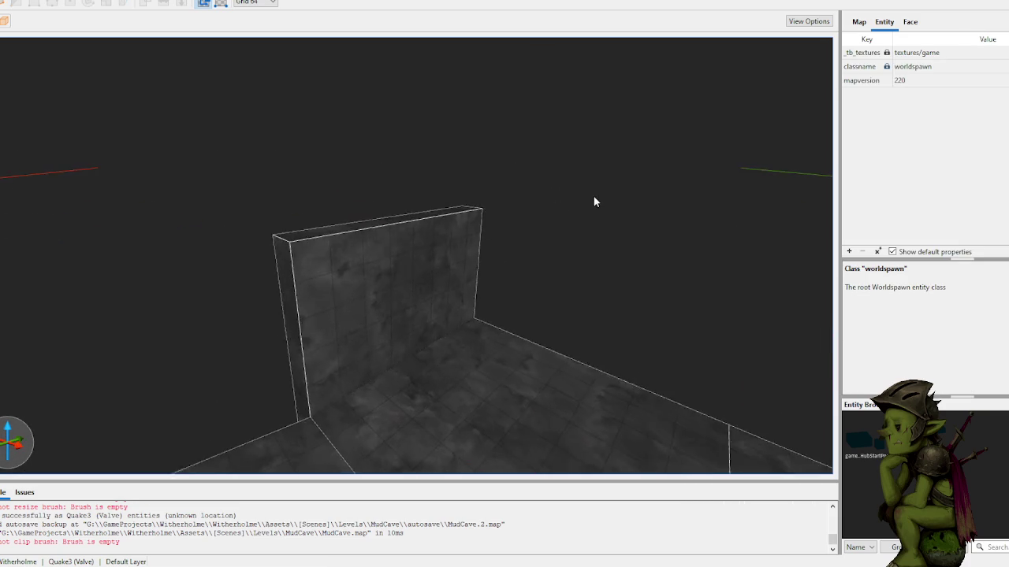
pyautogui.click(420, 265)
# - Clip the new wall's top into a slope with the Clip tool
pyautogui.press('c')
pyautogui.click(418, 268)
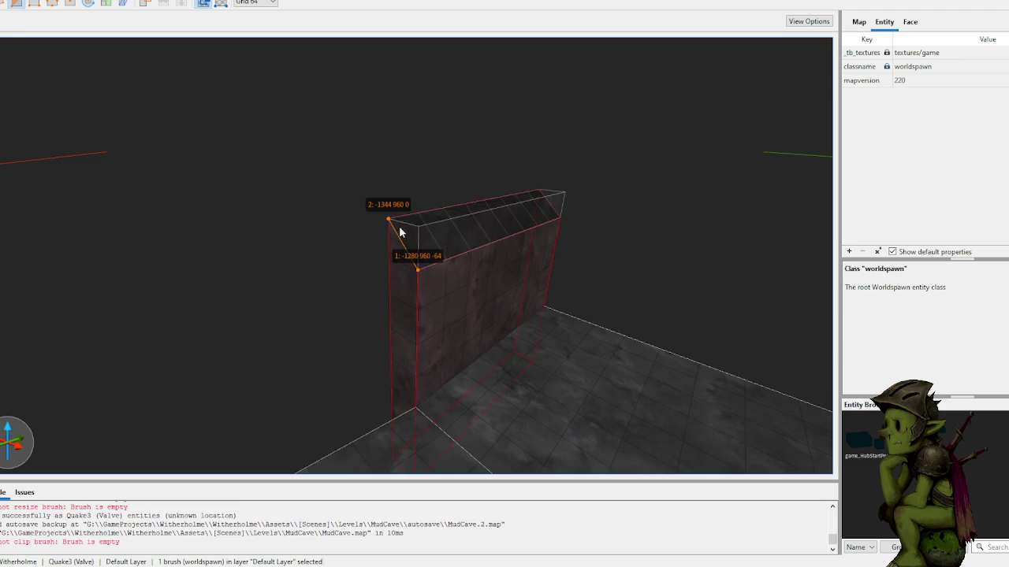
pyautogui.press('Return')
pyautogui.press('Escape')
# - Cut the neighbouring pillar at an angle, keeping the flipped side, and inspect the result
pyautogui.click(265, 198)
pyautogui.moveTo(264, 192)
pyautogui.mouseDown()
pyautogui.moveTo(292, 139)
pyautogui.moveTo(277, 134)
pyautogui.moveTo(303, 186)
pyautogui.moveTo(367, 169)
pyautogui.moveTo(334, 128)
pyautogui.moveTo(372, 194)
pyautogui.moveTo(378, 163)
pyautogui.mouseUp()
pyautogui.click(344, 158)
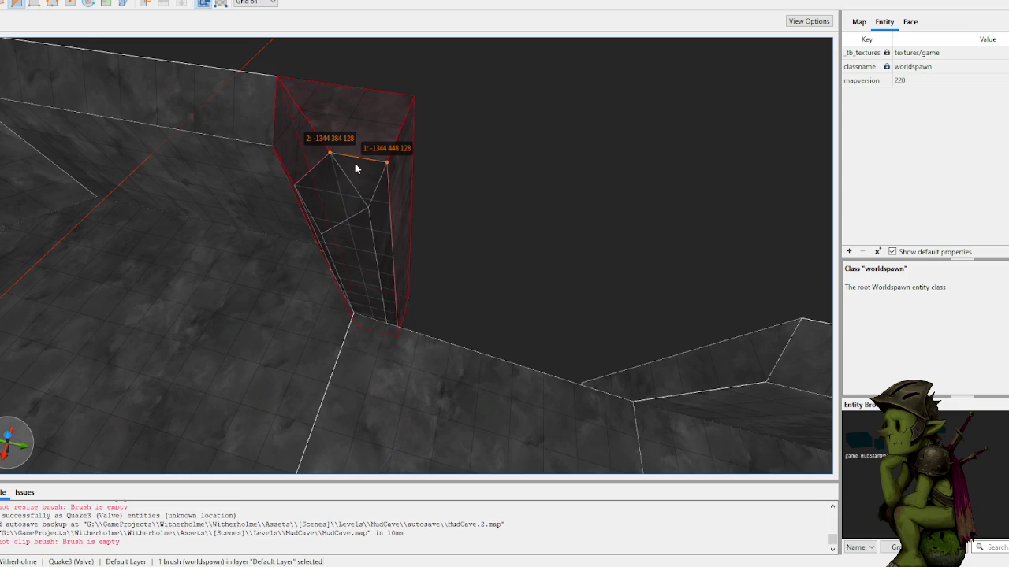
pyautogui.press('Tab')
pyautogui.press('Return')
pyautogui.press('Escape')
pyautogui.moveTo(475, 178); pyautogui.dragTo(320, 210)
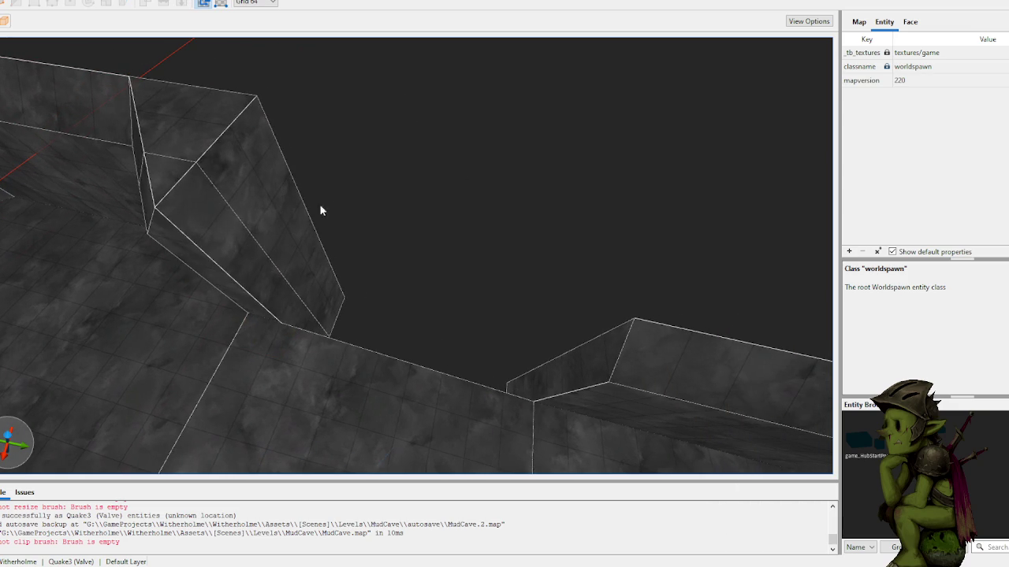
pyautogui.keyDown('shift'); pyautogui.click(595, 380); pyautogui.keyUp('shift')
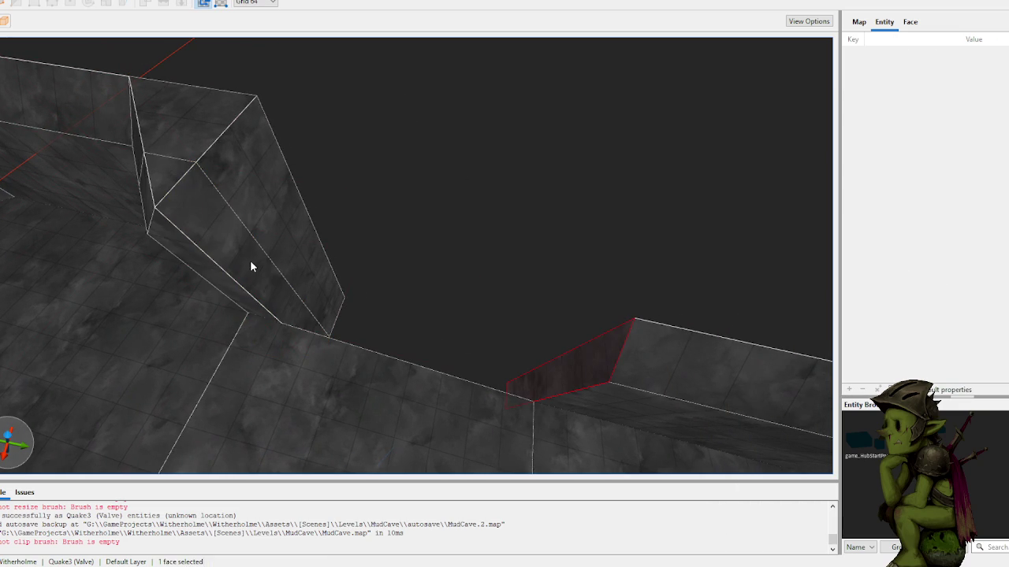
pyautogui.click(251, 267)
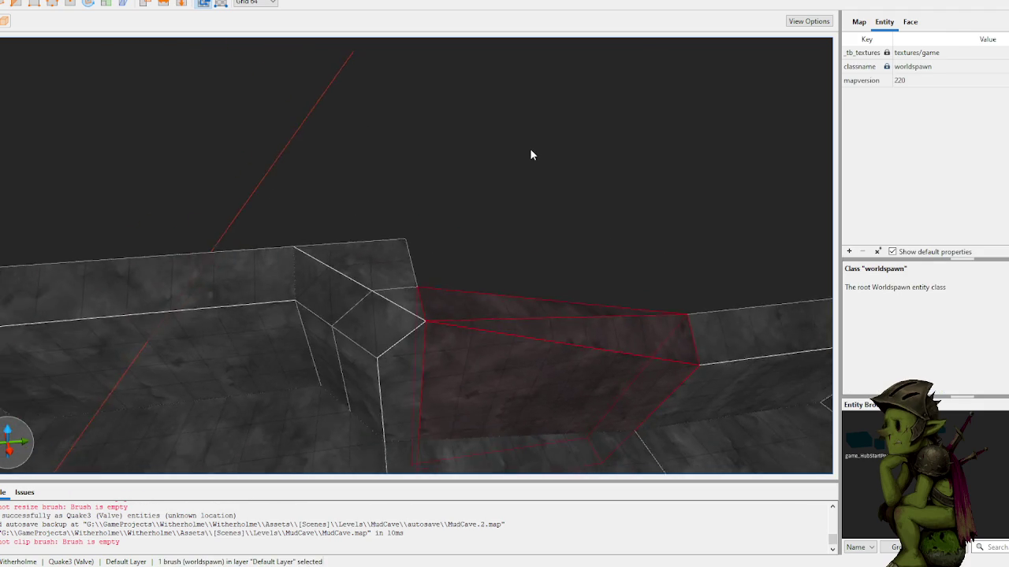
pyautogui.click(530, 156)
# - Select both wall brushes together and place clip points across their shared corner
pyautogui.press('w')
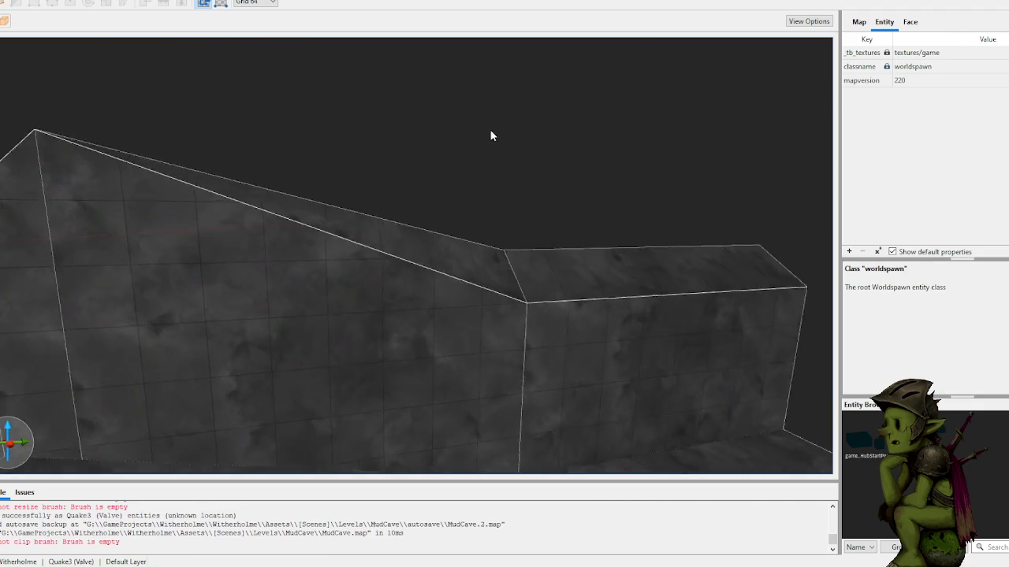
pyautogui.press('w')
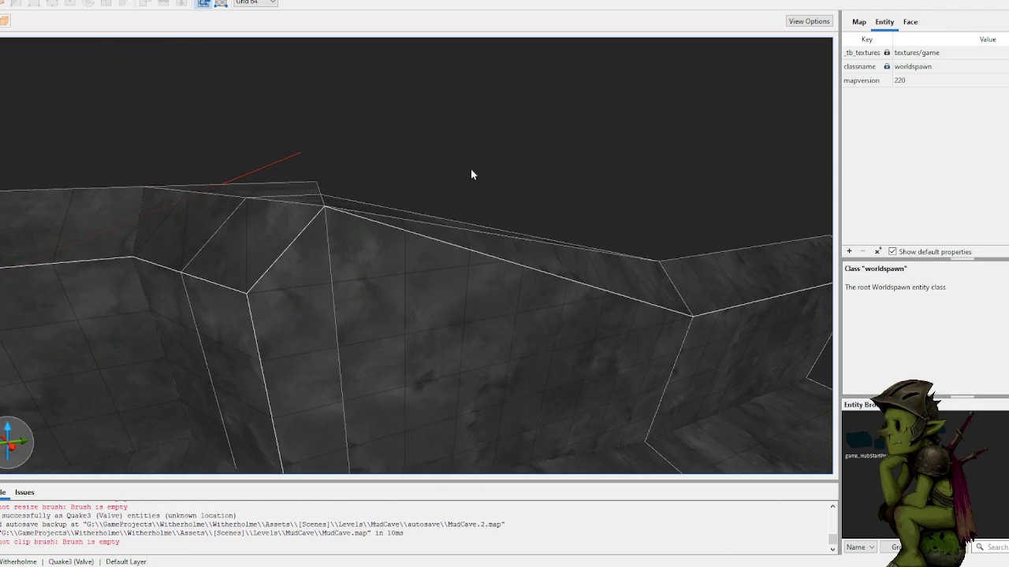
pyautogui.click(335, 255)
pyautogui.keyDown('shift'); pyautogui.click(490, 258); pyautogui.keyUp('shift')
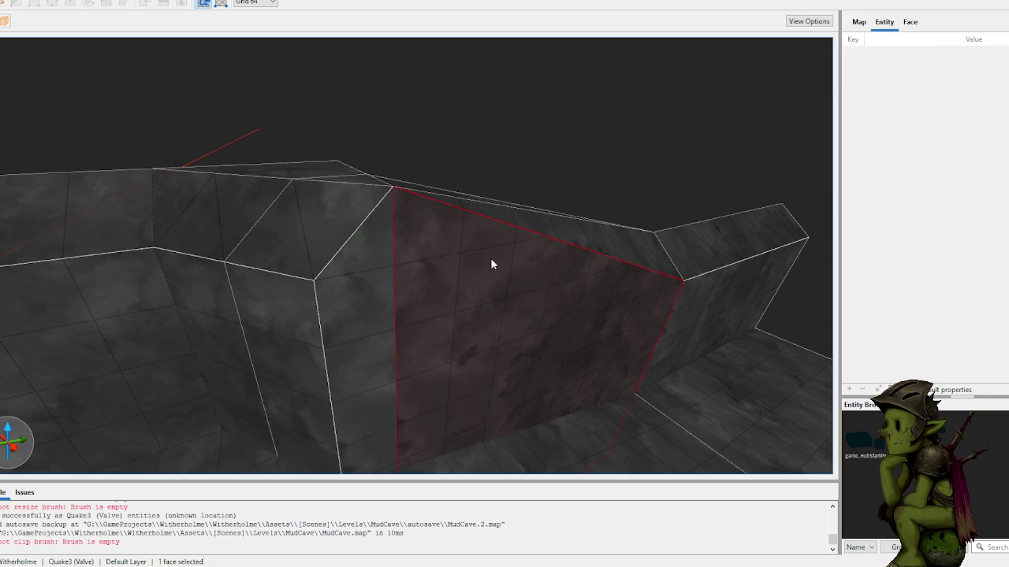
pyautogui.click(495, 210)
pyautogui.keyDown('ctrl'); pyautogui.click(359, 285); pyautogui.keyUp('ctrl')
pyautogui.press('c')
pyautogui.click(312, 279)
pyautogui.moveTo(386, 155)
pyautogui.mouseDown()
pyautogui.moveTo(425, 184)
pyautogui.moveTo(409, 211)
pyautogui.mouseUp()
pyautogui.click(367, 277)
pyautogui.moveTo(367, 277)
pyautogui.mouseDown()
pyautogui.moveTo(470, 171)
pyautogui.moveTo(355, 131)
pyautogui.moveTo(336, 81)
pyautogui.moveTo(431, 244)
pyautogui.mouseUp()
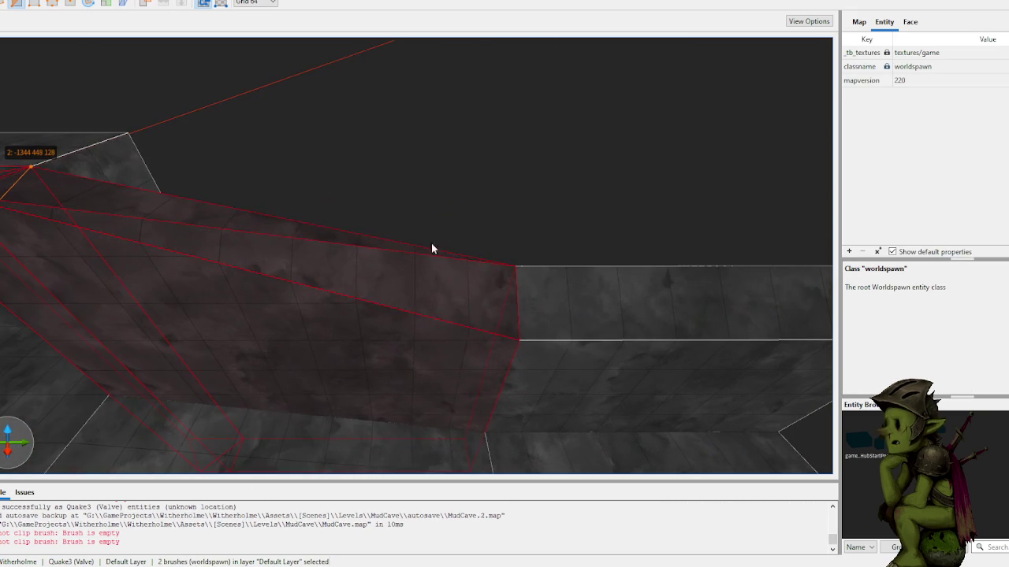
# - Add a third clip point and apply the cut to both selected wall brushes
pyautogui.click(516, 335)
pyautogui.press('Tab')
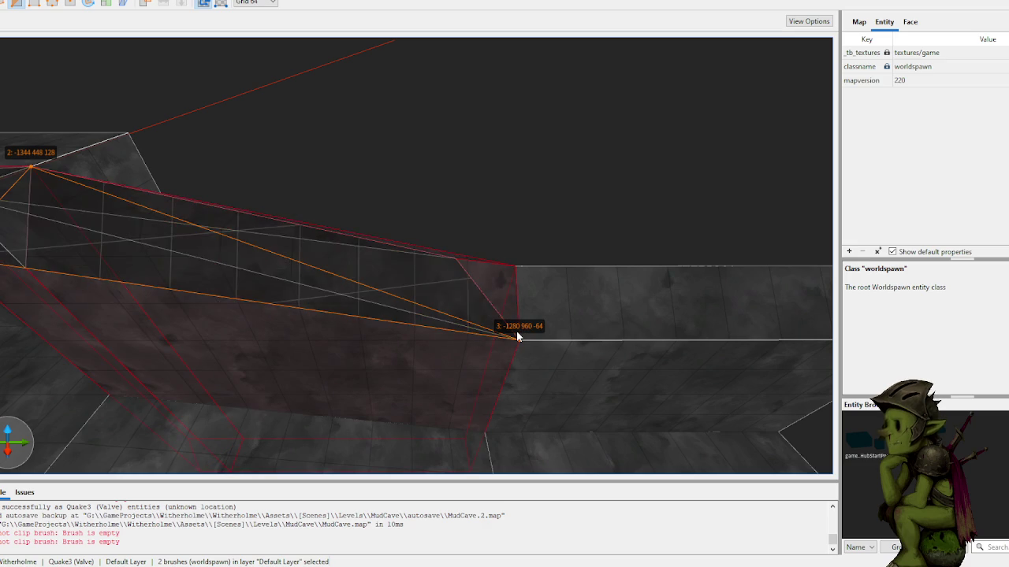
pyautogui.press('Return')
pyautogui.press('Escape')
pyautogui.moveTo(544, 190)
pyautogui.mouseDown()
pyautogui.moveTo(442, 171)
pyautogui.moveTo(526, 181)
pyautogui.moveTo(472, 119)
pyautogui.moveTo(504, 104)
pyautogui.moveTo(444, 150)
pyautogui.moveTo(355, 142)
pyautogui.moveTo(338, 162)
pyautogui.moveTo(445, 217)
pyautogui.moveTo(363, 223)
pyautogui.mouseUp()
# - Delete the leftover wedge brush
pyautogui.press('w')
pyautogui.press('w')
pyautogui.keyDown('shift'); pyautogui.doubleClick(370, 292); pyautogui.keyUp('shift')
pyautogui.click(420, 376)
pyautogui.click(438, 274)
pyautogui.hotkey('ctrl', 'u')
pyautogui.press('Delete')
# - Draw a 128×64×192 brush stretched to 896 long, then remove it again
pyautogui.moveTo(436, 211)
pyautogui.mouseDown()
pyautogui.moveTo(471, 221)
pyautogui.moveTo(446, 418)
pyautogui.moveTo(443, 360)
pyautogui.mouseUp()
pyautogui.moveTo(530, 347)
pyautogui.mouseDown()
pyautogui.moveTo(155, 388)
pyautogui.moveTo(128, 386)
pyautogui.moveTo(124, 356)
pyautogui.mouseUp()
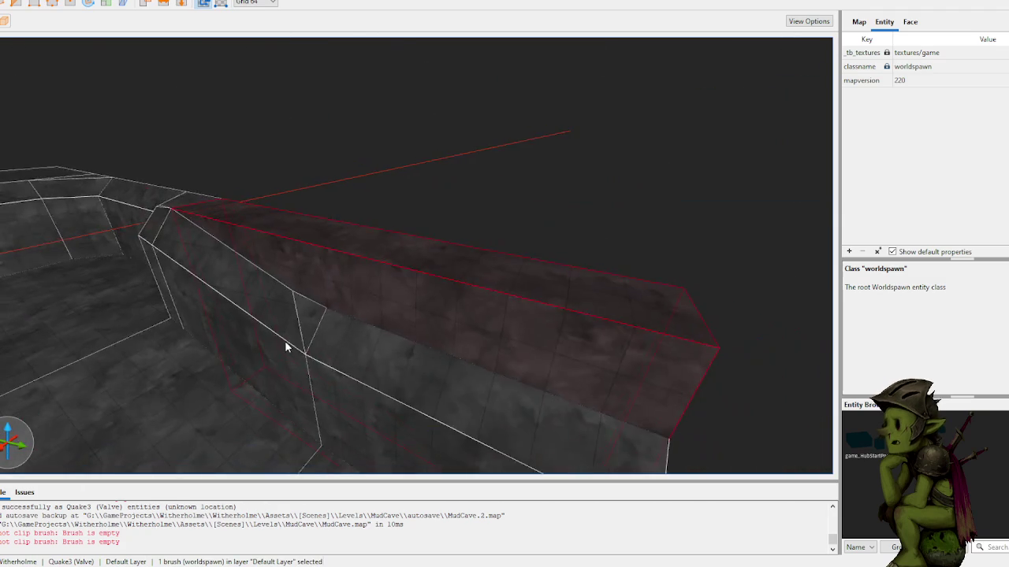
pyautogui.press('Escape')
pyautogui.scroll(10, 544, 250)
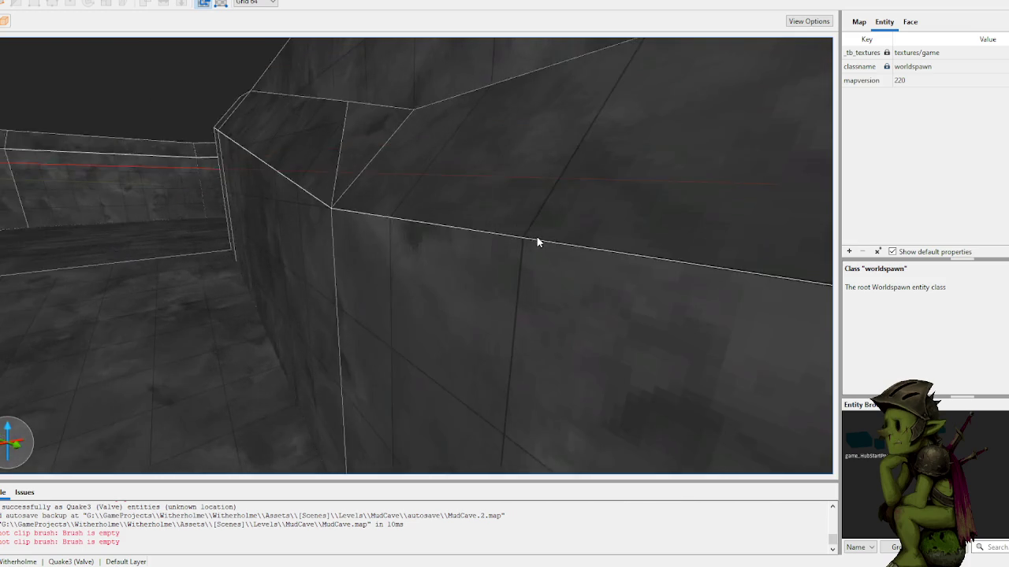
pyautogui.hotkey('ctrl', 'z')
pyautogui.scroll(-10, 423, 301)
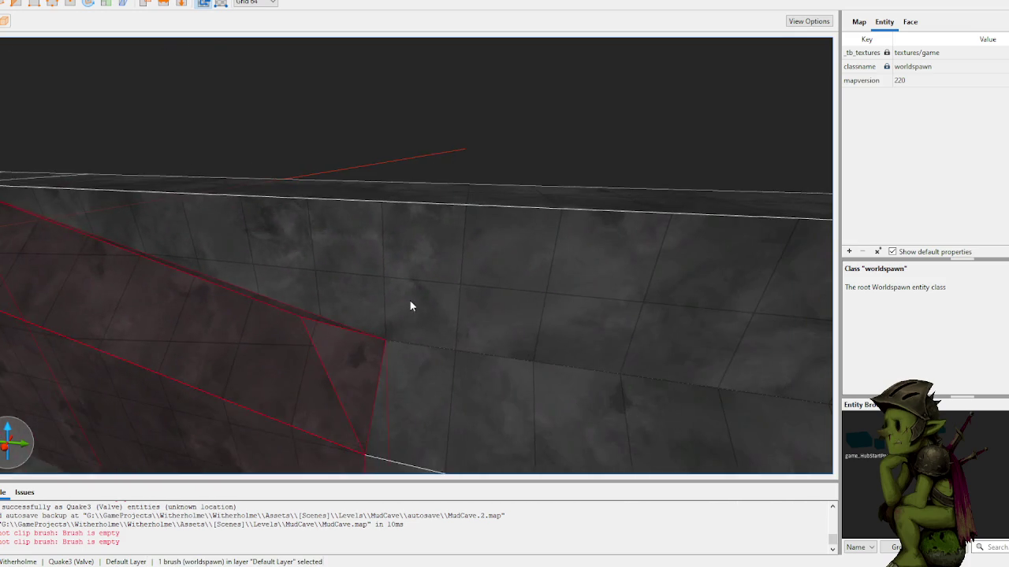
pyautogui.press('Delete')
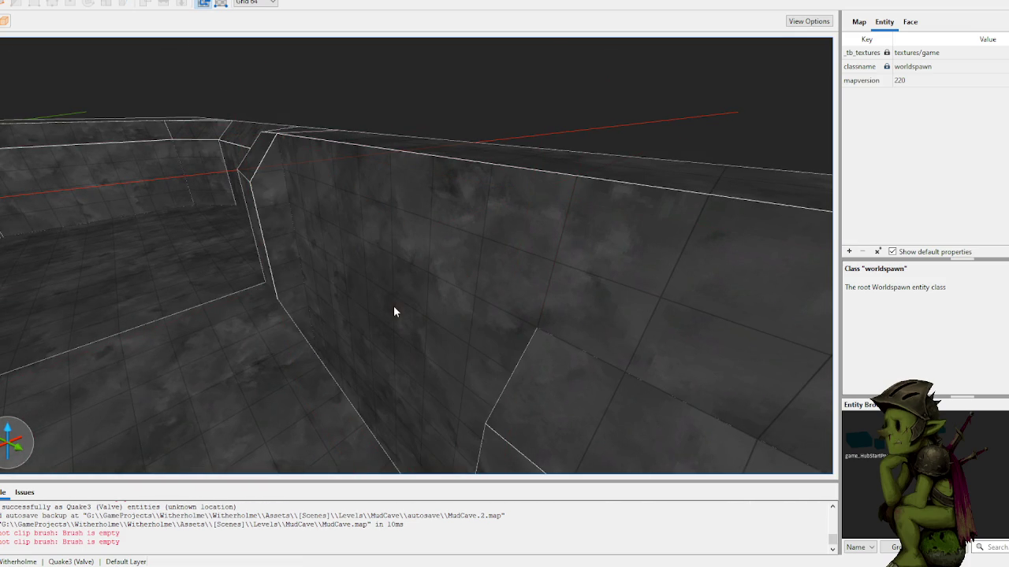
# - Select two wall faces and build a wedge brush from them
pyautogui.moveTo(306, 203)
pyautogui.mouseDown()
pyautogui.moveTo(383, 222)
pyautogui.moveTo(432, 285)
pyautogui.moveTo(458, 291)
pyautogui.mouseUp()
pyautogui.keyDown('shift'); pyautogui.click(456, 292); pyautogui.keyUp('shift')
pyautogui.hotkey('ctrl', 'u')
pyautogui.keyDown('ctrl'); pyautogui.keyDown('shift'); pyautogui.click(405, 241); pyautogui.keyUp('shift'); pyautogui.keyUp('ctrl')
pyautogui.hotkey('ctrl', 'j')
pyautogui.press('Escape')
pyautogui.moveTo(647, 73)
pyautogui.mouseDown()
pyautogui.moveTo(596, 120)
pyautogui.moveTo(621, 103)
pyautogui.moveTo(421, 125)
pyautogui.mouseUp()
# - Clip the wall brush diagonally from its upper corner down to the lower right
pyautogui.click(319, 236)
pyautogui.press('c')
pyautogui.click(175, 201)
pyautogui.click(602, 320)
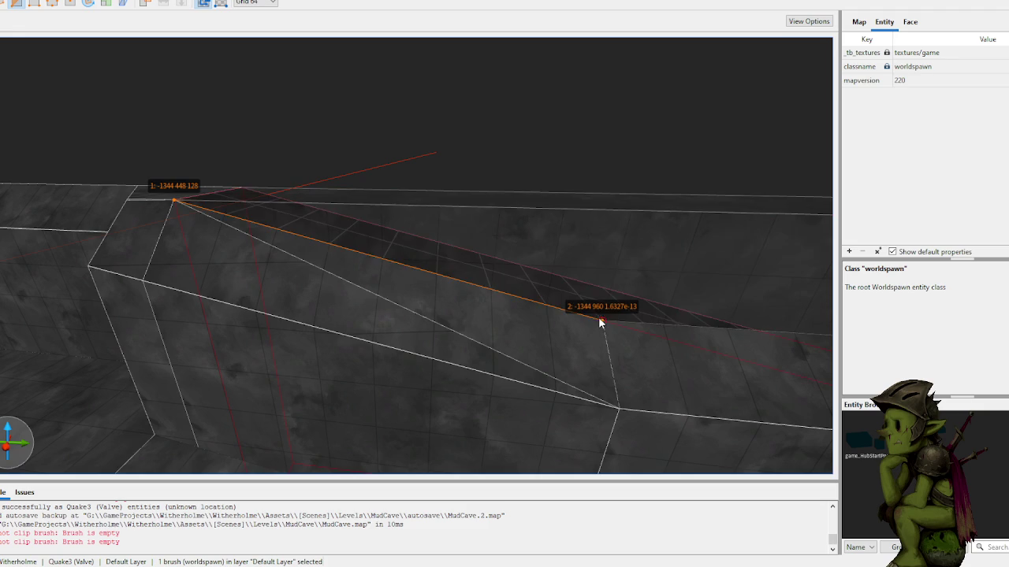
pyautogui.press('w')
pyautogui.press('s')
pyautogui.press('d')
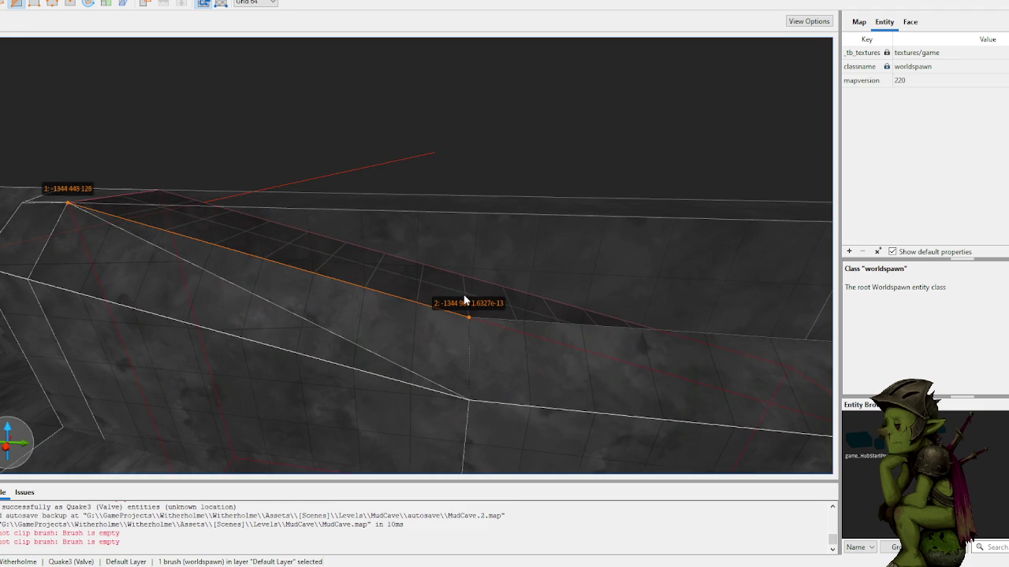
pyautogui.press('Return')
pyautogui.press('Escape')
pyautogui.press('Escape')
pyautogui.press('s')
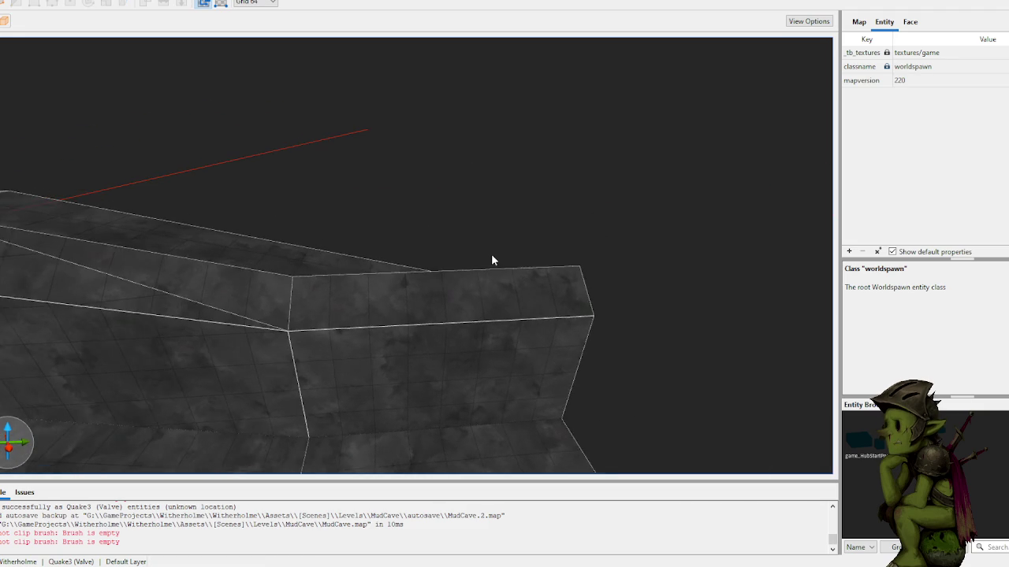
pyautogui.click(410, 317)
pyautogui.press('Escape')
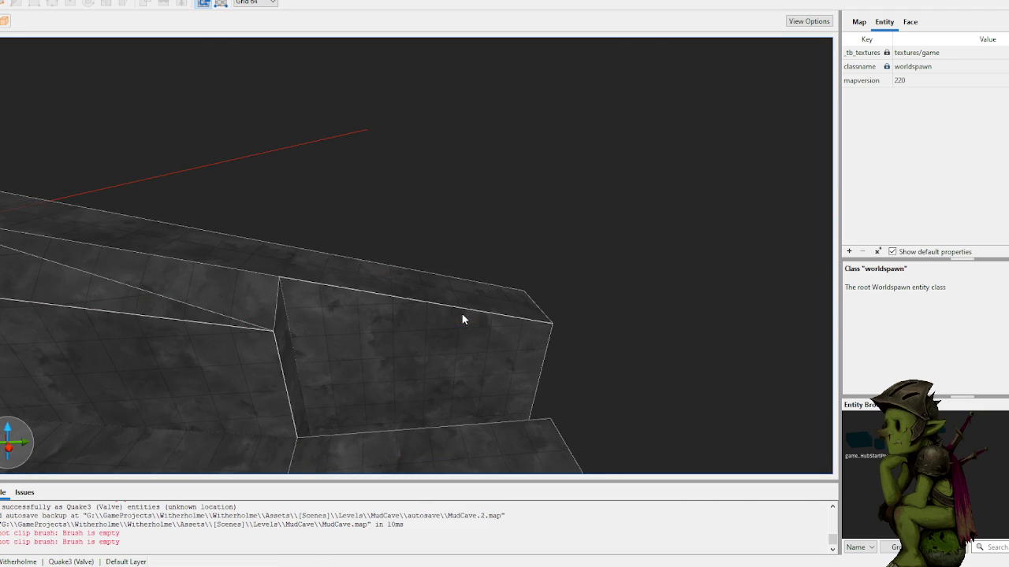
# - Clear the wall selection and save MudCave.map
pyautogui.click(247, 360)
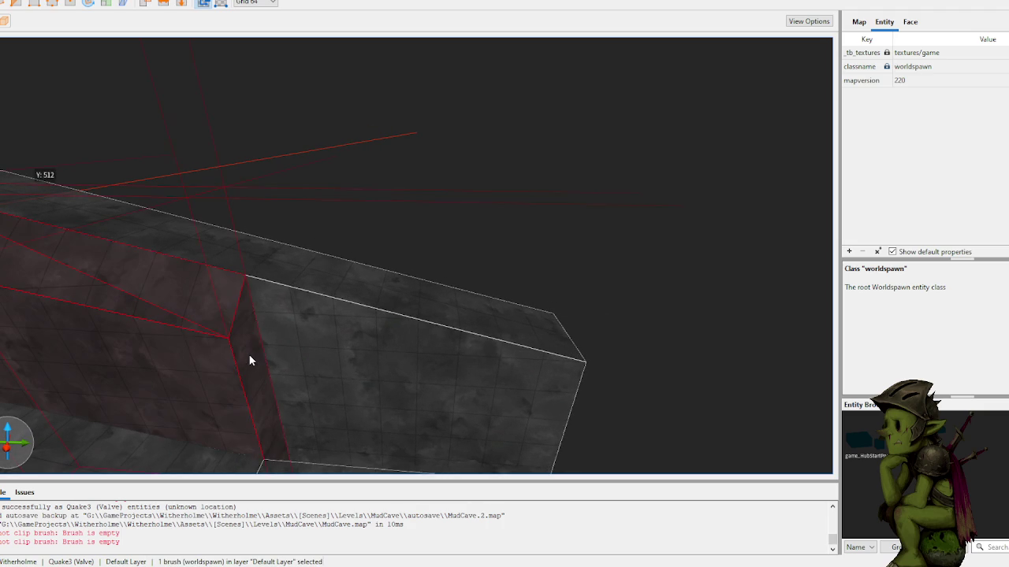
pyautogui.press('Escape')
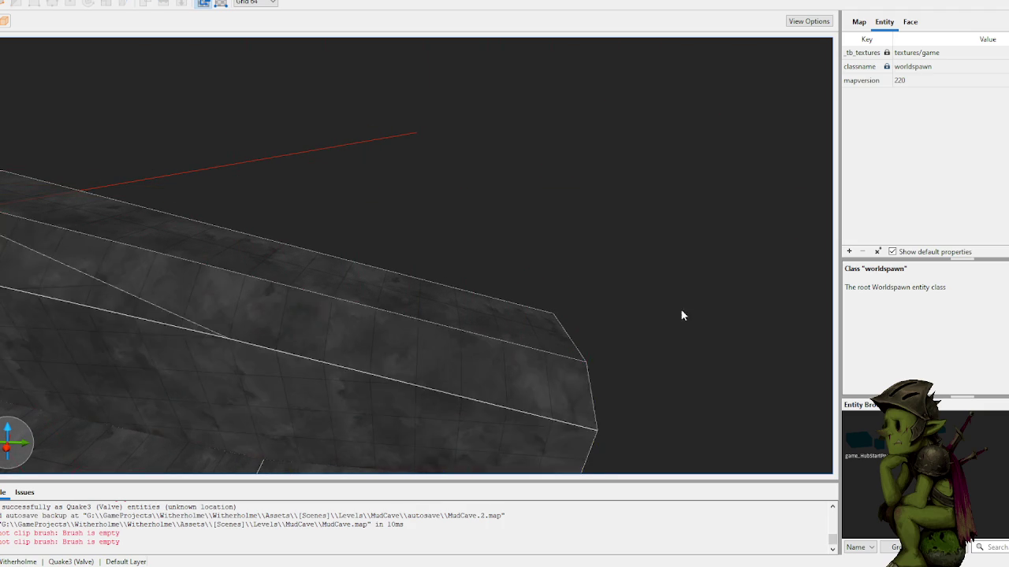
pyautogui.moveTo(637, 315)
pyautogui.mouseDown()
pyautogui.moveTo(688, 318)
pyautogui.moveTo(636, 309)
pyautogui.moveTo(606, 322)
pyautogui.moveTo(593, 275)
pyautogui.moveTo(520, 255)
pyautogui.moveTo(486, 271)
pyautogui.moveTo(564, 268)
pyautogui.moveTo(536, 274)
pyautogui.moveTo(547, 288)
pyautogui.moveTo(547, 268)
pyautogui.moveTo(529, 270)
pyautogui.mouseUp()
pyautogui.hotkey('ctrl', 's')
pyautogui.hotkey('ctrl', 's')
# - Orbit and zoom to view the new floor brush from the cave's opposite side
pyautogui.scroll(-2, 529, 264)
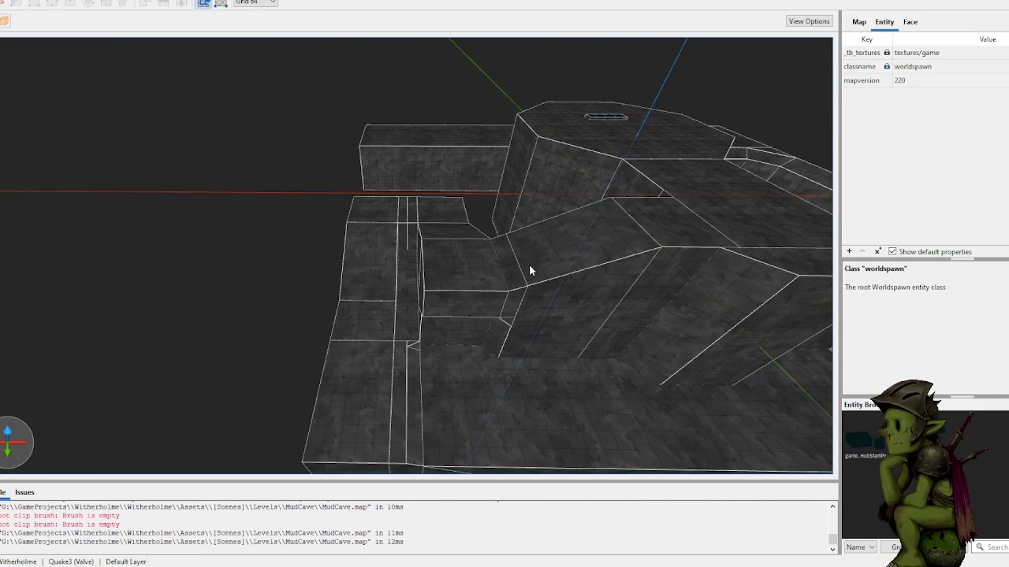
pyautogui.moveTo(360, 220)
pyautogui.mouseDown()
pyautogui.moveTo(445, 226)
pyautogui.moveTo(435, 240)
pyautogui.moveTo(437, 207)
pyautogui.moveTo(446, 217)
pyautogui.moveTo(349, 266)
pyautogui.moveTo(412, 284)
pyautogui.moveTo(315, 269)
pyautogui.moveTo(842, 352)
pyautogui.moveTo(794, 468)
pyautogui.mouseUp()
pyautogui.scroll(5, 626, 360)
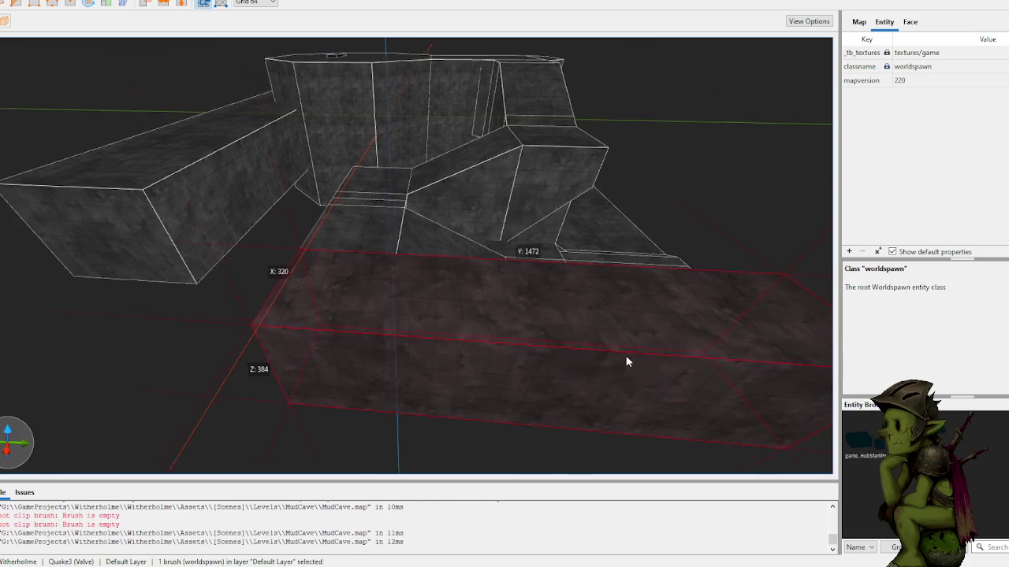
pyautogui.scroll(3, 630, 353)
pyautogui.moveTo(630, 352); pyautogui.dragTo(433, 348)
pyautogui.scroll(5, 486, 360)
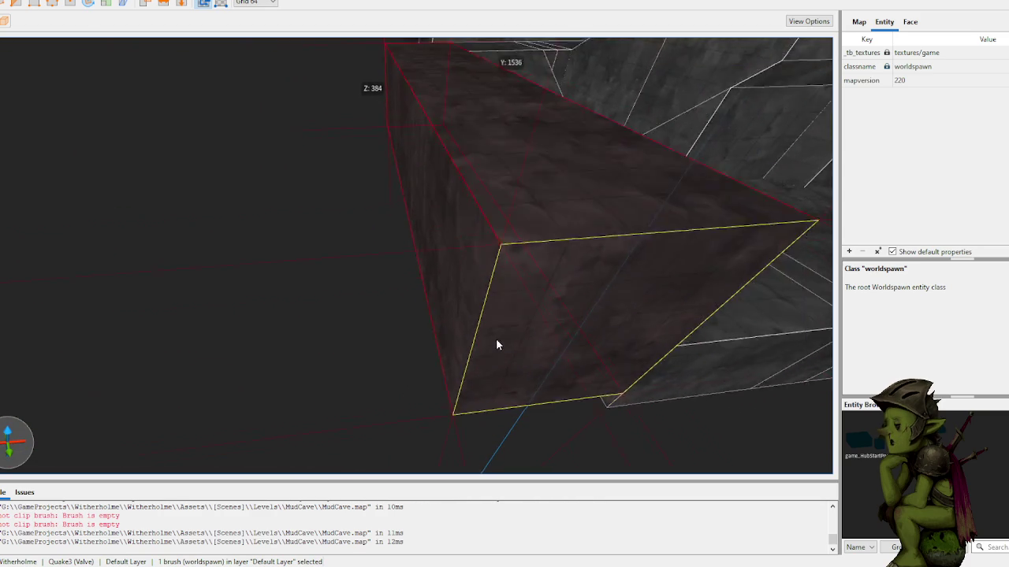
pyautogui.scroll(-8, 520, 295)
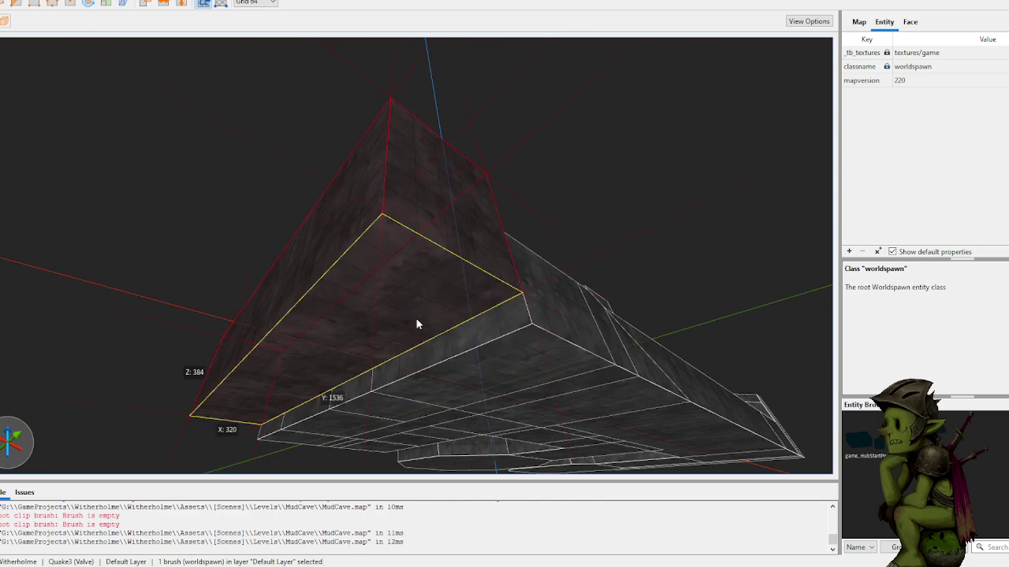
pyautogui.press('Escape')
pyautogui.scroll(10, 332, 196)
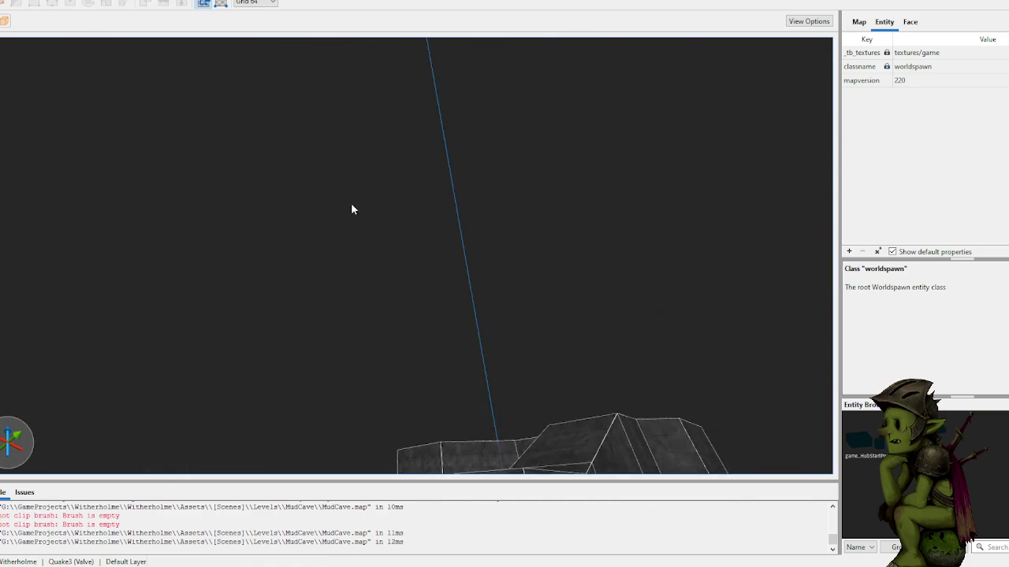
pyautogui.scroll(6, 360, 259)
pyautogui.scroll(-6, 476, 276)
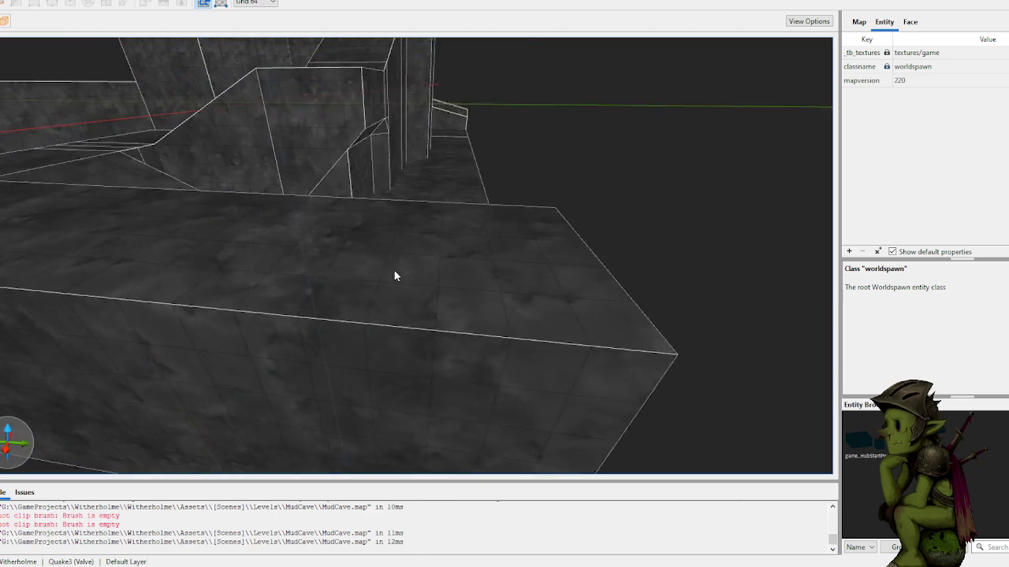
pyautogui.scroll(-5, 333, 268)
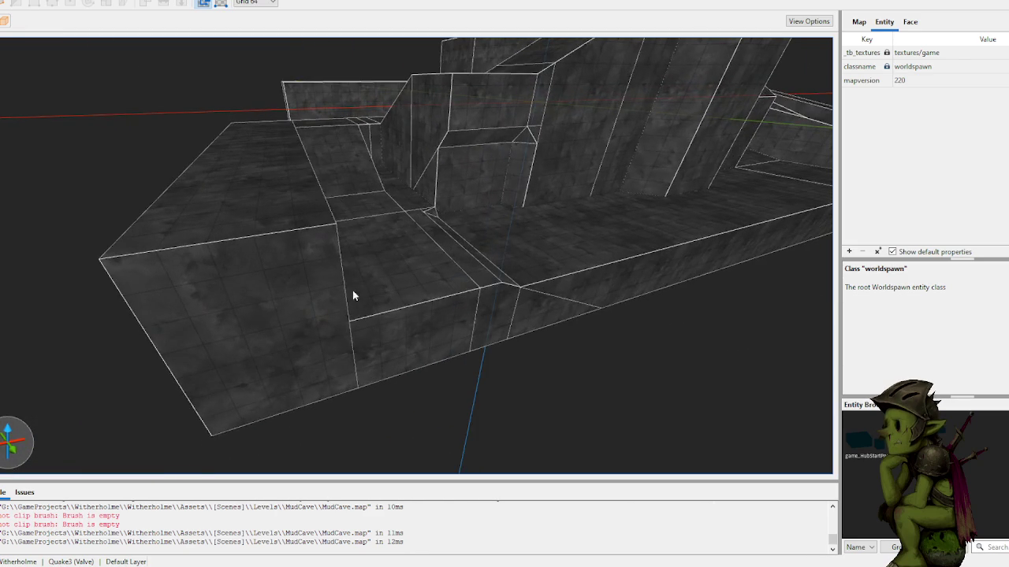
pyautogui.scroll(8, 338, 268)
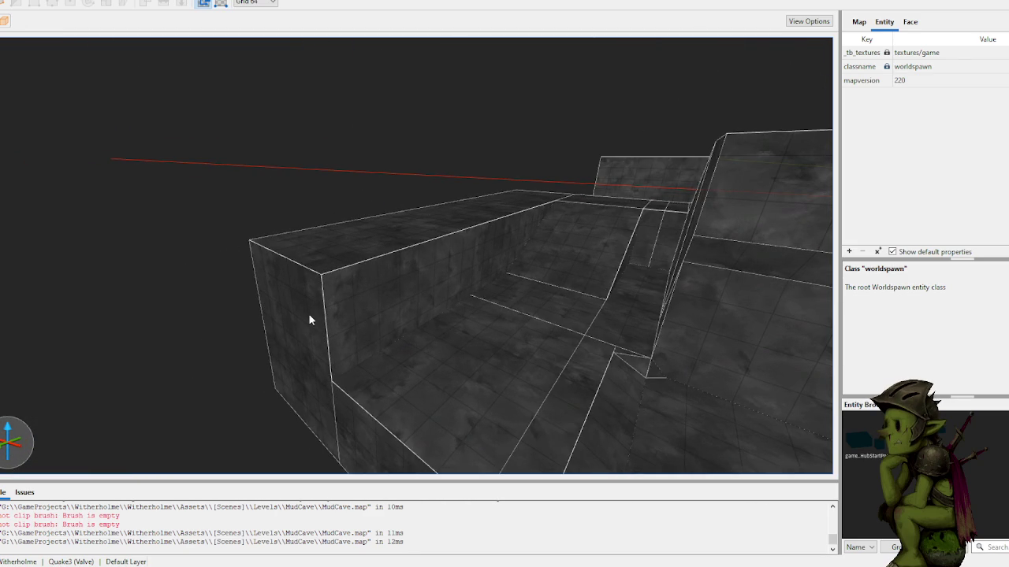
pyautogui.scroll(-5, 230, 220)
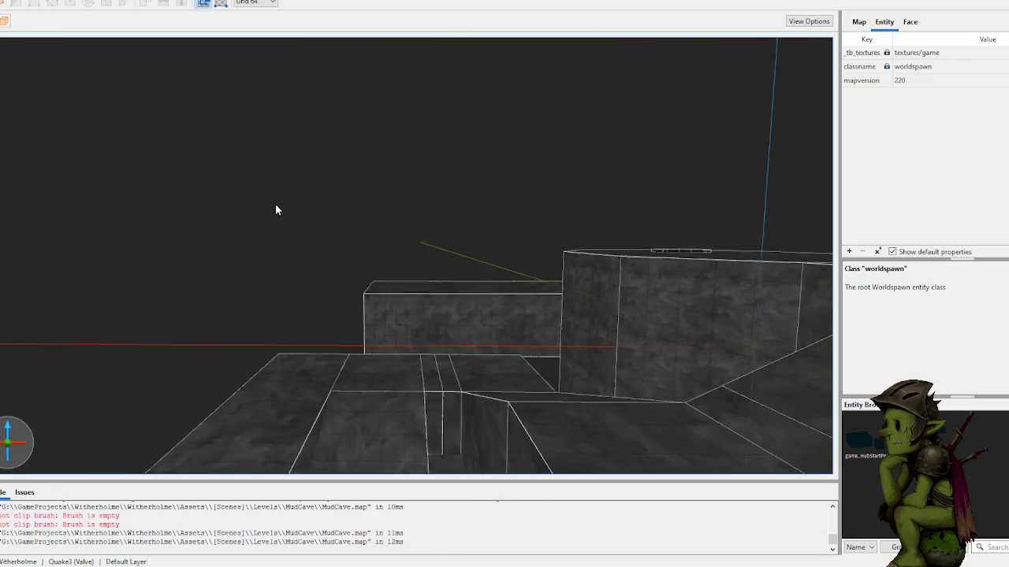
pyautogui.scroll(-10, 292, 215)
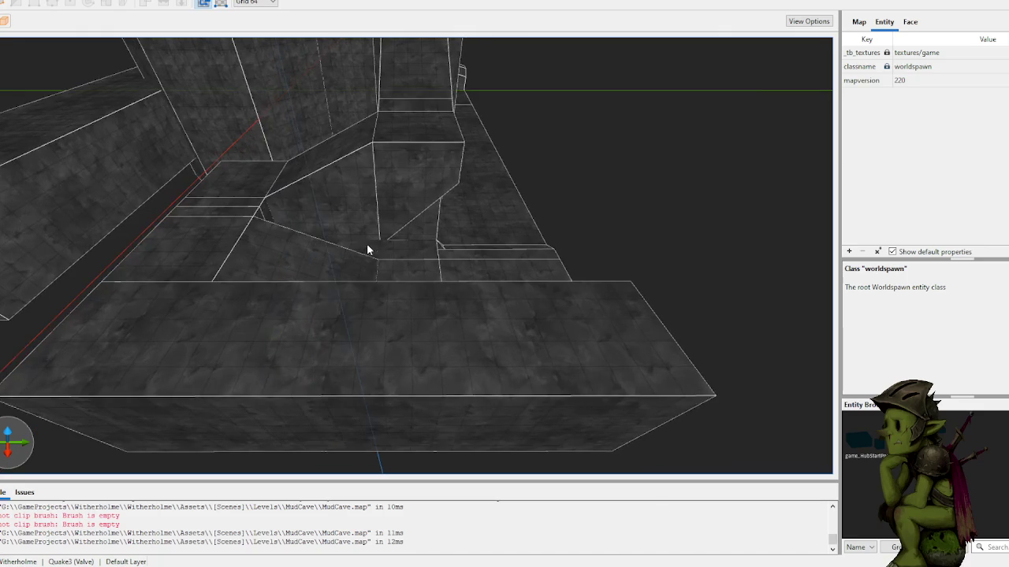
# - Move and stretch the floor slab beside the cave to 1536 units long
pyautogui.click(378, 329)
pyautogui.moveTo(386, 329)
pyautogui.mouseDown()
pyautogui.moveTo(383, 356)
pyautogui.moveTo(450, 295)
pyautogui.moveTo(499, 207)
pyautogui.moveTo(575, 181)
pyautogui.moveTo(501, 231)
pyautogui.moveTo(430, 304)
pyautogui.moveTo(399, 315)
pyautogui.moveTo(306, 250)
pyautogui.moveTo(331, 255)
pyautogui.moveTo(368, 300)
pyautogui.mouseUp()
pyautogui.press('Escape')
pyautogui.click(386, 336)
pyautogui.moveTo(391, 339)
pyautogui.mouseDown()
pyautogui.moveTo(323, 420)
pyautogui.moveTo(405, 355)
pyautogui.moveTo(330, 436)
pyautogui.mouseUp()
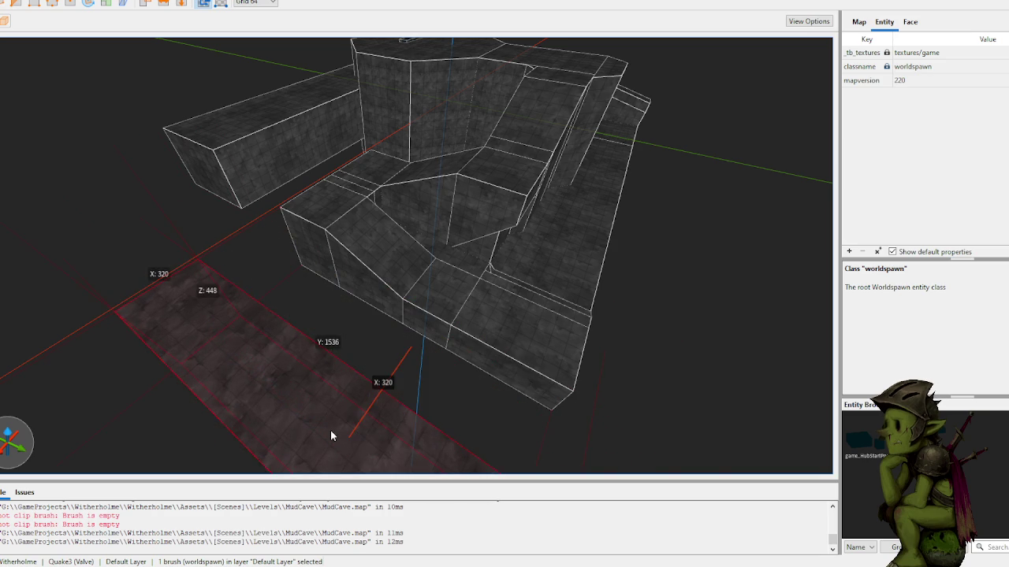
pyautogui.click(283, 260)
pyautogui.scroll(5, 260, 241)
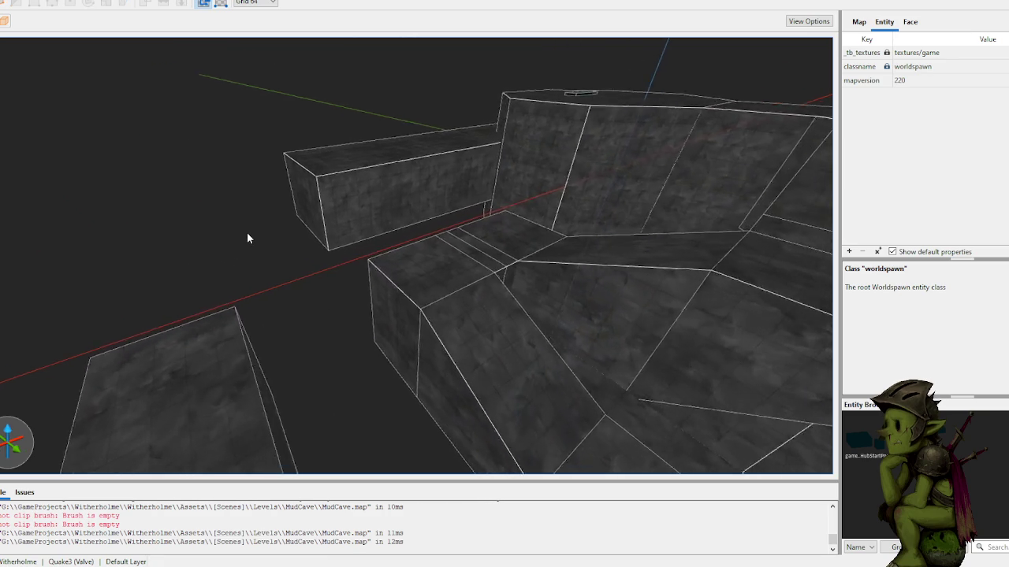
# - Switch to a 32-unit grid and draw a thin 64-unit-high curb along the floor edge
pyautogui.scroll(10, 247, 232)
pyautogui.click(313, 331)
pyautogui.press('Escape')
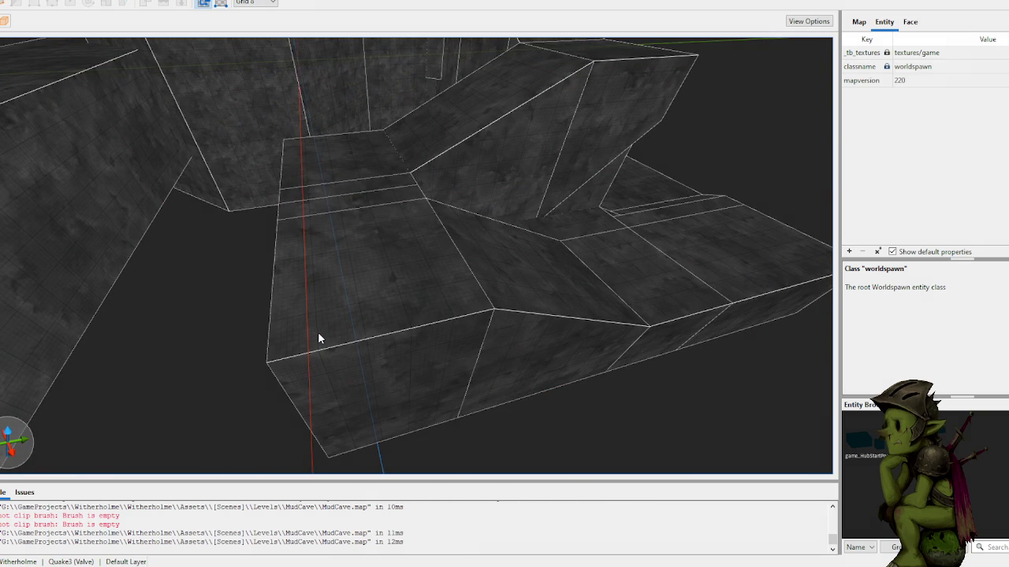
pyautogui.press('6')
pyautogui.moveTo(286, 349); pyautogui.dragTo(504, 300)
pyautogui.moveTo(331, 341)
pyautogui.mouseDown()
pyautogui.moveTo(330, 310)
pyautogui.moveTo(354, 292)
pyautogui.mouseUp()
# - Draw a second thin floor brush and inspect its faces alongside the long right brush
pyautogui.scroll(5, 349, 332)
pyautogui.rightClick(349, 332)
pyautogui.click(535, 250)
pyautogui.moveTo(373, 403)
pyautogui.mouseDown()
pyautogui.moveTo(486, 409)
pyautogui.moveTo(718, 391)
pyautogui.moveTo(713, 398)
pyautogui.moveTo(716, 378)
pyautogui.mouseUp()
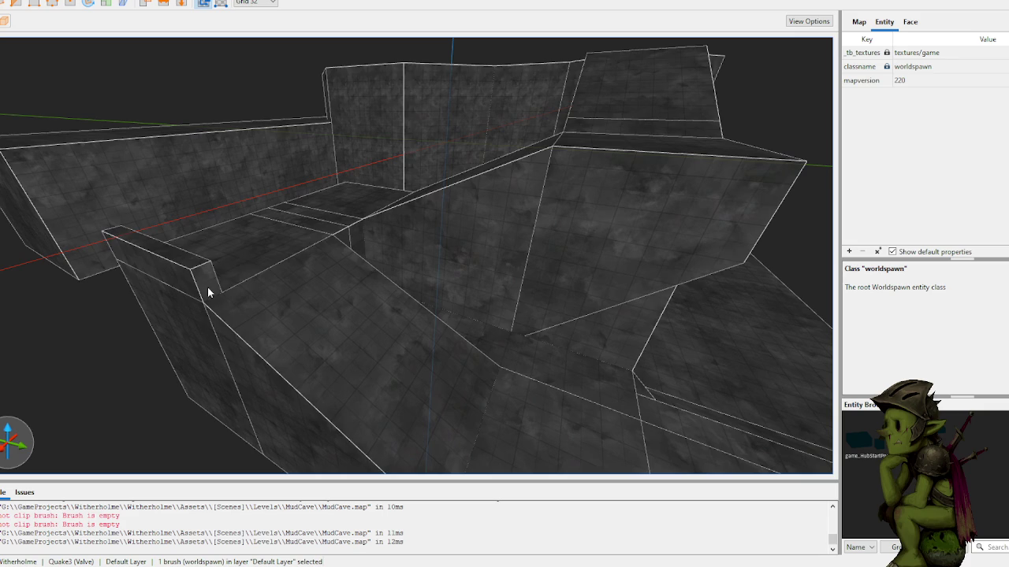
pyautogui.keyDown('shift'); pyautogui.doubleClick(207, 286); pyautogui.keyUp('shift')
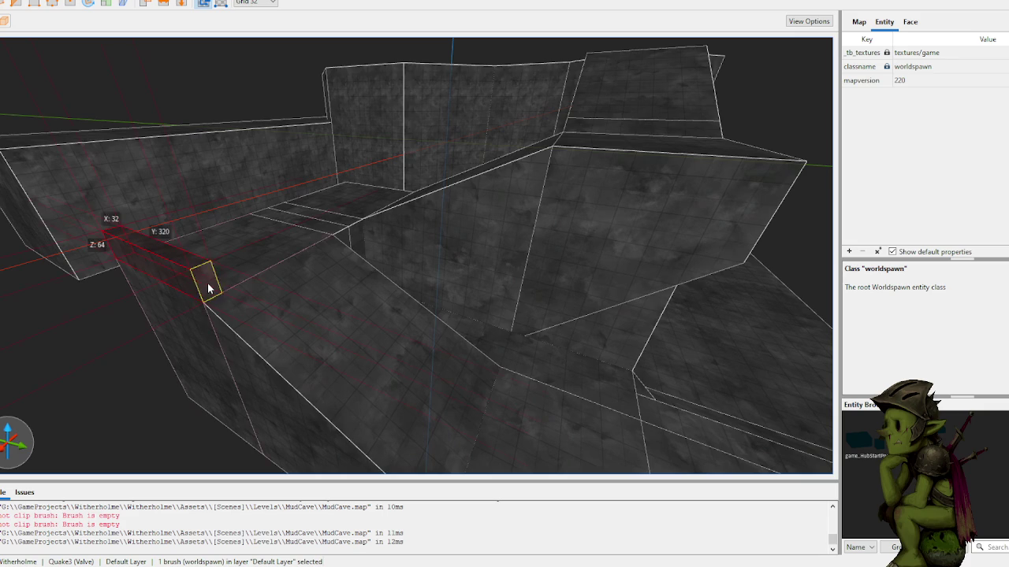
pyautogui.press('w')
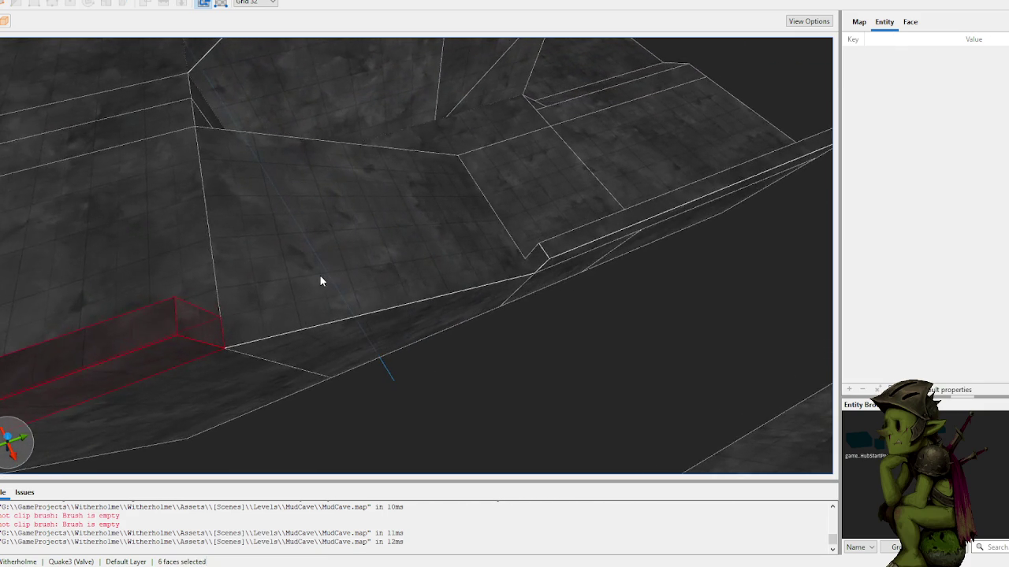
pyautogui.click(165, 313)
pyautogui.click(553, 253)
pyautogui.keyDown('shift'); pyautogui.click(168, 316); pyautogui.keyUp('shift')
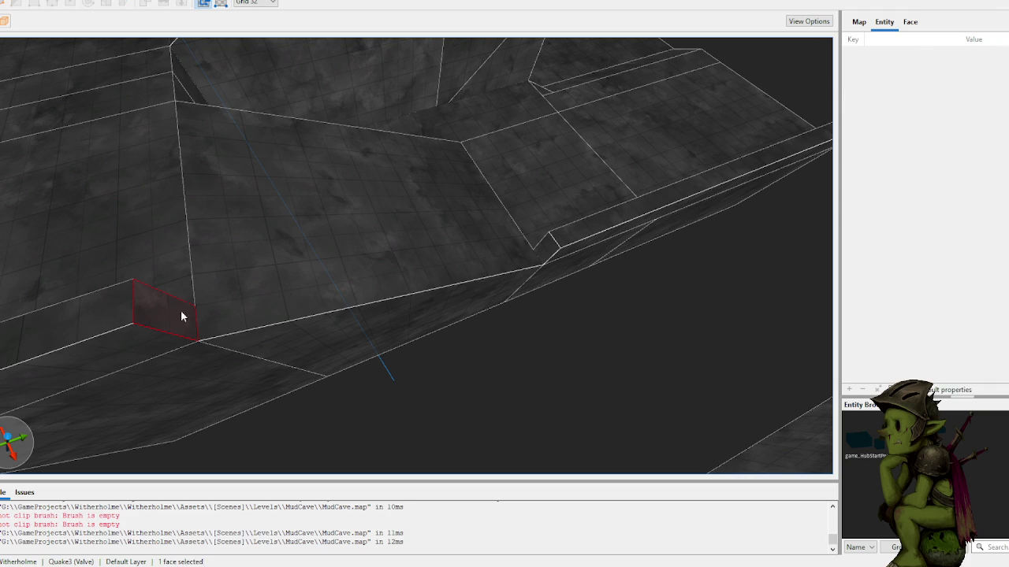
pyautogui.keyDown('ctrl'); pyautogui.keyDown('shift'); pyautogui.click(547, 256); pyautogui.keyUp('shift'); pyautogui.keyUp('ctrl')
pyautogui.click(546, 256)
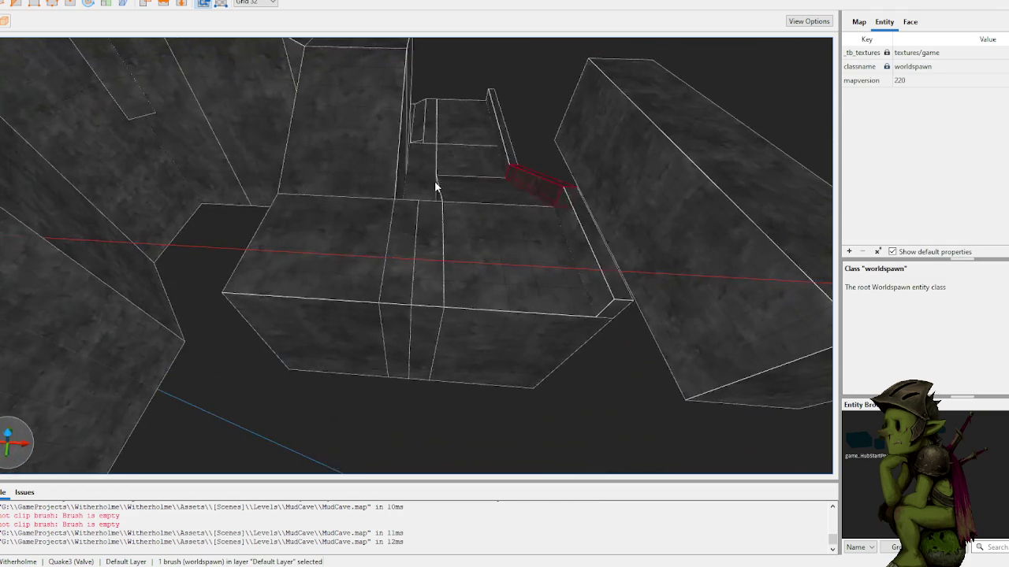
pyautogui.press('Escape')
# - Draw a 704-long low curb and another curb along the floor edges
pyautogui.moveTo(225, 344)
pyautogui.mouseDown()
pyautogui.moveTo(589, 342)
pyautogui.moveTo(593, 331)
pyautogui.mouseUp()
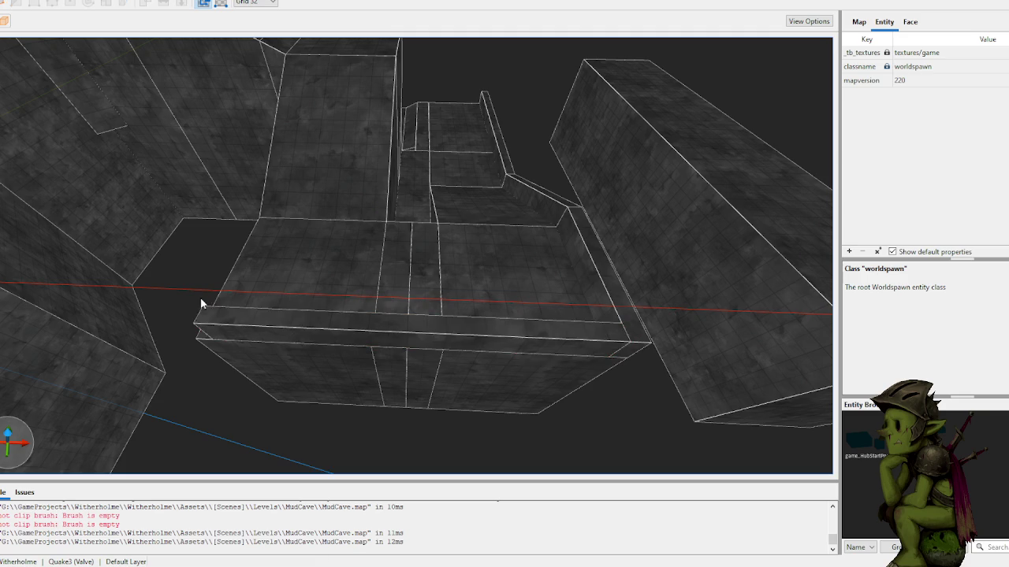
pyautogui.scroll(2, 477, 355)
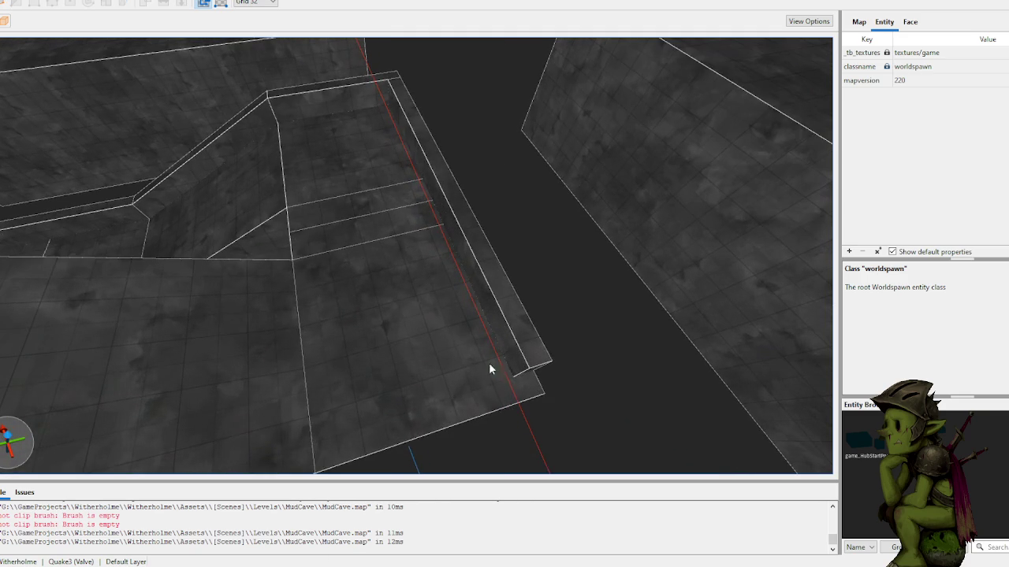
pyautogui.moveTo(534, 391); pyautogui.dragTo(329, 443)
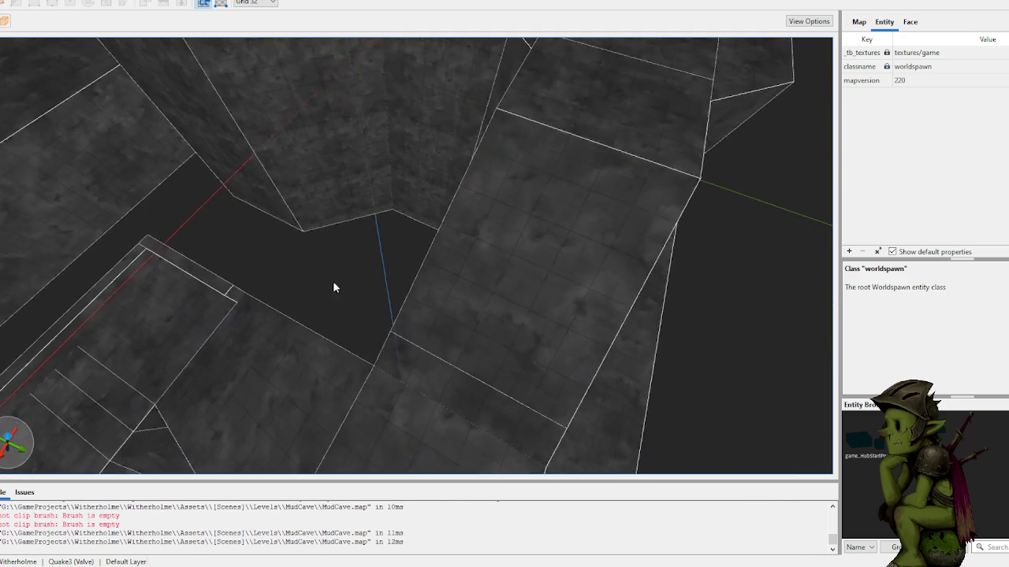
pyautogui.scroll(2, 394, 318)
# - Add two small 32-unit blocks at the foot of the cave wall
pyautogui.moveTo(364, 321); pyautogui.dragTo(358, 312)
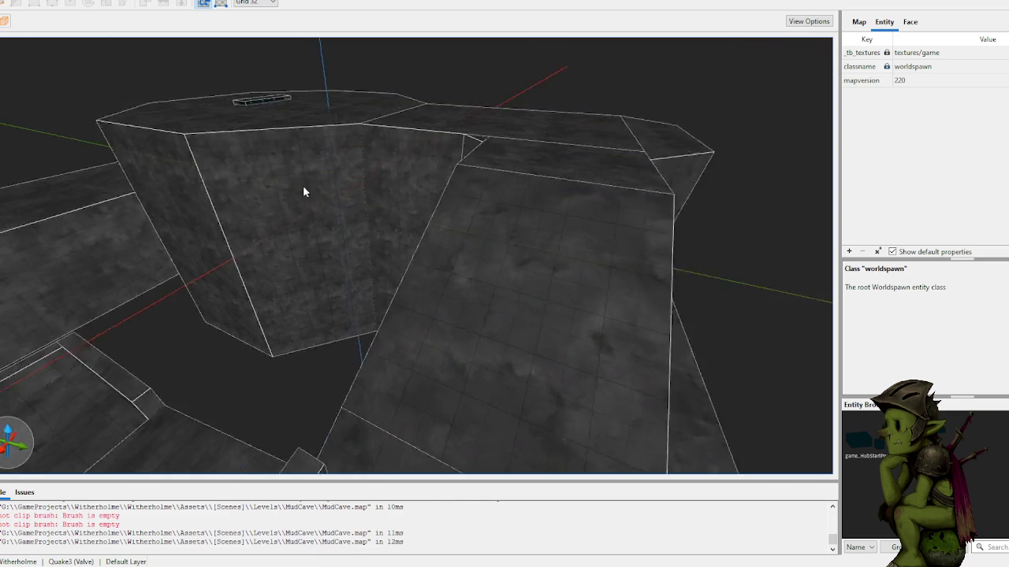
pyautogui.moveTo(290, 290); pyautogui.dragTo(283, 254)
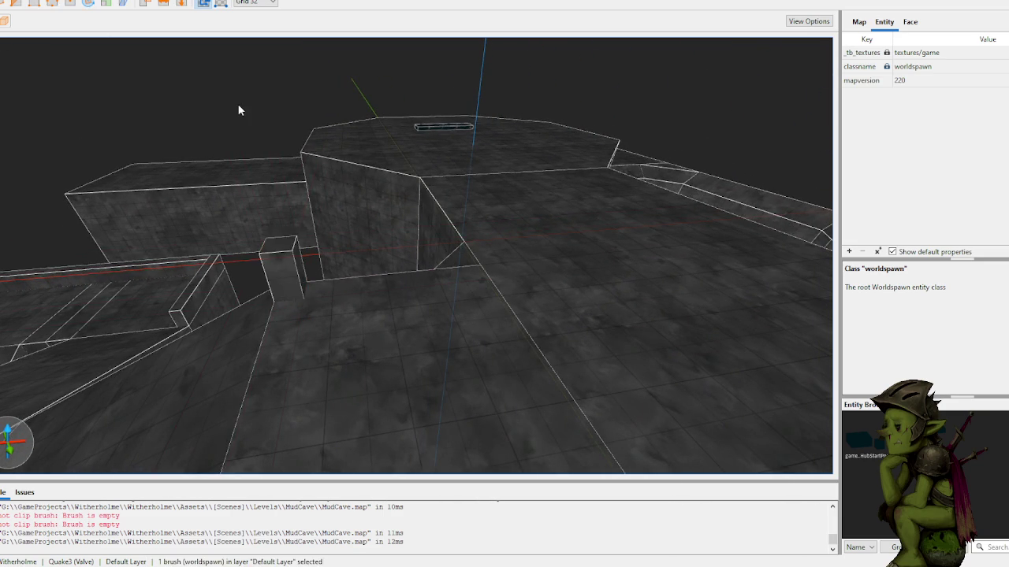
pyautogui.moveTo(281, 163); pyautogui.dragTo(319, 266)
pyautogui.scroll(3, 319, 260)
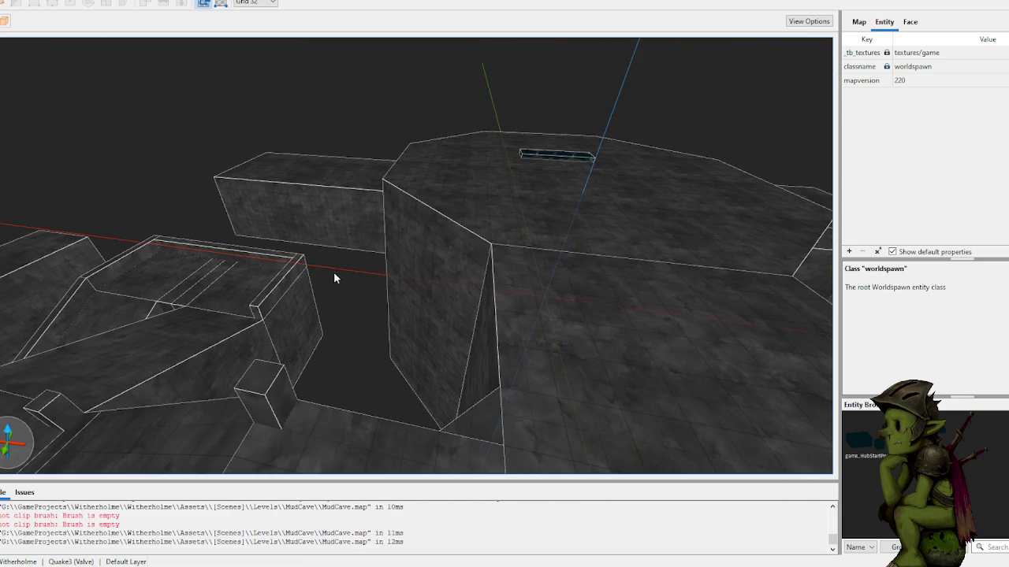
pyautogui.keyDown('shift'); pyautogui.click(471, 423); pyautogui.keyUp('shift')
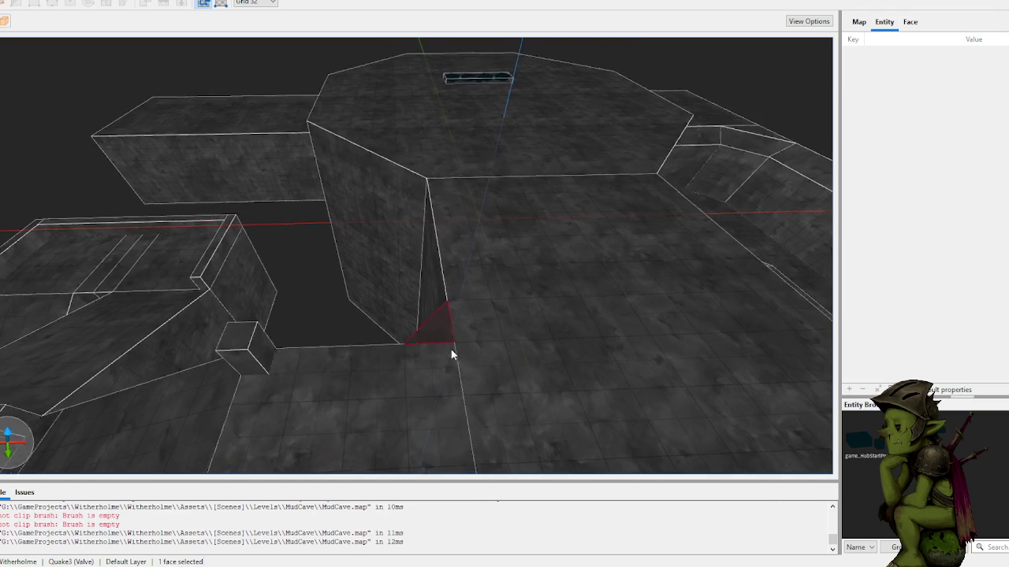
# - Inspect the triangular brush and remove the 256-wide brush
pyautogui.click(439, 337)
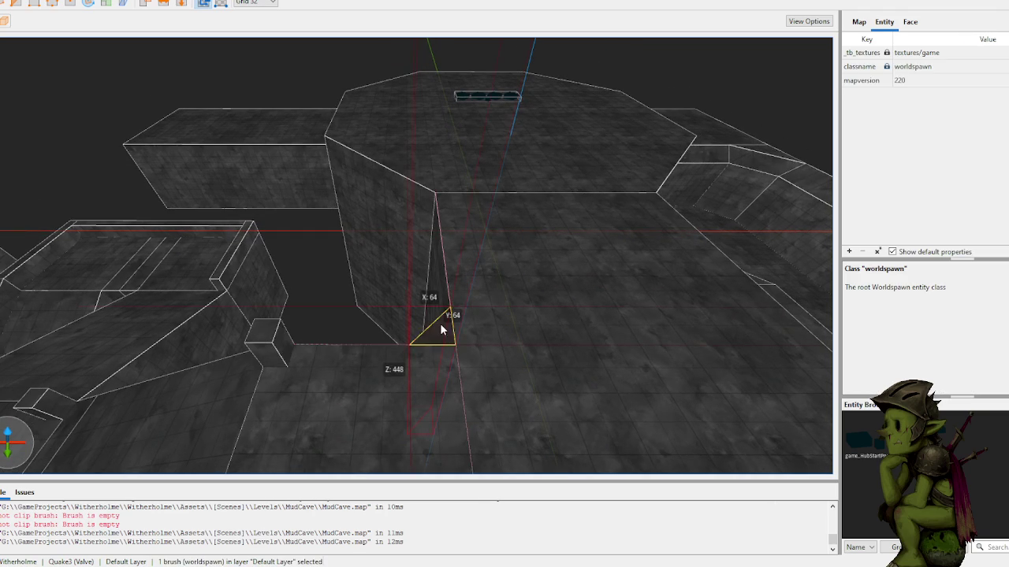
pyautogui.press('Escape')
pyautogui.moveTo(361, 303)
pyautogui.mouseDown()
pyautogui.moveTo(297, 364)
pyautogui.moveTo(379, 349)
pyautogui.moveTo(441, 363)
pyautogui.moveTo(285, 358)
pyautogui.moveTo(284, 335)
pyautogui.mouseUp()
pyautogui.hotkey('ctrl', 'z')
pyautogui.press('Escape')
# - Draw a 32-unit cube and a 384-unit-long low wall along the floor
pyautogui.moveTo(296, 285)
pyautogui.mouseDown()
pyautogui.moveTo(263, 277)
pyautogui.moveTo(300, 335)
pyautogui.mouseUp()
pyautogui.moveTo(409, 218)
pyautogui.mouseDown()
pyautogui.moveTo(428, 225)
pyautogui.moveTo(354, 265)
pyautogui.mouseUp()
pyautogui.moveTo(275, 276)
pyautogui.mouseDown()
pyautogui.moveTo(505, 287)
pyautogui.moveTo(505, 267)
pyautogui.mouseUp()
pyautogui.moveTo(551, 100)
pyautogui.mouseDown()
pyautogui.moveTo(531, 135)
pyautogui.moveTo(484, 111)
pyautogui.moveTo(554, 101)
pyautogui.moveTo(487, 108)
pyautogui.moveTo(547, 102)
pyautogui.moveTo(581, 135)
pyautogui.moveTo(534, 129)
pyautogui.moveTo(541, 113)
pyautogui.moveTo(557, 210)
pyautogui.mouseUp()
# - Fill a new brush between the wall face and a second small face
pyautogui.click(557, 210)
pyautogui.keyDown('shift'); pyautogui.click(270, 406); pyautogui.keyUp('shift')
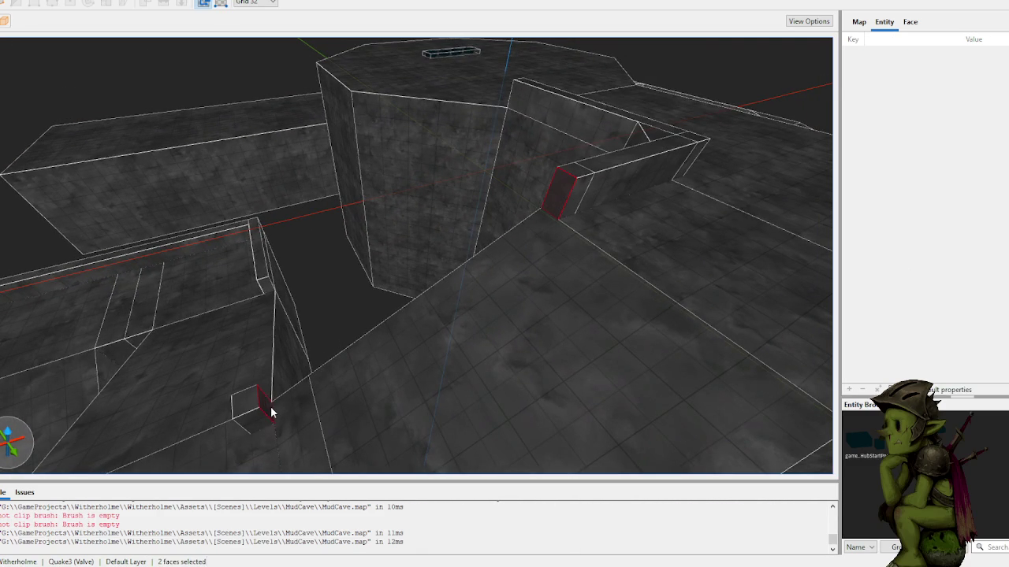
pyautogui.doubleClick(275, 395)
pyautogui.press('Escape')
# - Extend a new brush from the small face across the crevice
pyautogui.scroll(3, 309, 283)
pyautogui.moveTo(309, 285)
pyautogui.mouseDown()
pyautogui.moveTo(417, 275)
pyautogui.moveTo(434, 253)
pyautogui.mouseUp()
pyautogui.click(432, 251)
pyautogui.scroll(3, 394, 260)
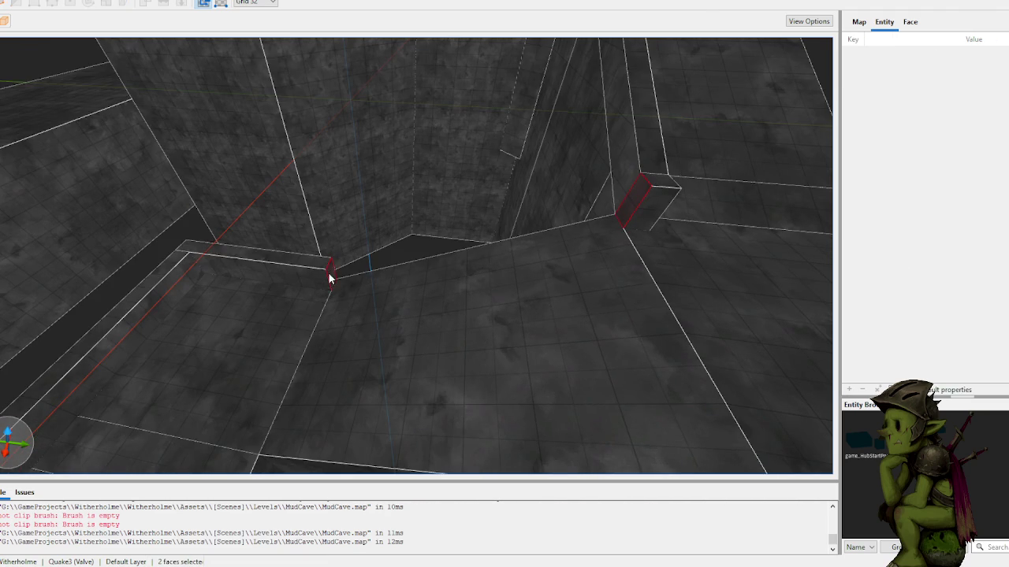
pyautogui.doubleClick(333, 303)
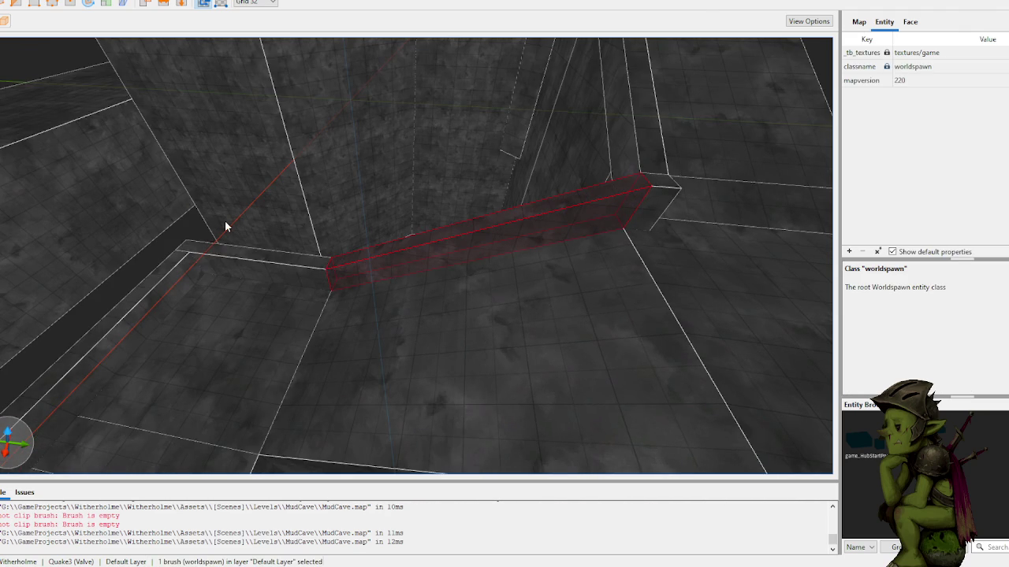
pyautogui.moveTo(226, 226); pyautogui.dragTo(202, 236)
pyautogui.moveTo(173, 202)
pyautogui.mouseDown()
pyautogui.moveTo(247, 184)
pyautogui.moveTo(502, 169)
pyautogui.moveTo(386, 221)
pyautogui.moveTo(409, 174)
pyautogui.mouseUp()
pyautogui.press('Escape')
# - Clip the floor brush's corner diagonally from the vertex, keeping the flipped side
pyautogui.scroll(3, 417, 176)
pyautogui.click(439, 204)
pyautogui.press('c')
pyautogui.click(514, 277)
pyautogui.click(465, 215)
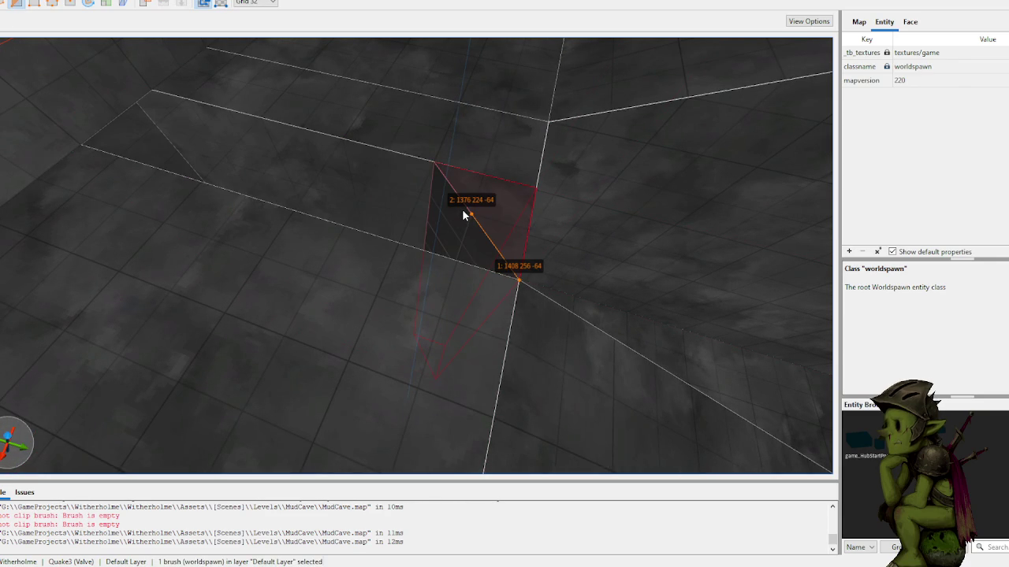
pyautogui.press('Tab')
pyautogui.press('Return')
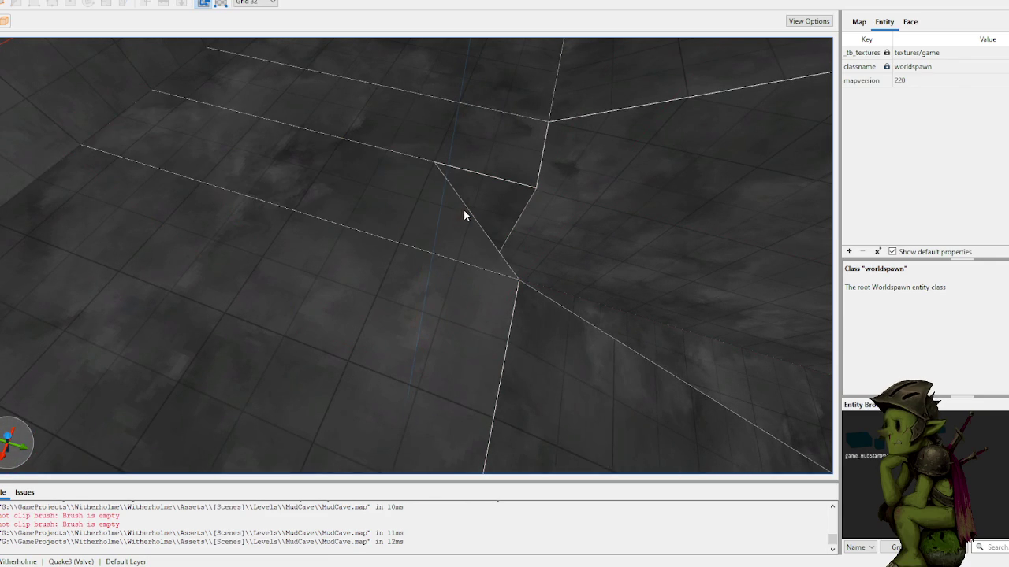
# - Clip the wall brush with a diagonal cut
pyautogui.scroll(-5, 498, 160)
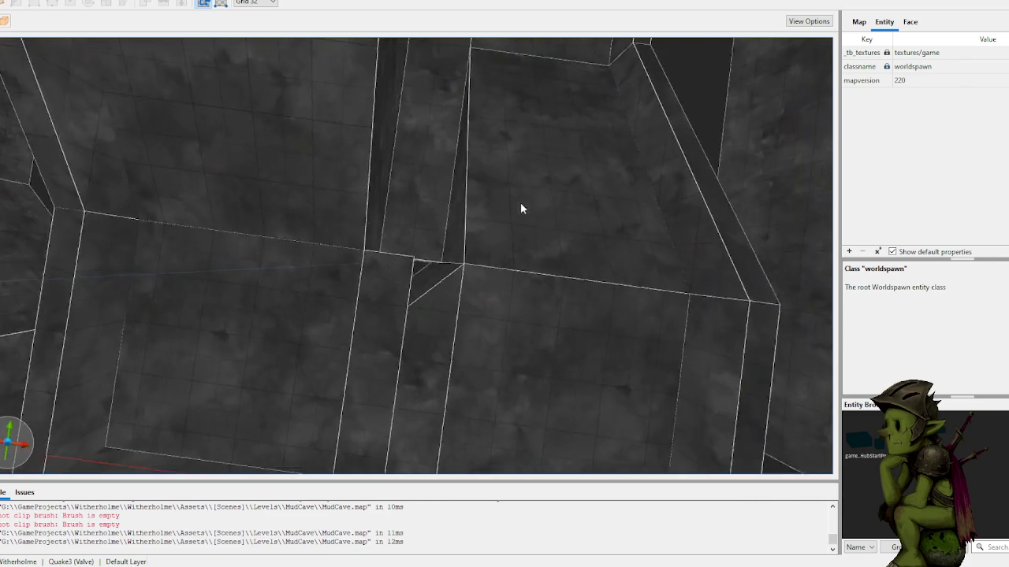
pyautogui.scroll(-3, 509, 199)
pyautogui.click(302, 290)
pyautogui.click(314, 349)
pyautogui.press('Return')
pyautogui.press('Escape')
# - Restore the notched floor brush in the wall pocket to a full quad
pyautogui.press('w')
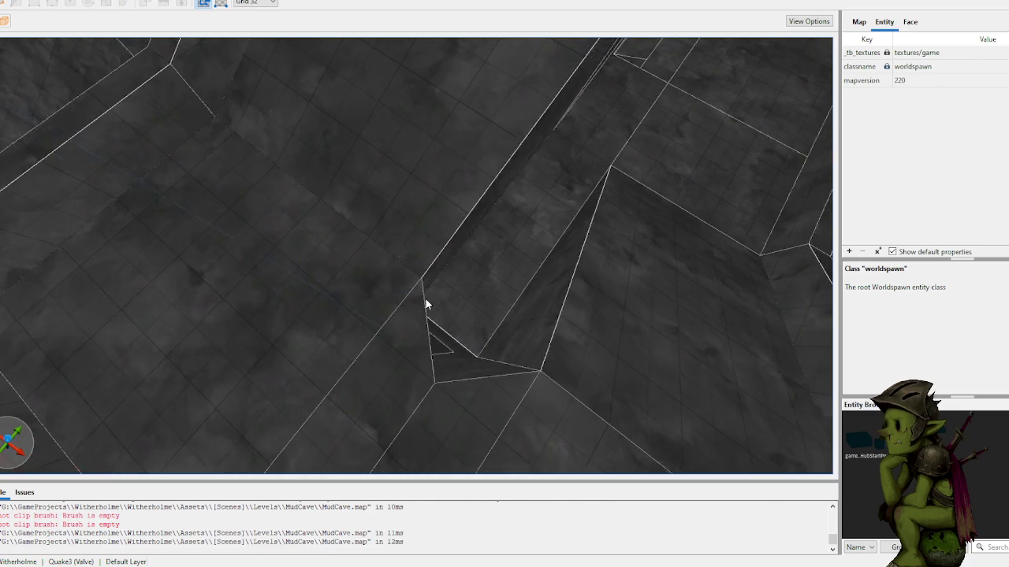
pyautogui.scroll(6, 409, 314)
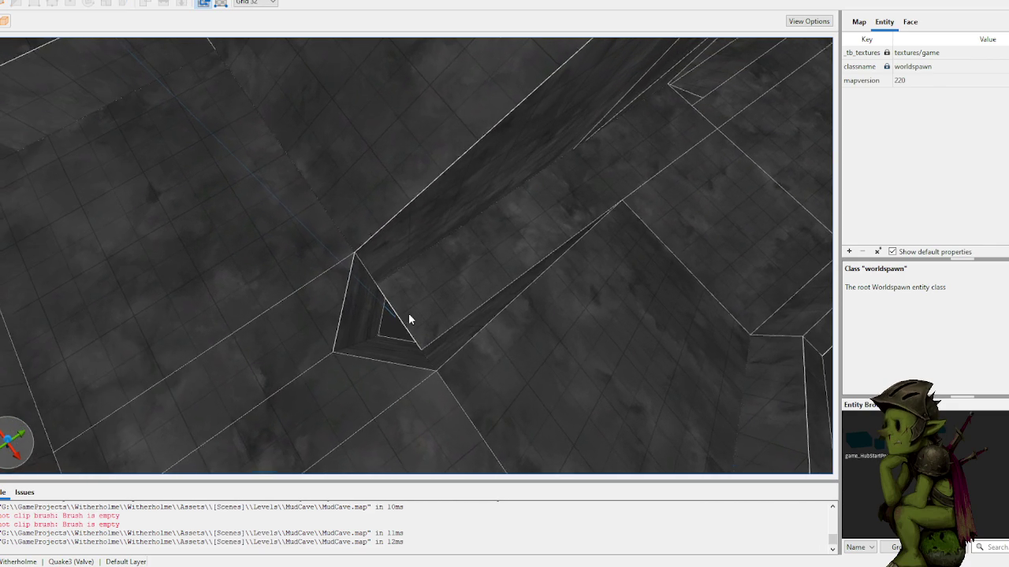
pyautogui.scroll(2, 418, 314)
pyautogui.click(421, 314)
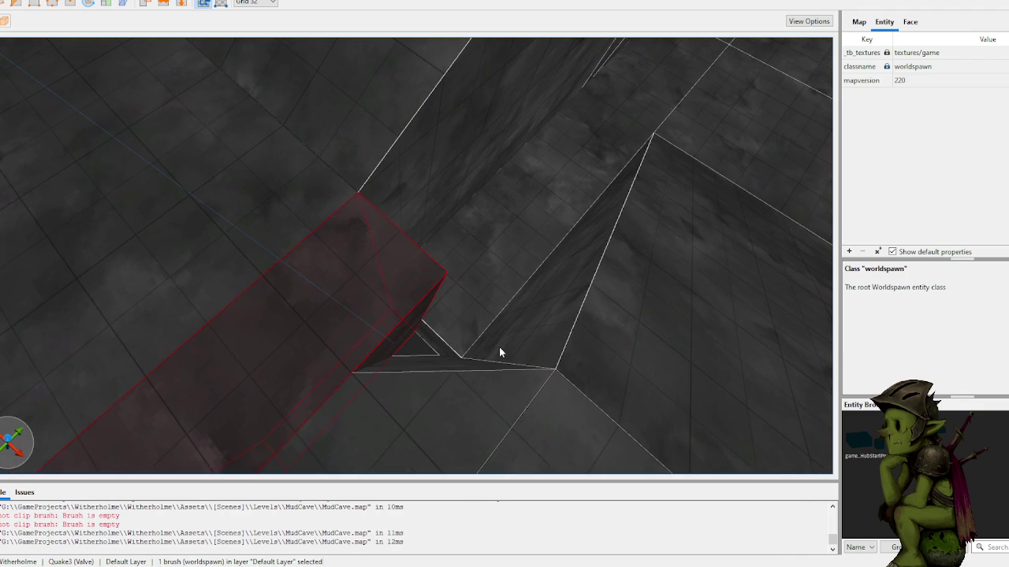
pyautogui.click(461, 409)
pyautogui.hotkey('ctrl', 'z')
pyautogui.hotkey('ctrl', 'shift', 'z')
pyautogui.hotkey('ctrl', 'z')
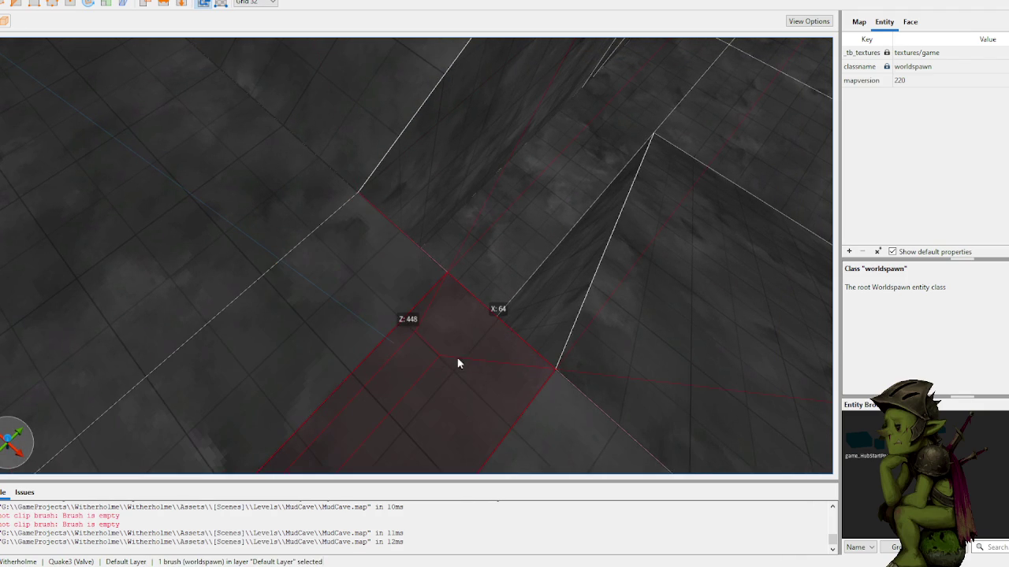
pyautogui.hotkey('ctrl', 'space')
pyautogui.hotkey('ctrl', 'space')
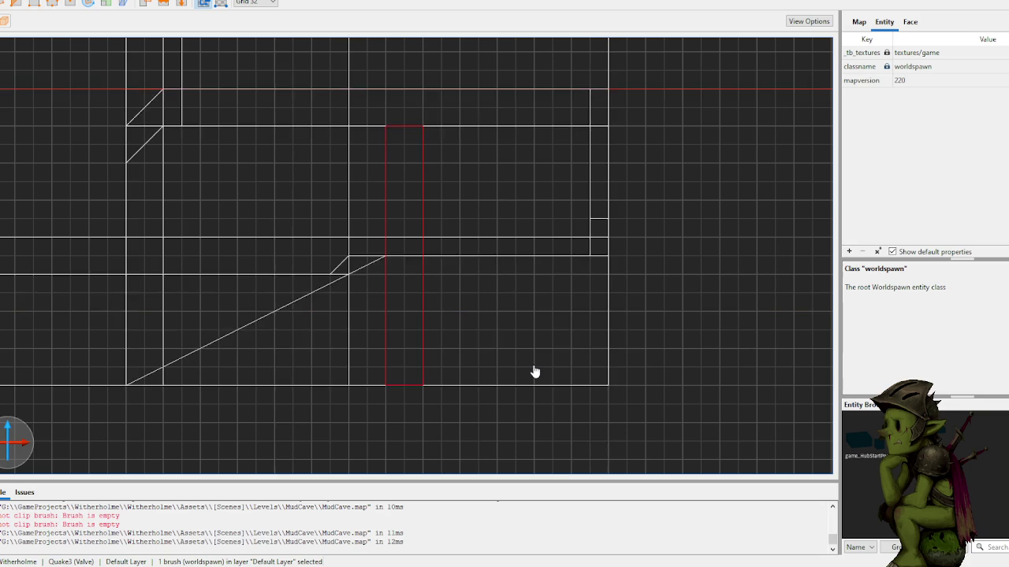
pyautogui.hotkey('ctrl', 'space')
pyautogui.hotkey('ctrl', 'space')
pyautogui.scroll(10, 489, 214)
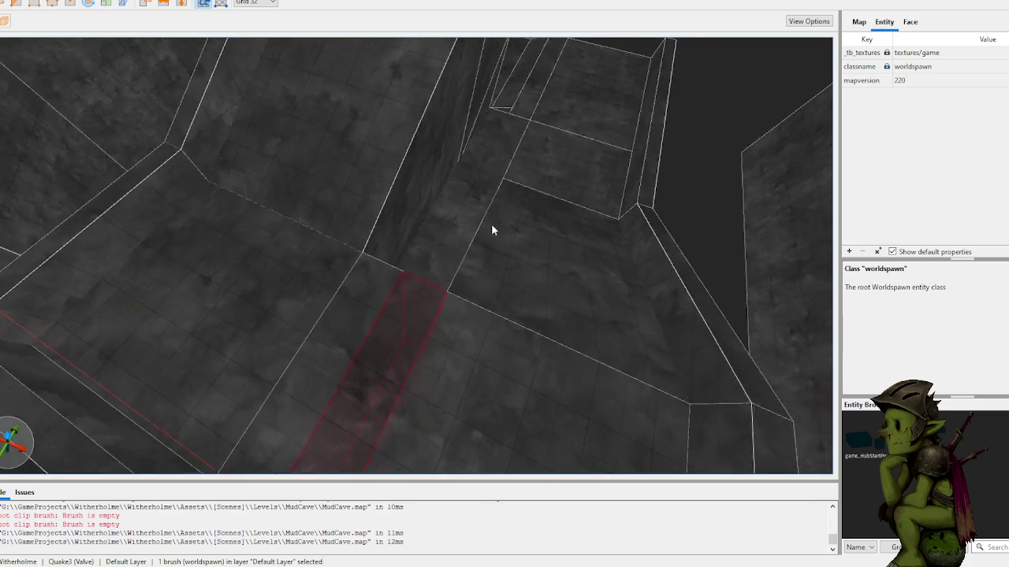
# - Clip the pocket brush diagonally from its corner
pyautogui.press('c')
pyautogui.click(491, 249)
pyautogui.click(353, 280)
pyautogui.press('Return')
pyautogui.press('Escape')
# - Bevel the top corner of the left clipped strip
pyautogui.click(311, 173)
pyautogui.hotkey('ctrl', 'Tab')
pyautogui.hotkey('ctrl', 'Tab')
pyautogui.hotkey('ctrl', 'Tab')
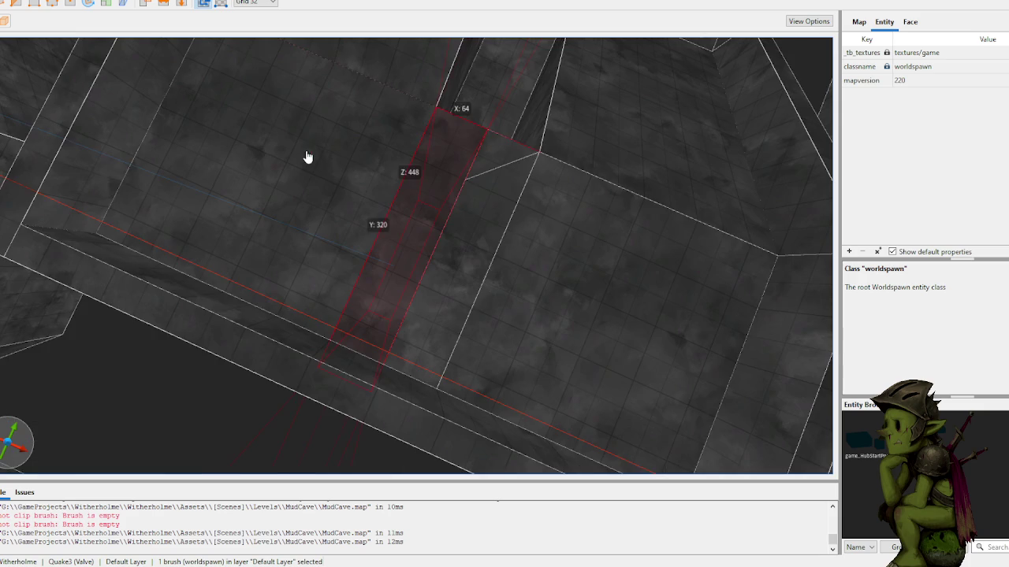
pyautogui.press('c')
pyautogui.click(439, 118)
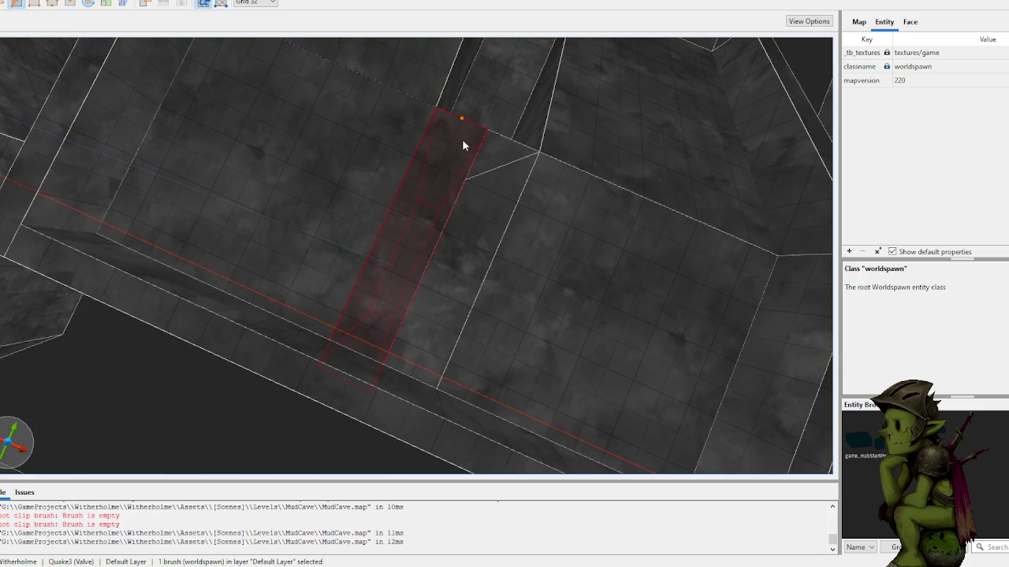
pyautogui.click(423, 119)
pyautogui.press('Return')
pyautogui.press('Escape')
# - Select the wedge brush together with a neighbouring brush
pyautogui.moveTo(424, 120)
pyautogui.mouseDown()
pyautogui.moveTo(437, 118)
pyautogui.moveTo(366, 122)
pyautogui.moveTo(371, 163)
pyautogui.moveTo(331, 268)
pyautogui.mouseUp()
pyautogui.click(332, 269)
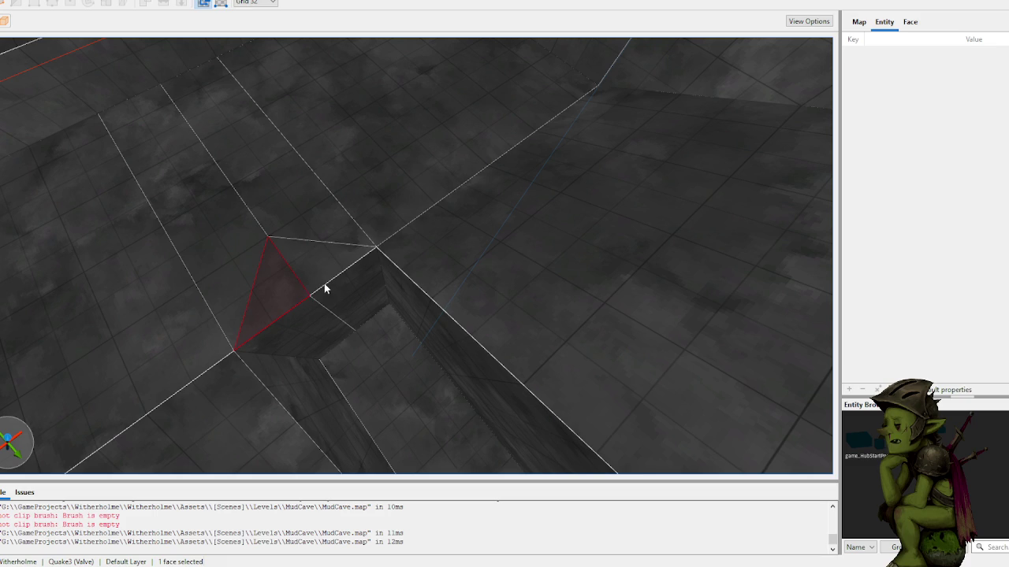
pyautogui.keyDown('shift'); pyautogui.click(300, 289); pyautogui.keyUp('shift')
pyautogui.click(328, 264)
pyautogui.keyDown('ctrl'); pyautogui.click(272, 301); pyautogui.keyUp('ctrl')
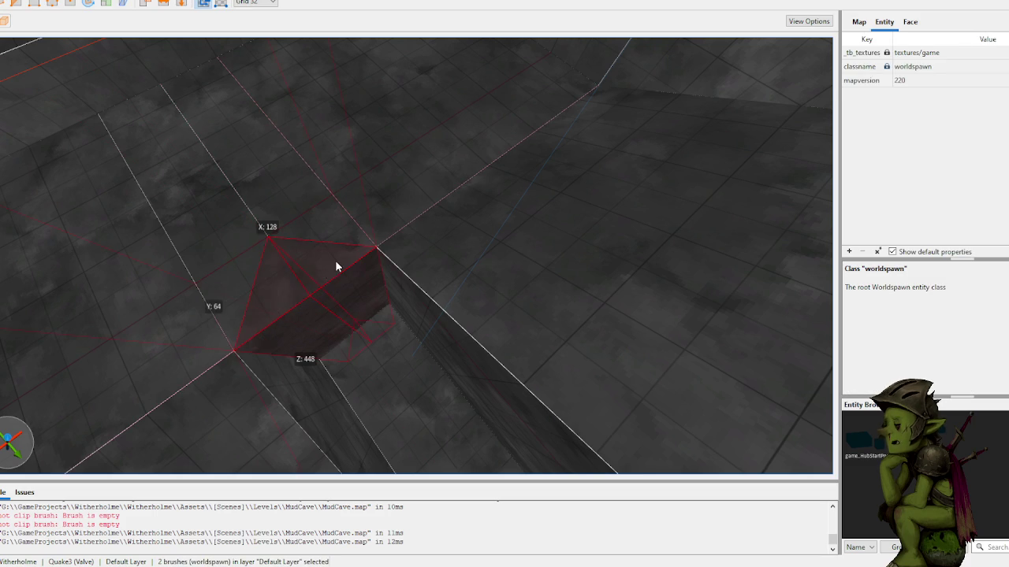
# - Inspect the ramp railing brush from a low view, then deselect it
pyautogui.moveTo(363, 314)
pyautogui.mouseDown()
pyautogui.moveTo(297, 214)
pyautogui.moveTo(215, 189)
pyautogui.moveTo(295, 200)
pyautogui.moveTo(306, 183)
pyautogui.mouseUp()
pyautogui.moveTo(520, 109)
pyautogui.mouseDown()
pyautogui.moveTo(535, 103)
pyautogui.moveTo(419, 86)
pyautogui.moveTo(428, 87)
pyautogui.moveTo(385, 110)
pyautogui.moveTo(359, 150)
pyautogui.mouseUp()
pyautogui.click(452, 174)
pyautogui.moveTo(452, 174)
pyautogui.mouseDown()
pyautogui.moveTo(484, 142)
pyautogui.moveTo(558, 166)
pyautogui.moveTo(484, 153)
pyautogui.moveTo(393, 241)
pyautogui.moveTo(489, 252)
pyautogui.moveTo(530, 298)
pyautogui.moveTo(554, 307)
pyautogui.mouseUp()
pyautogui.click(723, 95)
pyautogui.moveTo(742, 78)
pyautogui.mouseDown()
pyautogui.moveTo(536, 210)
pyautogui.moveTo(457, 224)
pyautogui.moveTo(299, 366)
pyautogui.moveTo(294, 384)
pyautogui.mouseUp()
# - Move the small corner brush into place at the floor edge
pyautogui.click(354, 311)
pyautogui.press('Escape')
pyautogui.moveTo(338, 227)
pyautogui.mouseDown()
pyautogui.moveTo(426, 215)
pyautogui.moveTo(487, 329)
pyautogui.mouseUp()
pyautogui.moveTo(560, 357); pyautogui.dragTo(579, 356)
# - Draw a 32-unit cube on the floor
pyautogui.click(658, 292)
pyautogui.scroll(3, 543, 304)
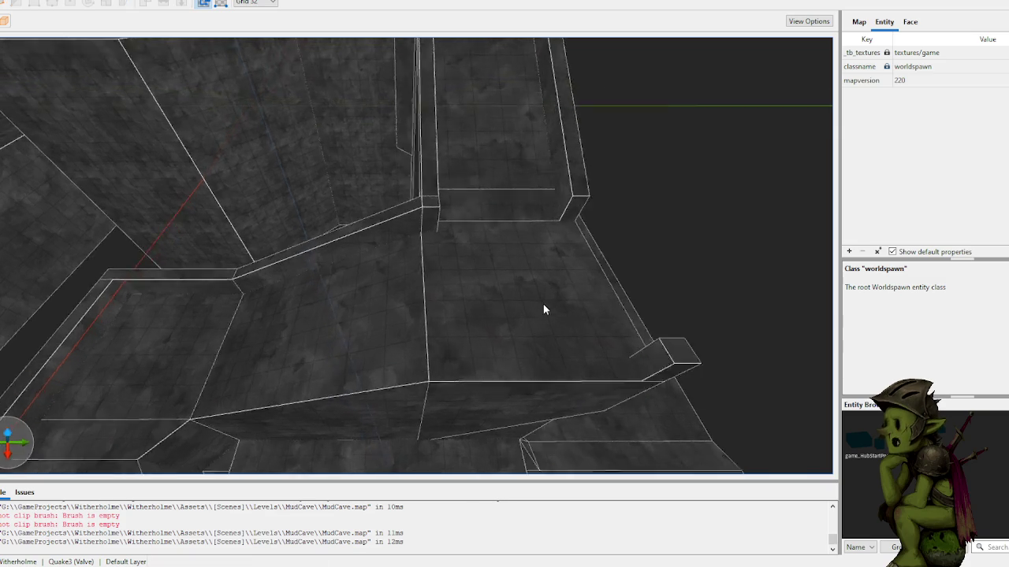
pyautogui.scroll(-3, 542, 303)
pyautogui.moveTo(372, 364)
pyautogui.mouseDown()
pyautogui.moveTo(387, 361)
pyautogui.moveTo(373, 362)
pyautogui.moveTo(370, 341)
pyautogui.mouseUp()
pyautogui.click(648, 196)
pyautogui.scroll(-3, 379, 345)
# - Draw two more brushes along the floor
pyautogui.moveTo(296, 367); pyautogui.dragTo(482, 370)
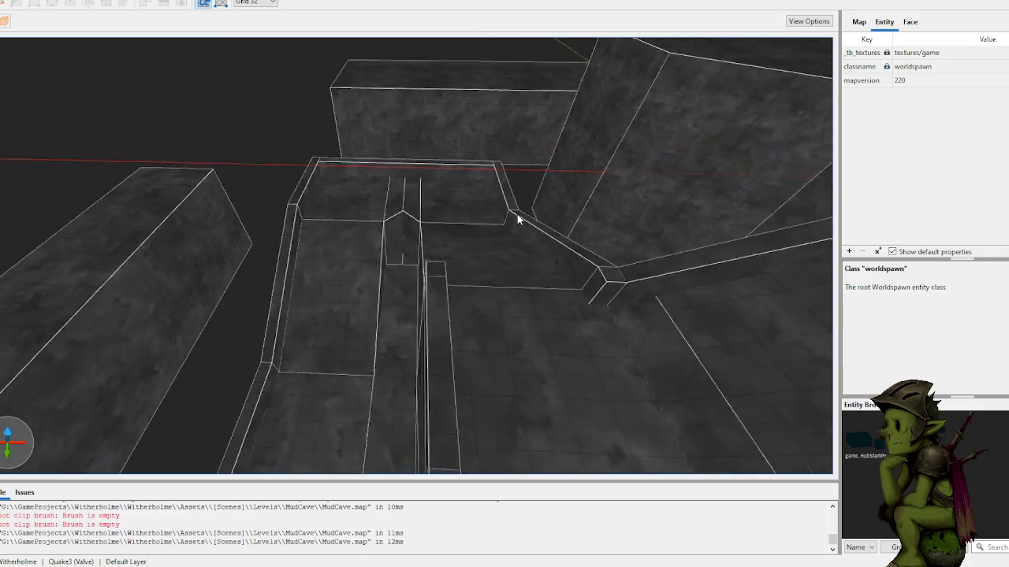
pyautogui.scroll(3, 518, 224)
pyautogui.moveTo(336, 364); pyautogui.dragTo(535, 367)
pyautogui.scroll(5, 297, 104)
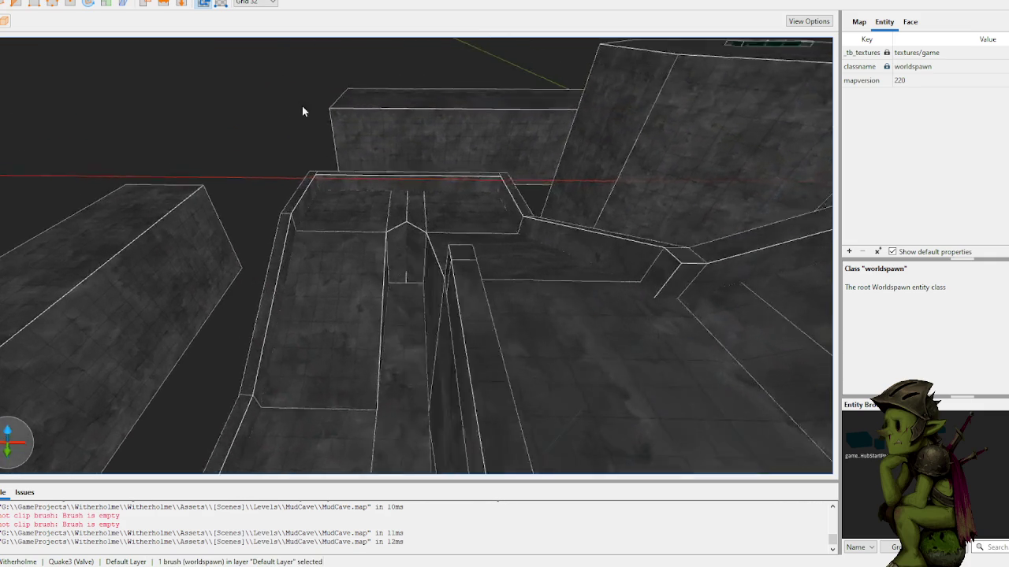
pyautogui.scroll(4, 342, 209)
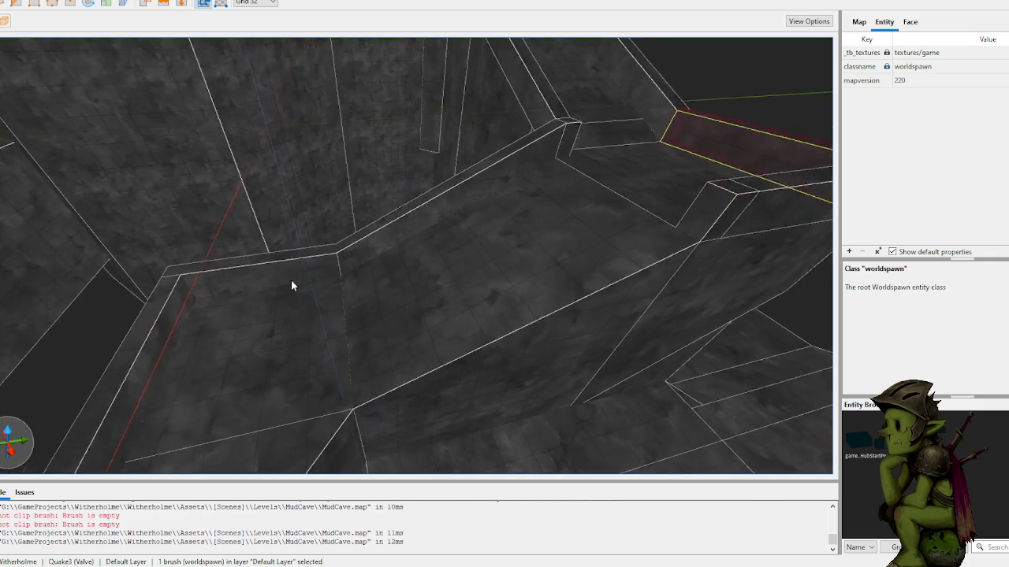
pyautogui.press('Escape')
pyautogui.scroll(-5, 330, 351)
pyautogui.scroll(4, 380, 363)
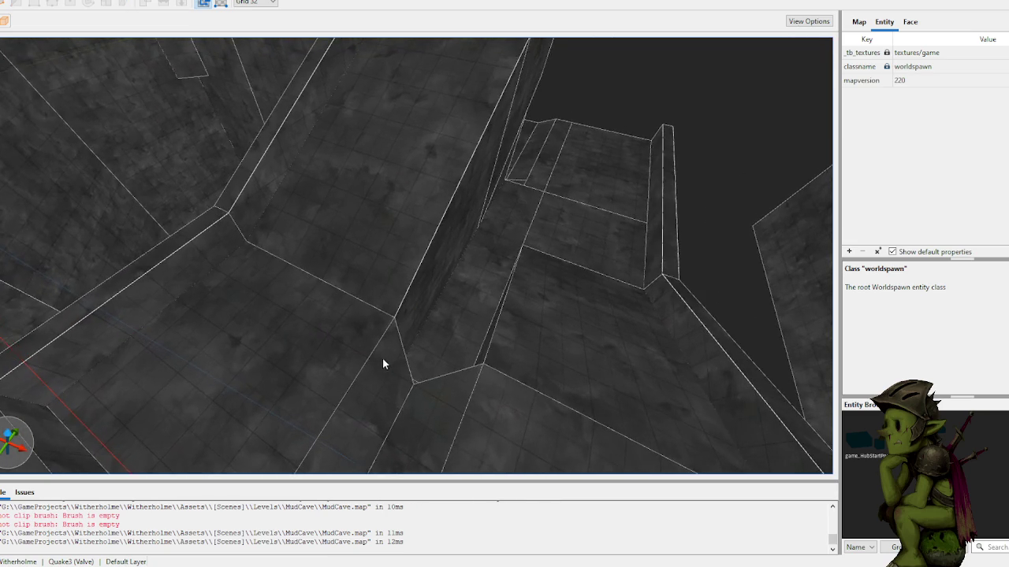
# - Split the ramp brush between 1280 224 -64 and 1344 160 -64, keeping both pieces
pyautogui.click(399, 284)
pyautogui.click(390, 254)
pyautogui.click(399, 318)
pyautogui.hotkey('ctrl', 'Return')
pyautogui.hotkey('ctrl', 'Return')
pyautogui.press('Return')
pyautogui.press('Escape')
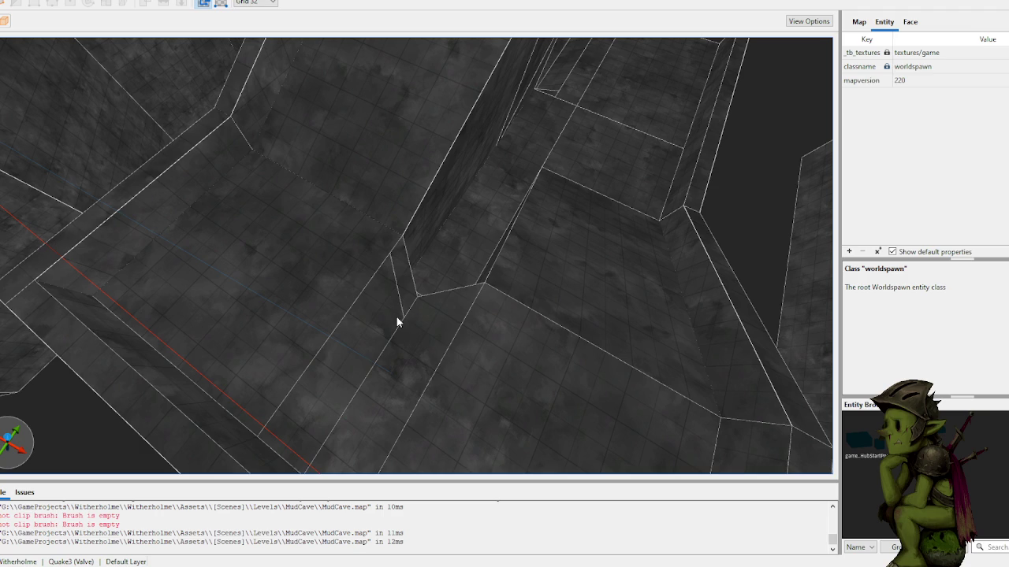
# - Cut the ramp brush again at its corner
pyautogui.click(406, 319)
pyautogui.click(473, 305)
pyautogui.press('Return')
pyautogui.press('Escape')
pyautogui.press('Escape')
# - Raise the tops of two selected brushes
pyautogui.keyDown('shift'); pyautogui.click(404, 275); pyautogui.keyUp('shift')
pyautogui.keyDown('ctrl'); pyautogui.keyDown('shift'); pyautogui.click(434, 299); pyautogui.keyUp('shift'); pyautogui.keyUp('ctrl')
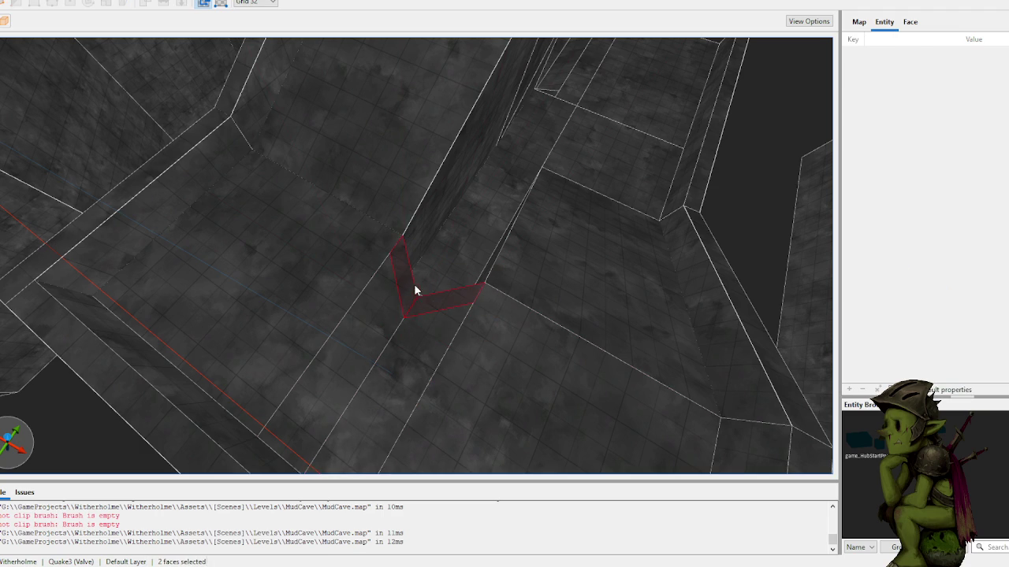
pyautogui.click(408, 292)
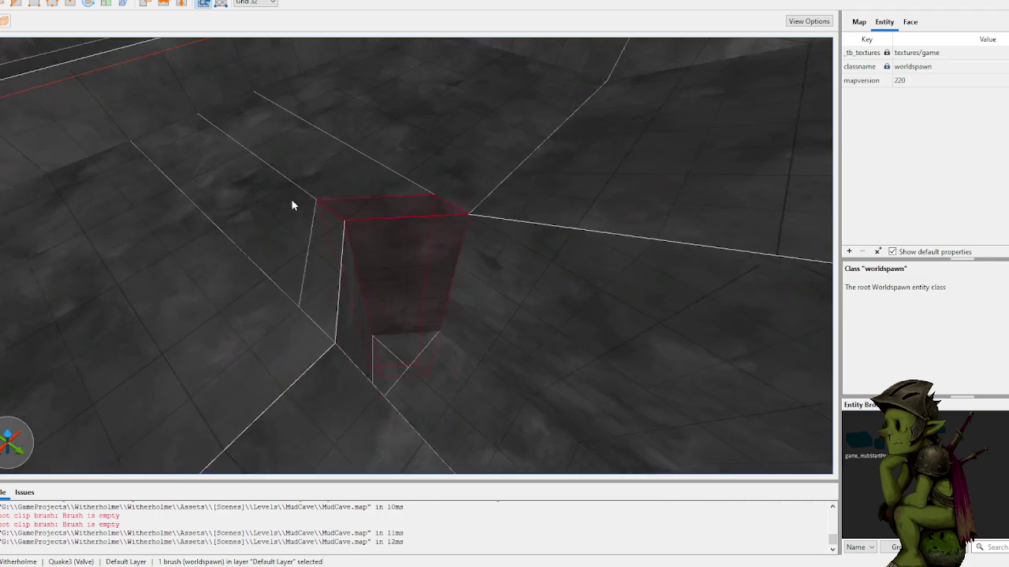
pyautogui.keyDown('ctrl'); pyautogui.click(371, 249); pyautogui.keyUp('ctrl')
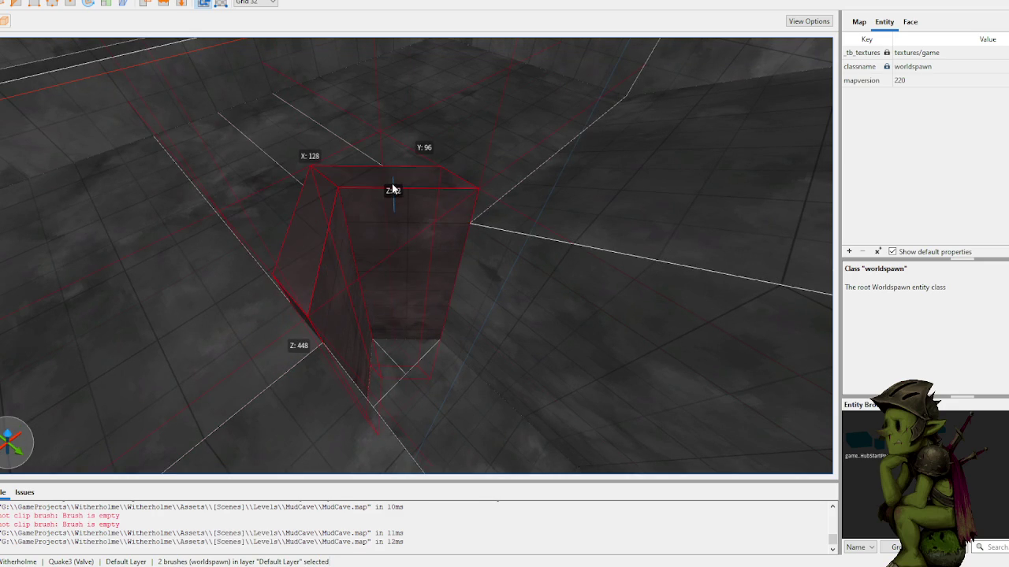
pyautogui.moveTo(396, 211); pyautogui.dragTo(398, 153)
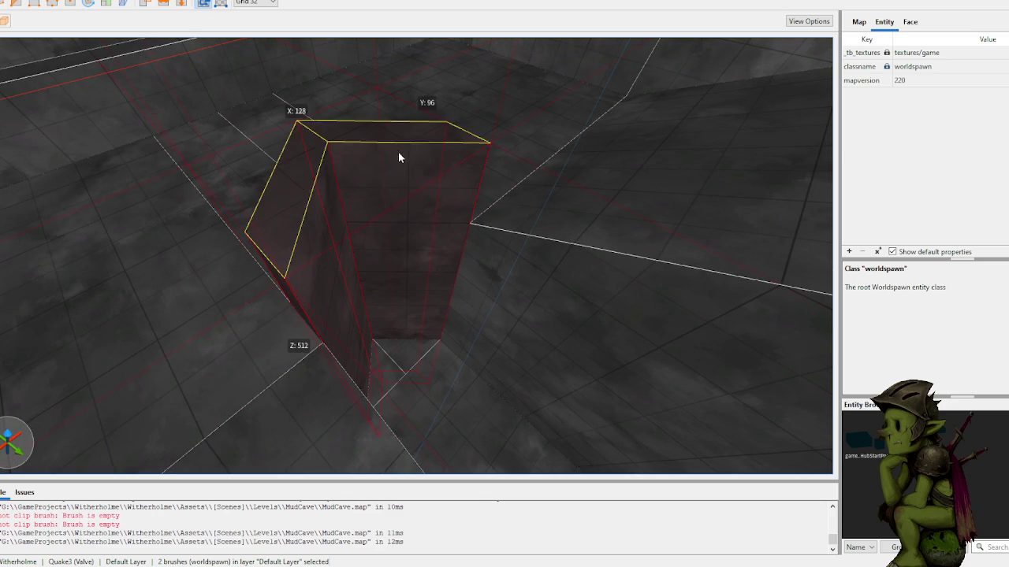
# - Draw a 32 cube on the floor corner and clip it into a wedge with three points
pyautogui.scroll(-5, 397, 158)
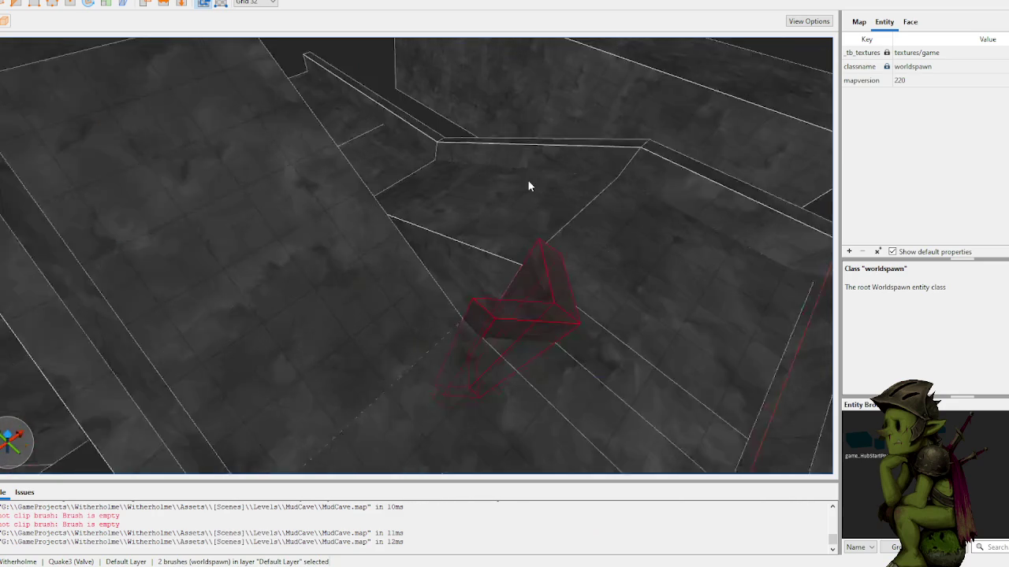
pyautogui.scroll(-5, 536, 63)
pyautogui.scroll(-5, 520, 173)
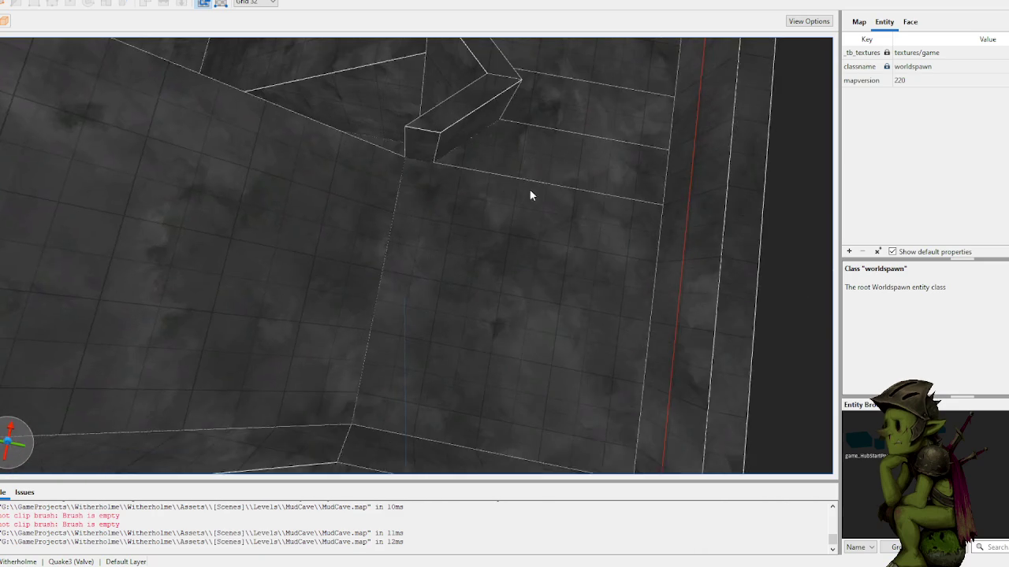
pyautogui.moveTo(426, 257); pyautogui.dragTo(445, 286)
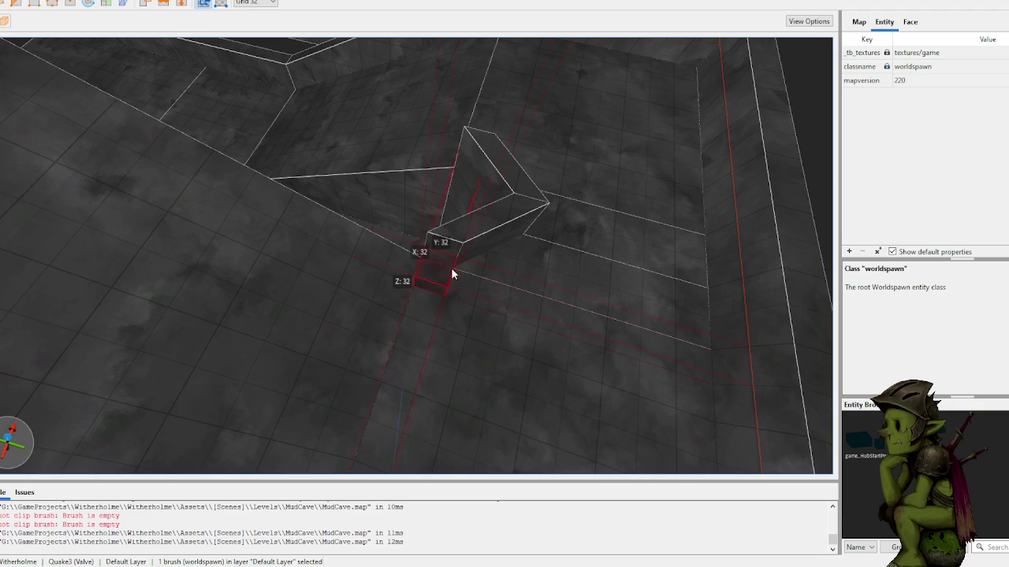
pyautogui.click(459, 258)
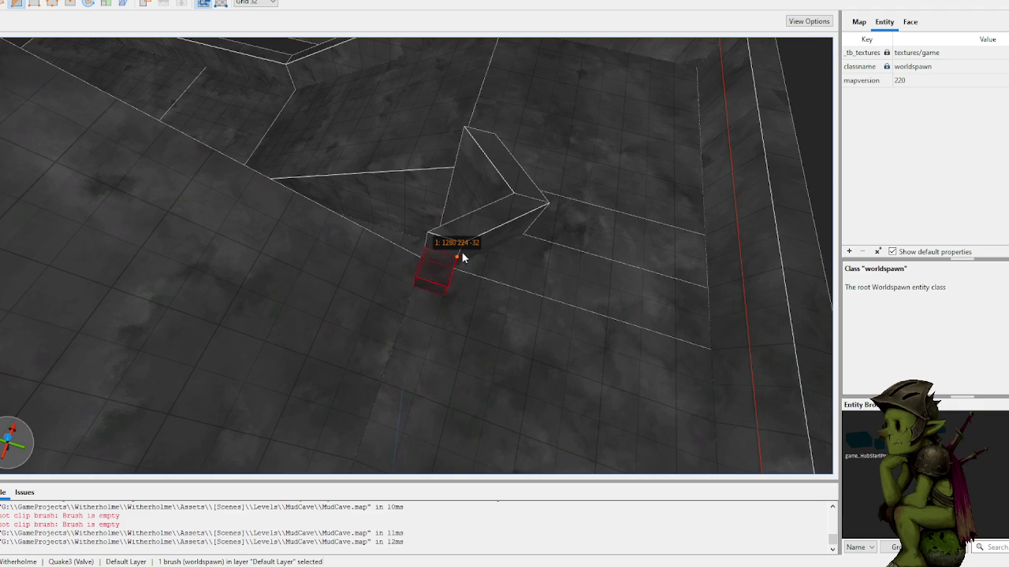
pyautogui.click(519, 224)
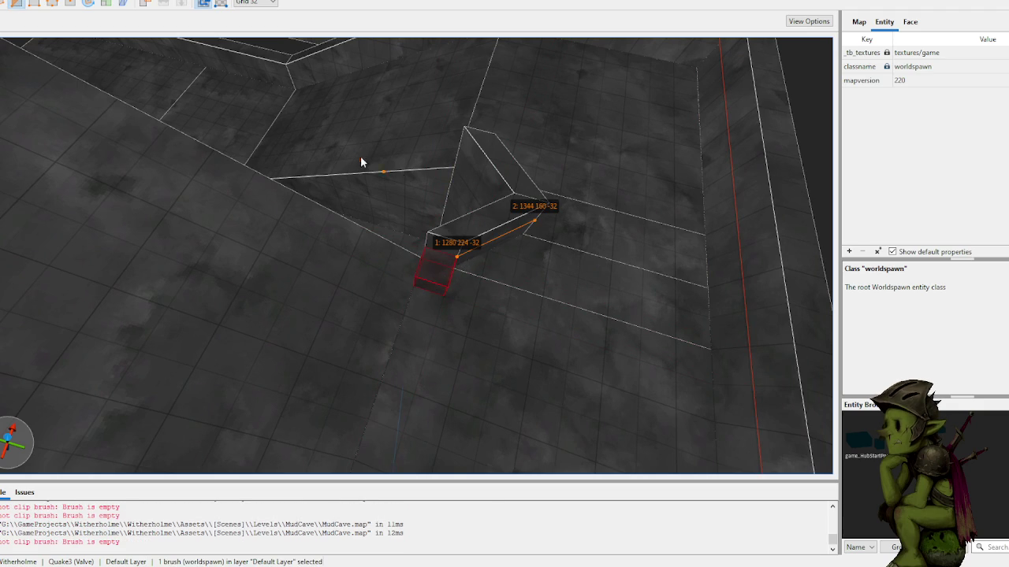
pyautogui.click(453, 238)
pyautogui.press('Tab')
pyautogui.press('Return')
pyautogui.press('Escape')
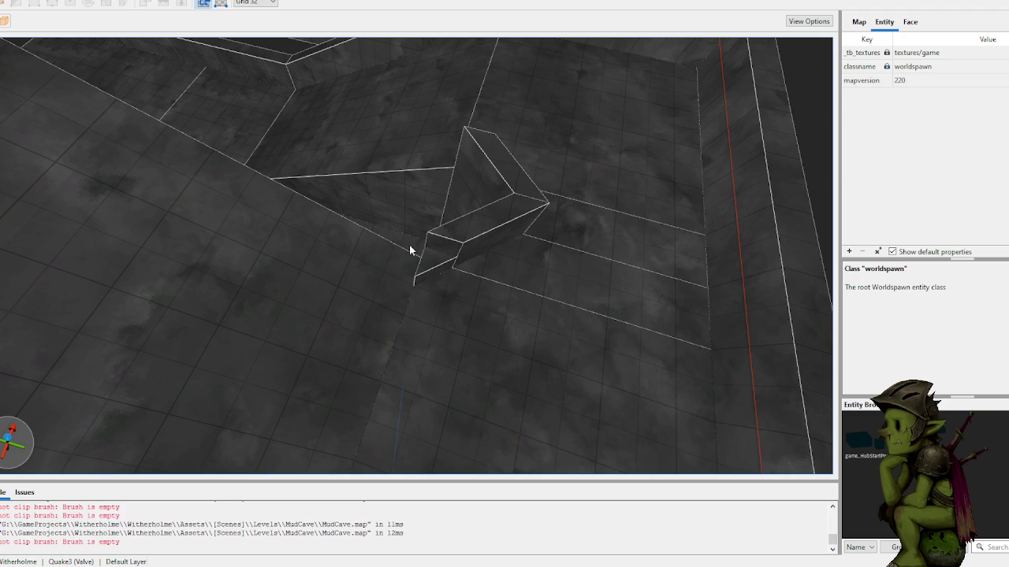
# - Select the whole new wedge brush
pyautogui.click(438, 253)
pyautogui.press('Escape')
pyautogui.click(433, 259)
pyautogui.keyDown('shift'); pyautogui.doubleClick(434, 261); pyautogui.keyUp('shift')
pyautogui.click(434, 263)
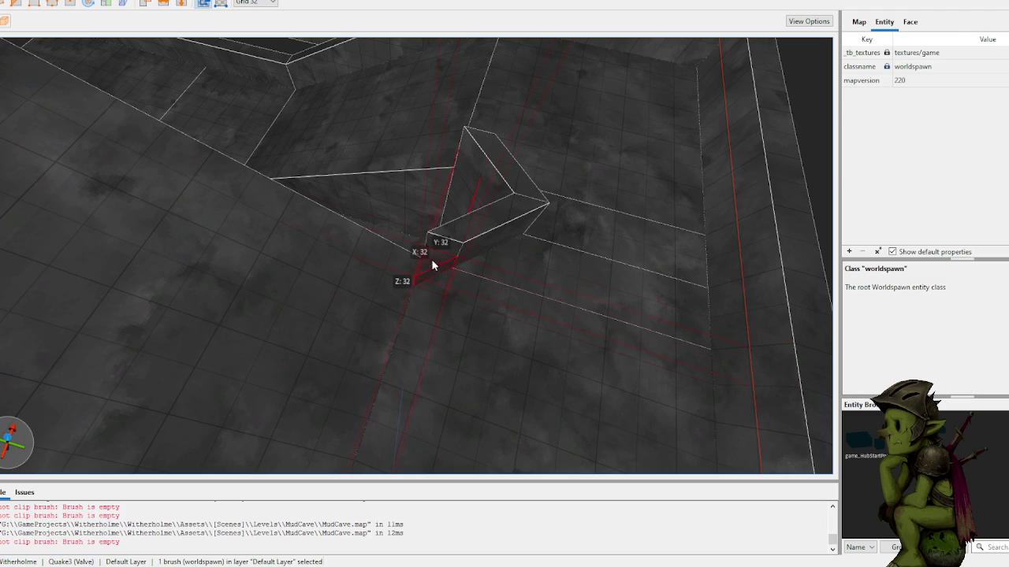
pyautogui.scroll(-10, 433, 263)
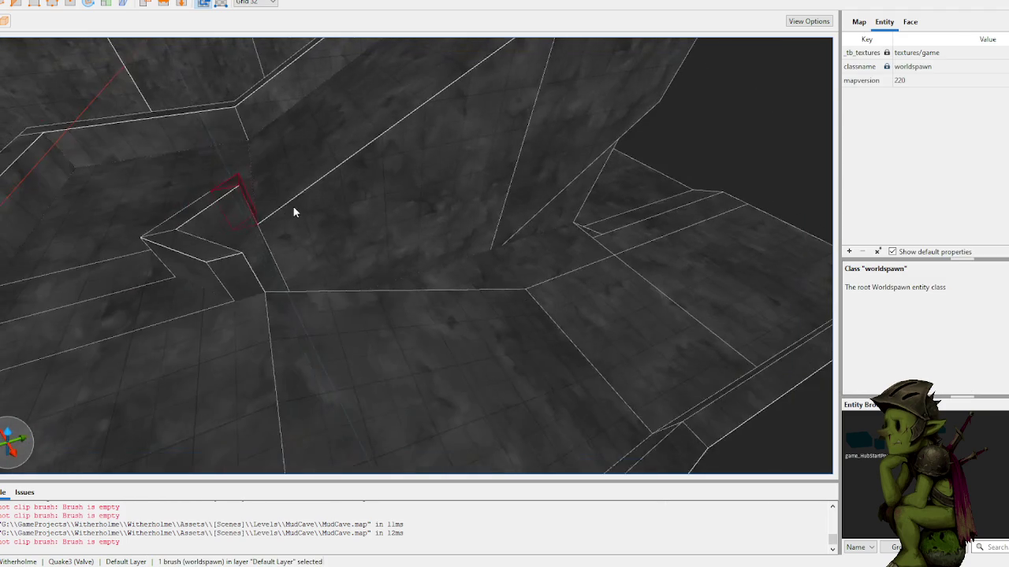
# - Stretch the wedge downward and clip it into a thin wedge
pyautogui.moveTo(294, 211)
pyautogui.mouseDown()
pyautogui.moveTo(282, 257)
pyautogui.moveTo(304, 304)
pyautogui.moveTo(286, 267)
pyautogui.mouseUp()
pyautogui.press('c')
pyautogui.click(258, 247)
pyautogui.click(310, 277)
pyautogui.press('Return')
pyautogui.press('Escape')
# - Select a right wall face and a small wedge elsewhere in the cave
pyautogui.press('w')
pyautogui.press('w')
pyautogui.press('w')
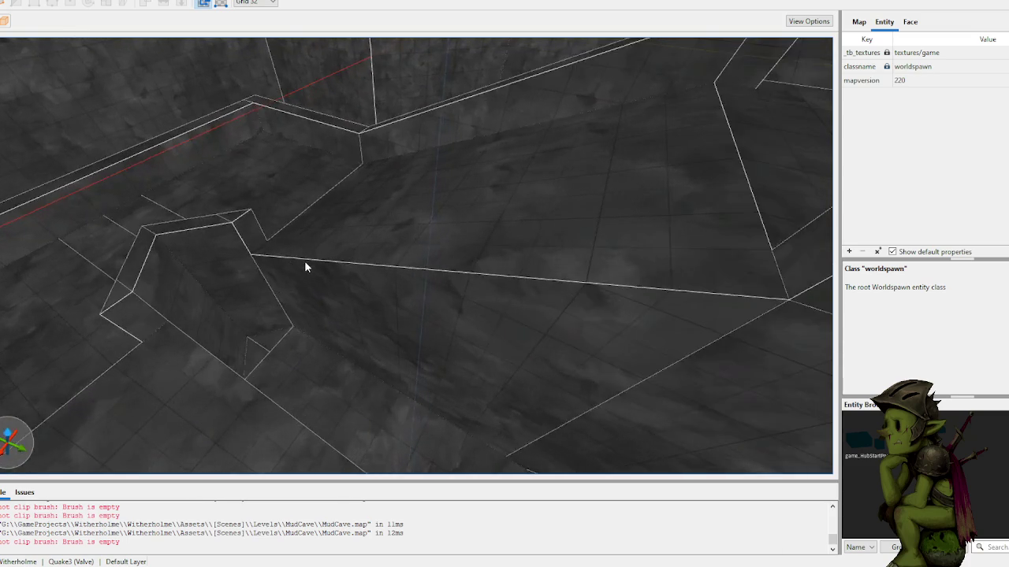
pyautogui.press('w')
pyautogui.press('w')
pyautogui.keyDown('shift'); pyautogui.click(722, 212); pyautogui.keyUp('shift')
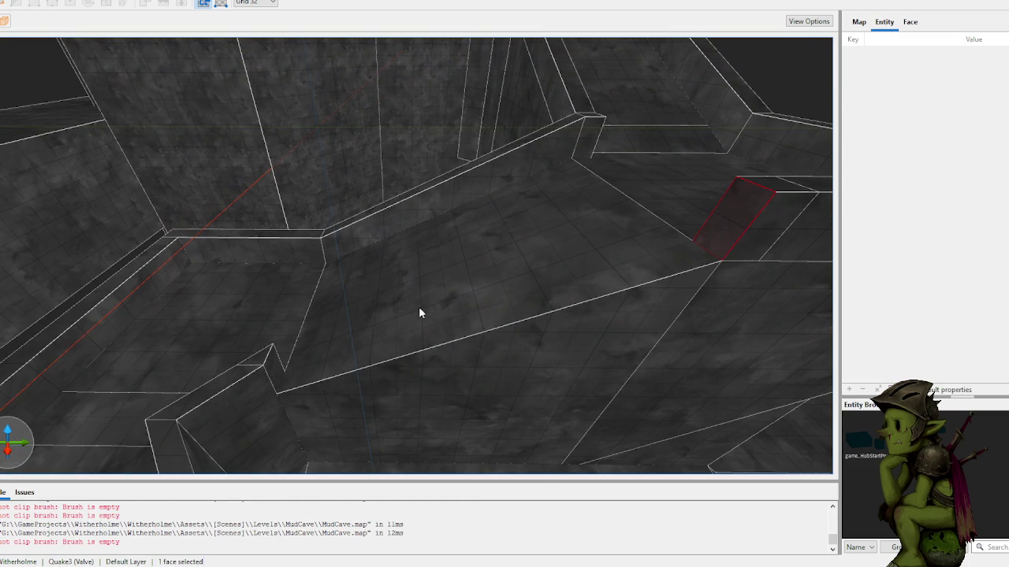
pyautogui.keyDown('ctrl'); pyautogui.keyDown('shift'); pyautogui.click(277, 370); pyautogui.keyUp('shift'); pyautogui.keyUp('ctrl')
pyautogui.click(277, 370)
pyautogui.scroll(-10, 270, 219)
pyautogui.press('Escape')
# - Drop a small 32-unit block onto the floor near the walls
pyautogui.press('w')
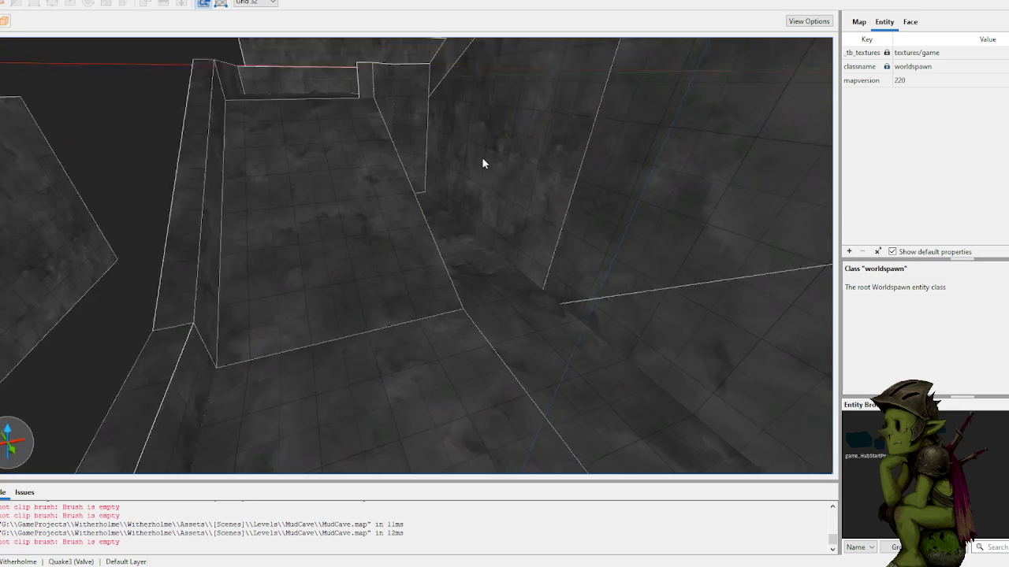
pyautogui.click(443, 291)
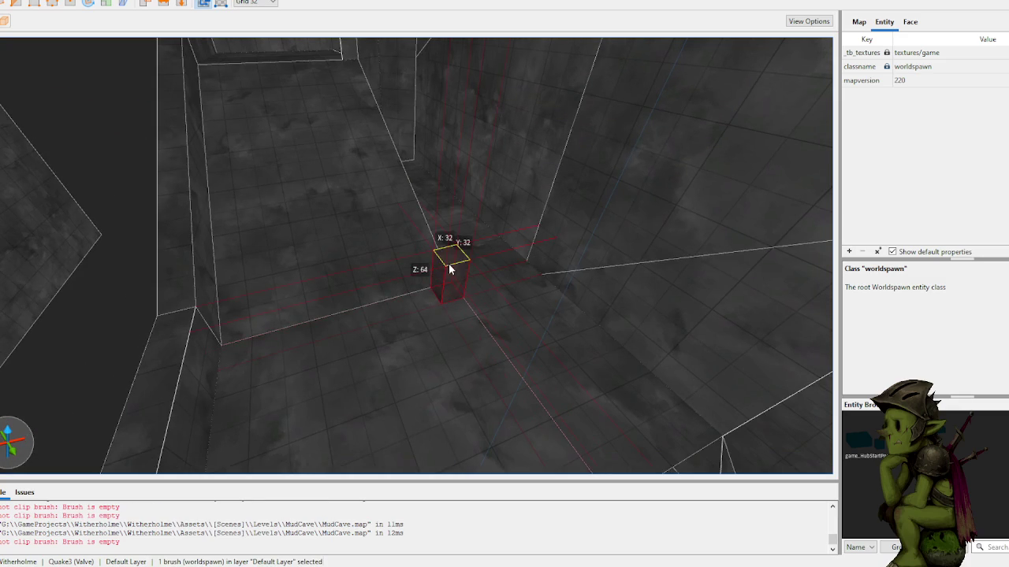
pyautogui.press('s')
pyautogui.press('Escape')
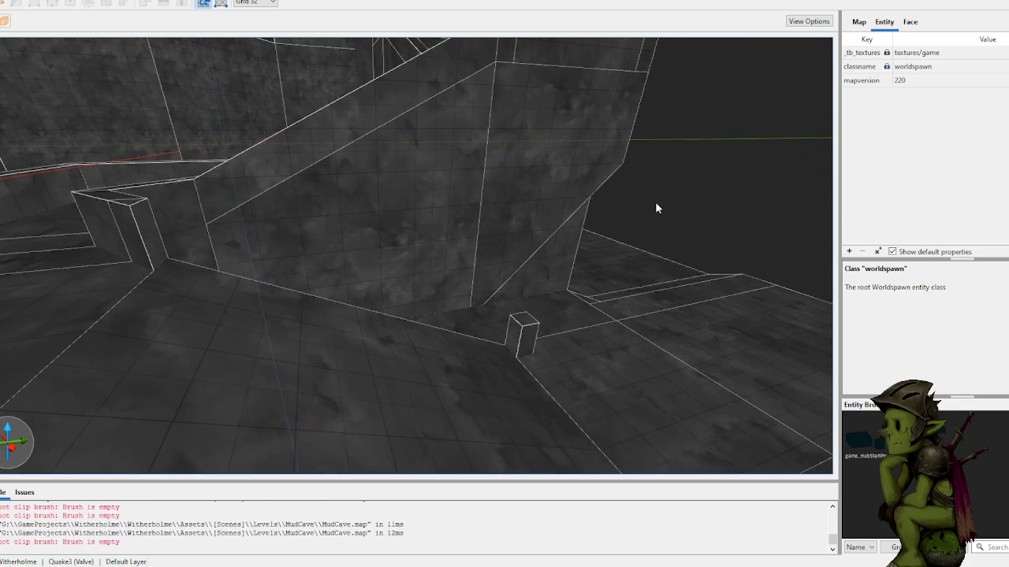
# - Build a filler brush spanning the left wall face and the block's face
pyautogui.scroll(2, 438, 255)
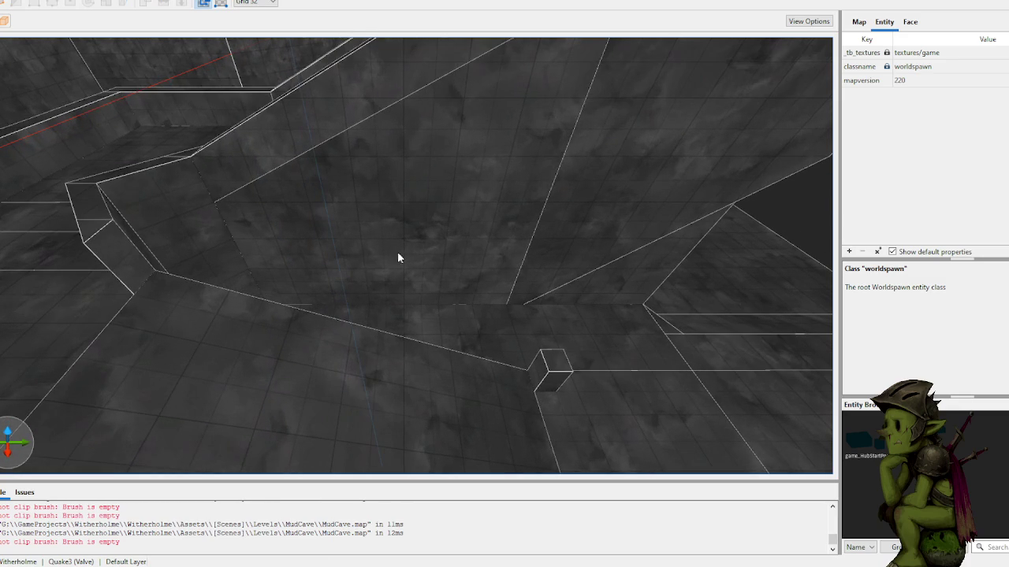
pyautogui.keyDown('shift'); pyautogui.click(128, 266); pyautogui.keyUp('shift')
pyautogui.keyDown('ctrl'); pyautogui.keyDown('shift'); pyautogui.click(536, 376); pyautogui.keyUp('shift'); pyautogui.keyUp('ctrl')
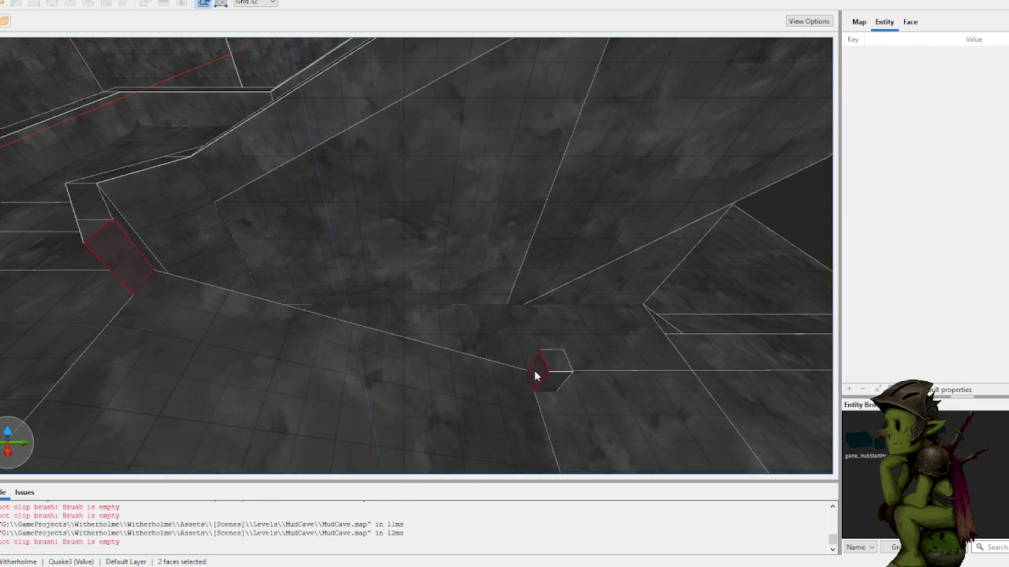
pyautogui.click(536, 376)
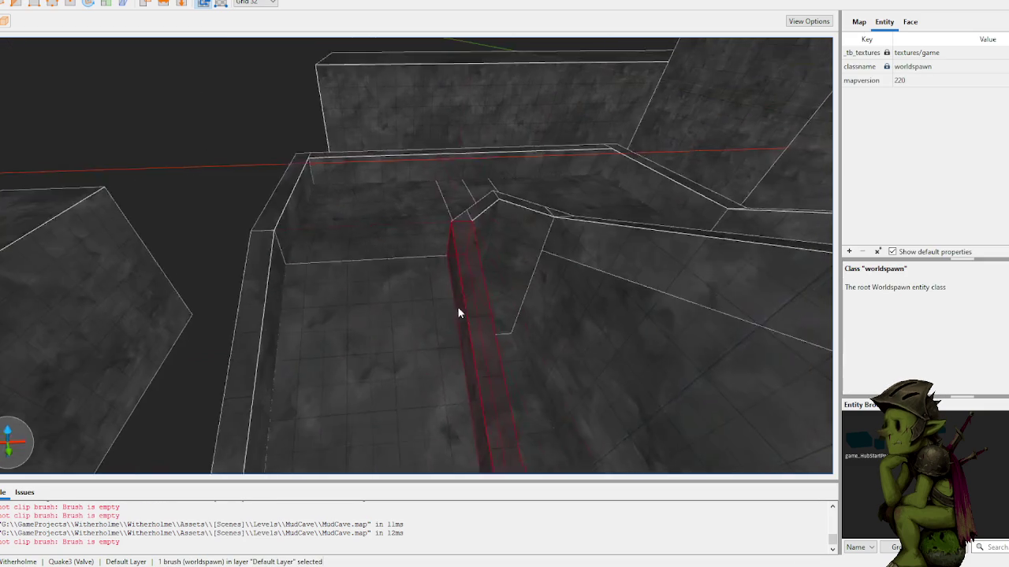
pyautogui.click(314, 237)
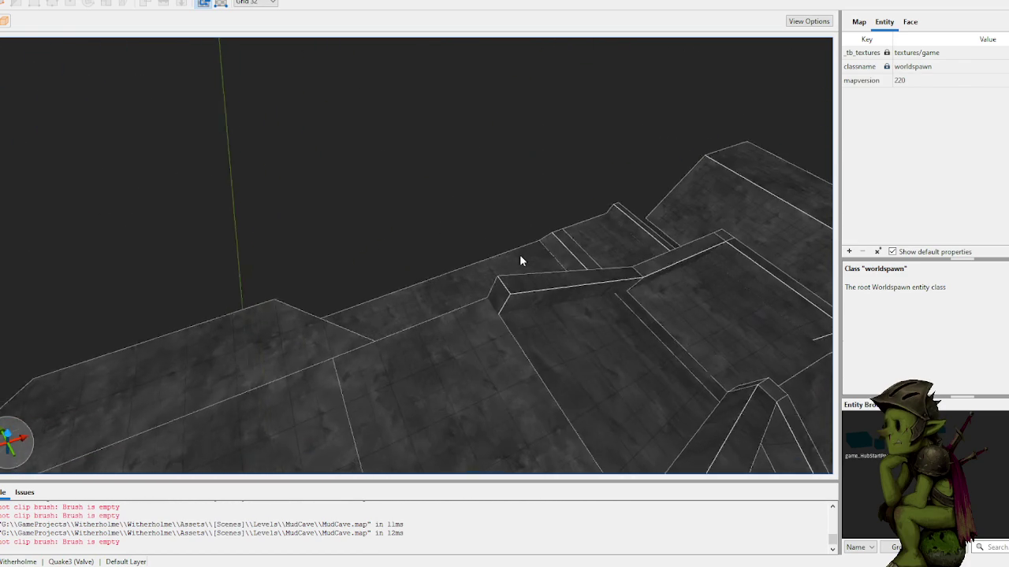
# - Draw three 32-unit-high wall brushes along the cave floor
pyautogui.moveTo(573, 217)
pyautogui.mouseDown()
pyautogui.moveTo(547, 247)
pyautogui.moveTo(400, 300)
pyautogui.moveTo(466, 255)
pyautogui.moveTo(466, 221)
pyautogui.mouseUp()
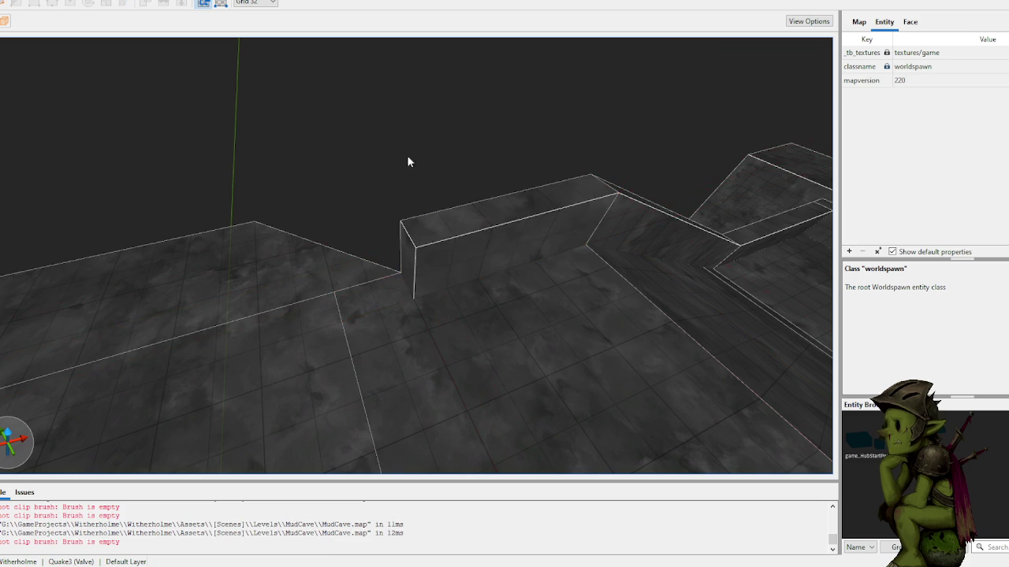
pyautogui.moveTo(357, 194)
pyautogui.mouseDown()
pyautogui.moveTo(565, 216)
pyautogui.moveTo(556, 183)
pyautogui.mouseUp()
pyautogui.moveTo(423, 222)
pyautogui.mouseDown()
pyautogui.moveTo(35, 398)
pyautogui.moveTo(181, 284)
pyautogui.mouseUp()
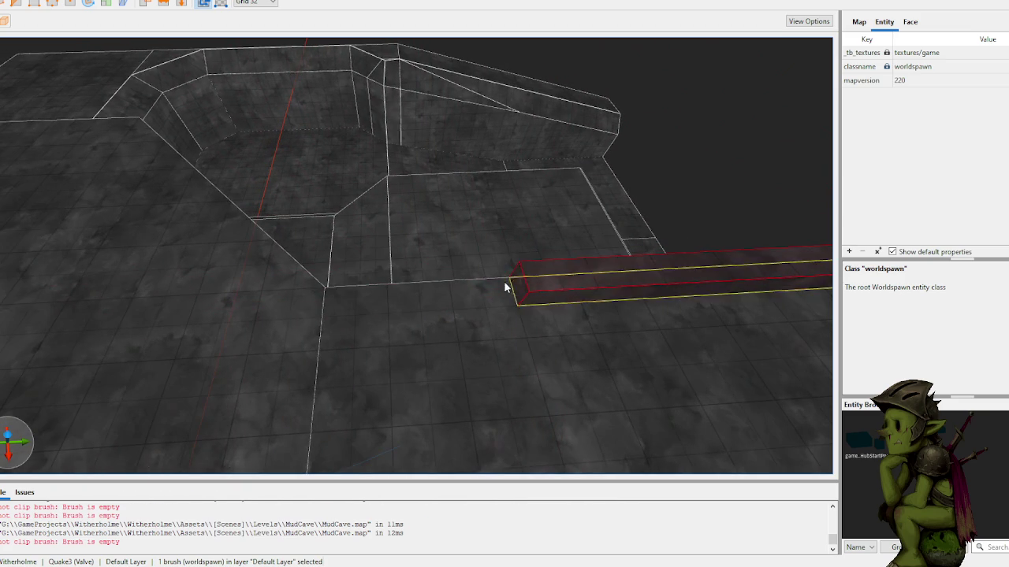
# - Resize the wall ends so they meet the room edge
pyautogui.moveTo(399, 295); pyautogui.dragTo(315, 288)
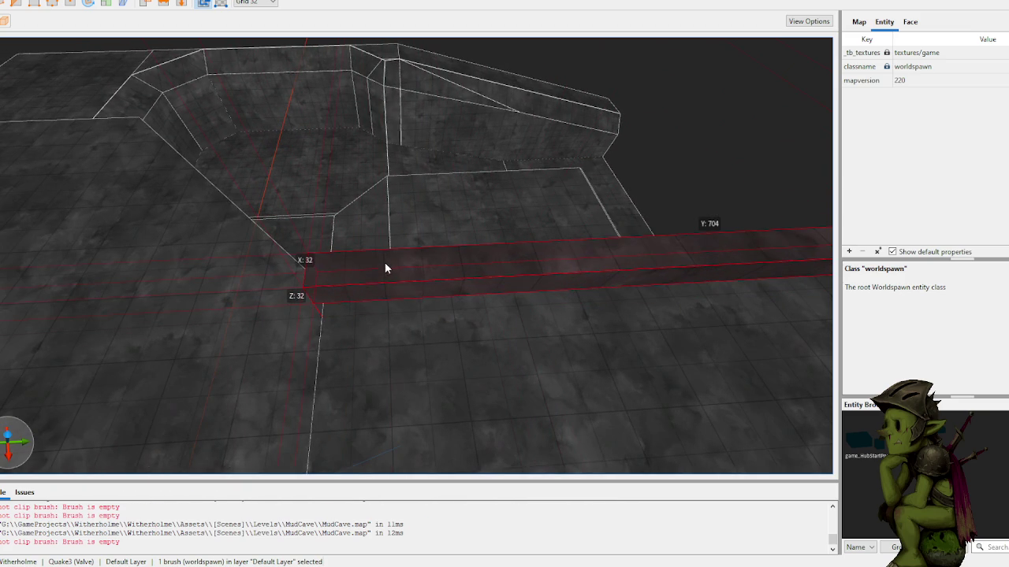
pyautogui.moveTo(385, 268); pyautogui.dragTo(401, 281)
pyautogui.moveTo(521, 288); pyautogui.dragTo(311, 304)
pyautogui.hotkey('ctrl', 'z')
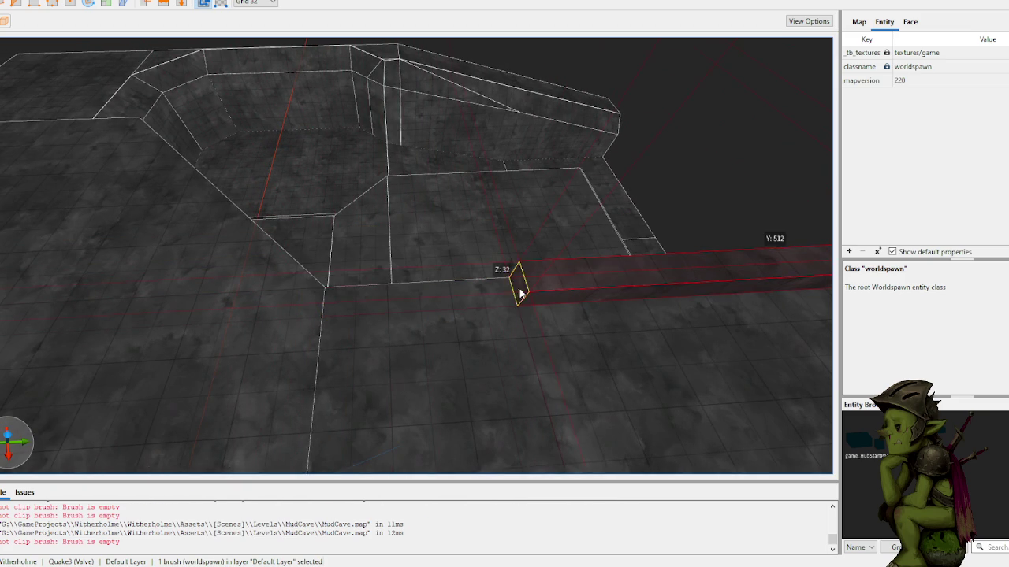
pyautogui.moveTo(524, 285); pyautogui.dragTo(337, 308)
pyautogui.moveTo(409, 285)
pyautogui.mouseDown()
pyautogui.moveTo(409, 265)
pyautogui.moveTo(409, 286)
pyautogui.moveTo(453, 267)
pyautogui.mouseUp()
pyautogui.click(637, 154)
# - Build a ramp brush joining the lower wall's face to the upper wall's end face
pyautogui.moveTo(667, 119)
pyautogui.mouseDown()
pyautogui.moveTo(477, 192)
pyautogui.moveTo(602, 158)
pyautogui.moveTo(562, 151)
pyautogui.moveTo(612, 163)
pyautogui.moveTo(562, 185)
pyautogui.moveTo(505, 239)
pyautogui.mouseUp()
pyautogui.moveTo(573, 301)
pyautogui.mouseDown()
pyautogui.moveTo(539, 261)
pyautogui.moveTo(543, 286)
pyautogui.moveTo(520, 292)
pyautogui.moveTo(431, 244)
pyautogui.moveTo(418, 274)
pyautogui.moveTo(447, 282)
pyautogui.mouseUp()
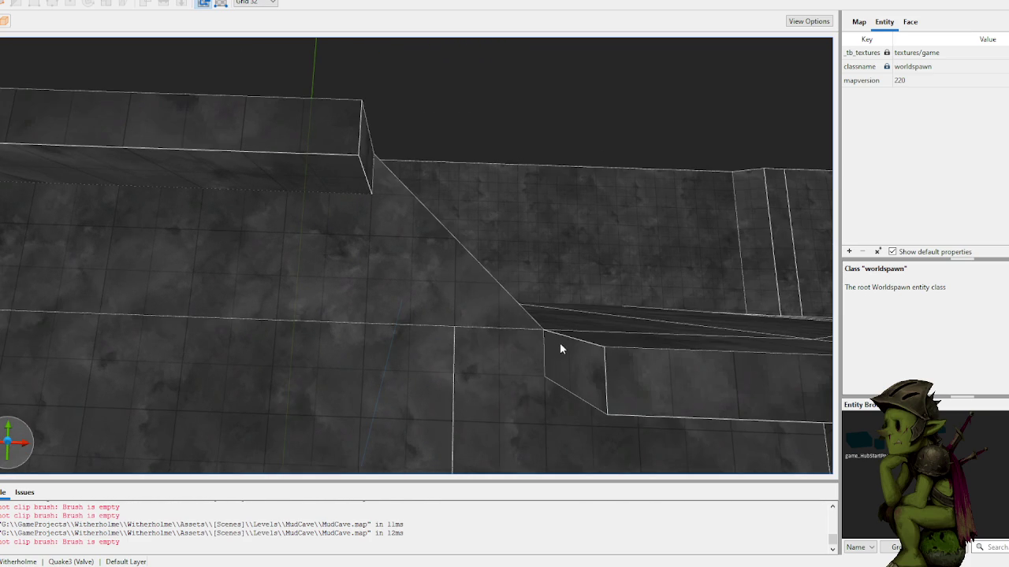
pyautogui.keyDown('shift'); pyautogui.click(571, 371); pyautogui.keyUp('shift')
pyautogui.keyDown('ctrl'); pyautogui.keyDown('shift'); pyautogui.click(367, 157); pyautogui.keyUp('shift'); pyautogui.keyUp('ctrl')
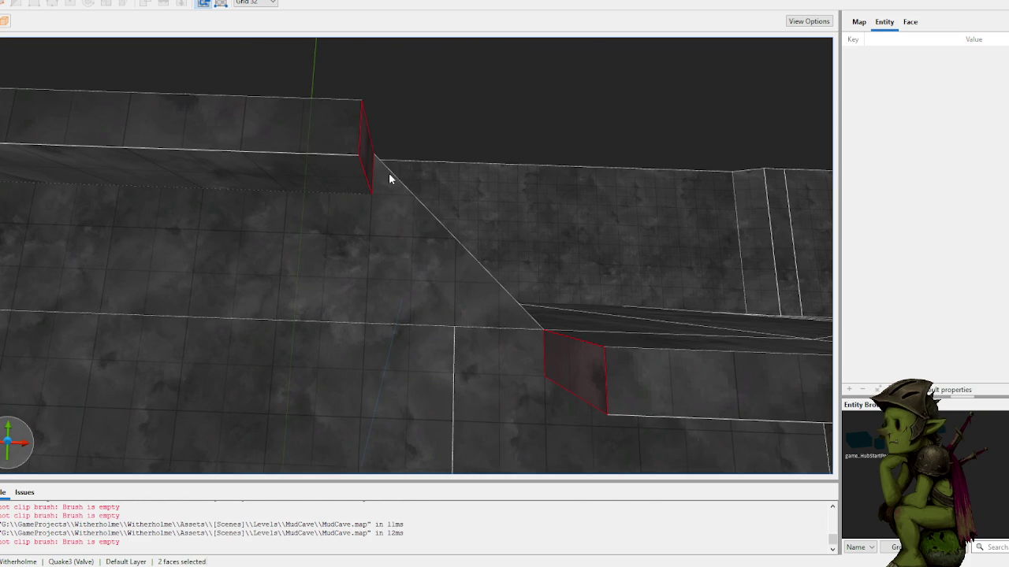
pyautogui.hotkey('ctrl', 'j')
pyautogui.click(448, 67)
# - Fill the corner gap with a brush spanning the ramp's top face and the upper wall's end
pyautogui.moveTo(448, 67)
pyautogui.mouseDown()
pyautogui.moveTo(379, 54)
pyautogui.moveTo(220, 61)
pyautogui.moveTo(232, 193)
pyautogui.mouseUp()
pyautogui.keyDown('shift'); pyautogui.click(233, 197); pyautogui.keyUp('shift')
pyautogui.keyDown('ctrl'); pyautogui.keyDown('shift'); pyautogui.click(445, 254); pyautogui.keyUp('shift'); pyautogui.keyUp('ctrl')
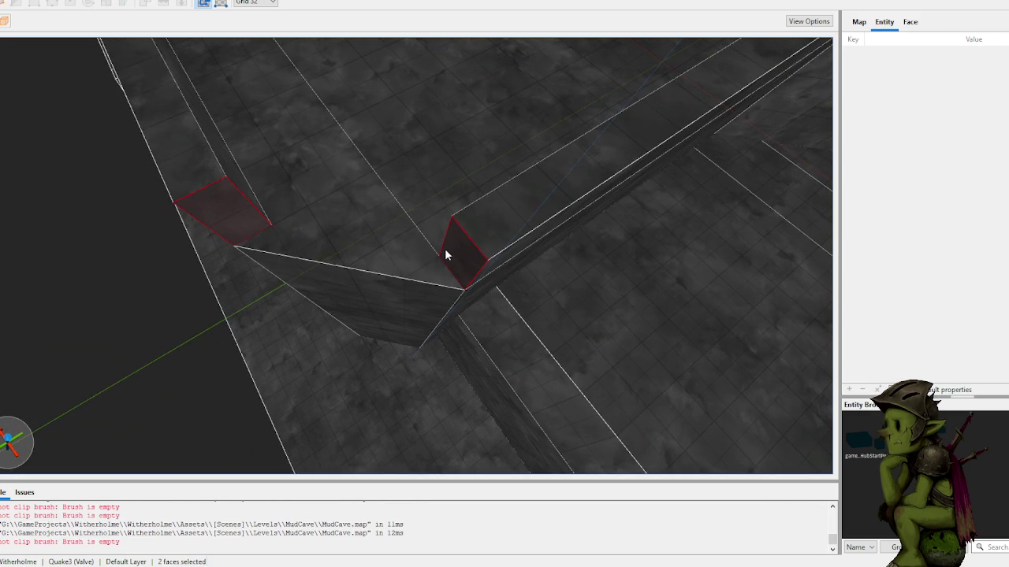
pyautogui.hotkey('ctrl', 'j')
pyautogui.press('Escape')
pyautogui.moveTo(184, 279)
pyautogui.mouseDown()
pyautogui.moveTo(137, 207)
pyautogui.moveTo(452, 196)
pyautogui.moveTo(391, 184)
pyautogui.moveTo(455, 176)
pyautogui.moveTo(371, 191)
pyautogui.moveTo(403, 200)
pyautogui.moveTo(386, 204)
pyautogui.mouseUp()
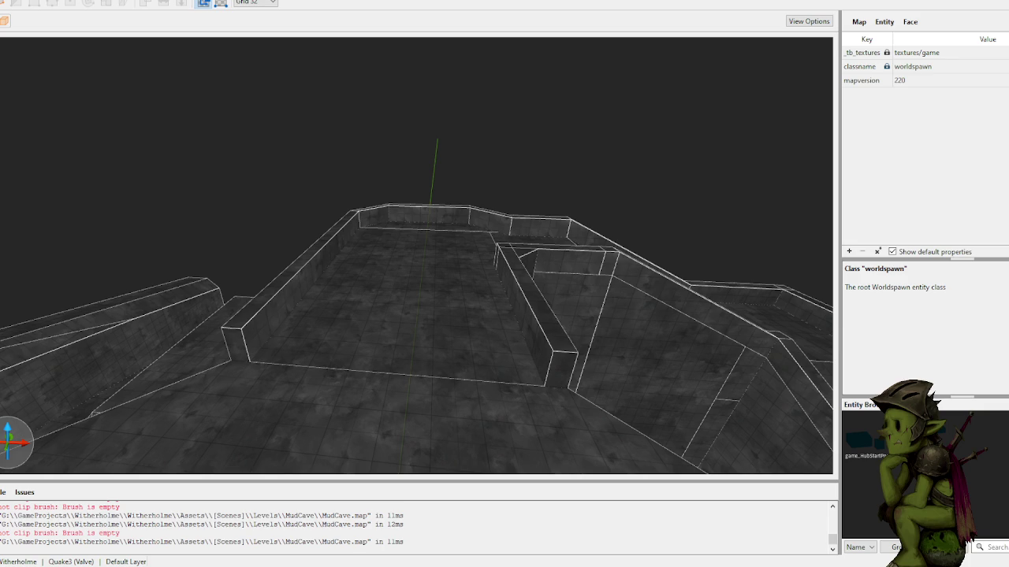
pyautogui.hotkey('alt', 'Tab')
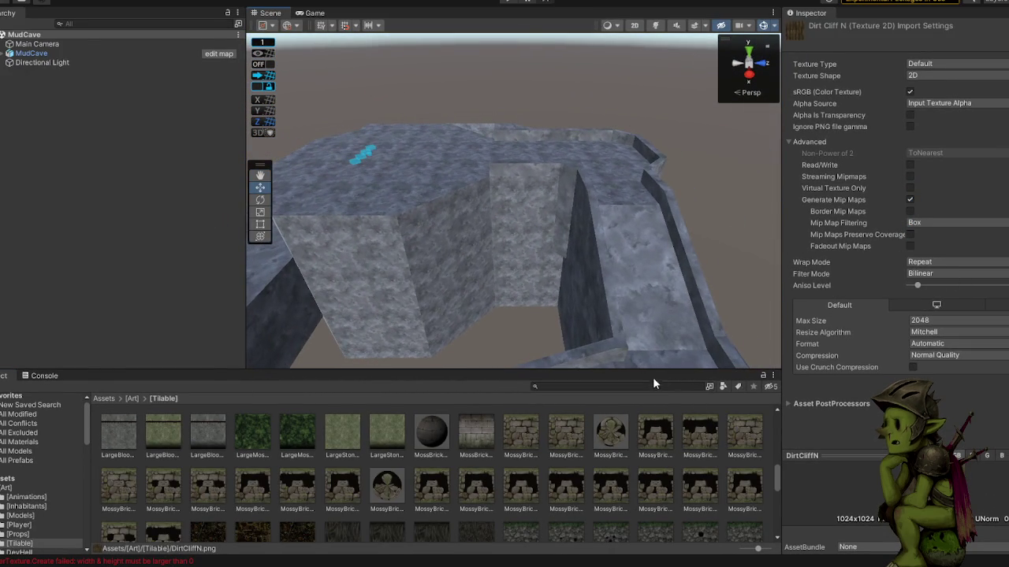
# - Enlarge the Scene view and Project panel and browse the prefab results
pyautogui.moveTo(654, 370)
pyautogui.mouseDown()
pyautogui.moveTo(643, 314)
pyautogui.moveTo(515, 286)
pyautogui.moveTo(635, 295)
pyautogui.moveTo(765, 281)
pyautogui.moveTo(753, 318)
pyautogui.moveTo(925, 218)
pyautogui.moveTo(949, 219)
pyautogui.moveTo(20, 236)
pyautogui.moveTo(380, 229)
pyautogui.moveTo(379, 466)
pyautogui.mouseUp()
pyautogui.moveTo(469, 498); pyautogui.dragTo(471, 363)
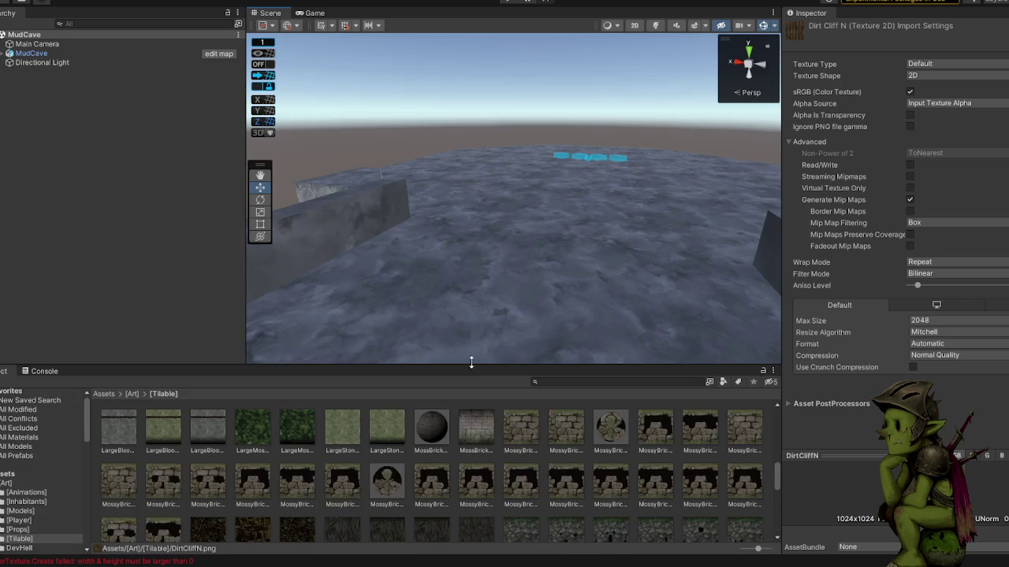
pyautogui.moveTo(438, 272)
pyautogui.mouseDown()
pyautogui.moveTo(421, 299)
pyautogui.moveTo(295, 309)
pyautogui.mouseUp()
pyautogui.scroll(-3, 455, 478)
pyautogui.scroll(3, 315, 465)
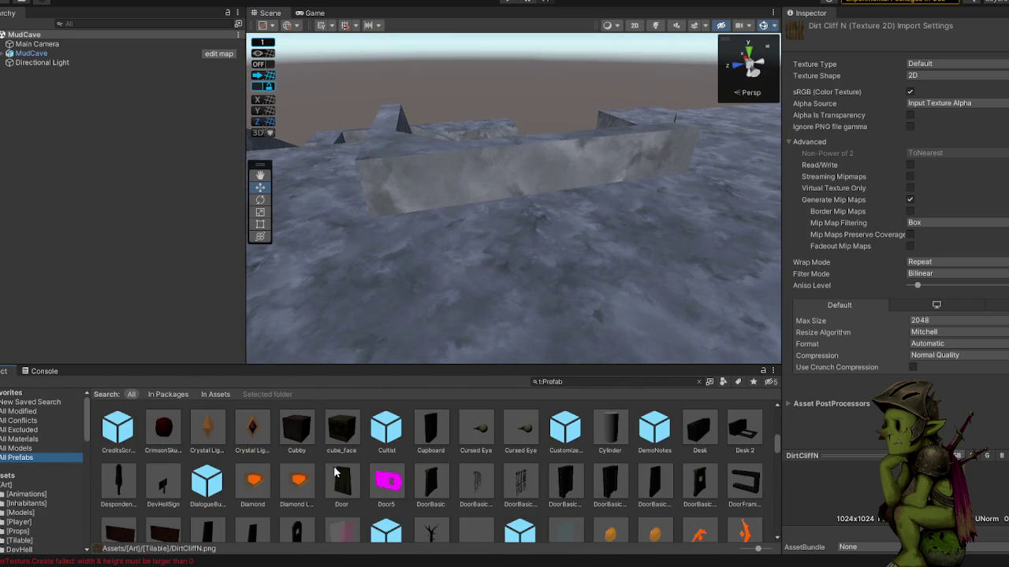
pyautogui.scroll(-15, 580, 433)
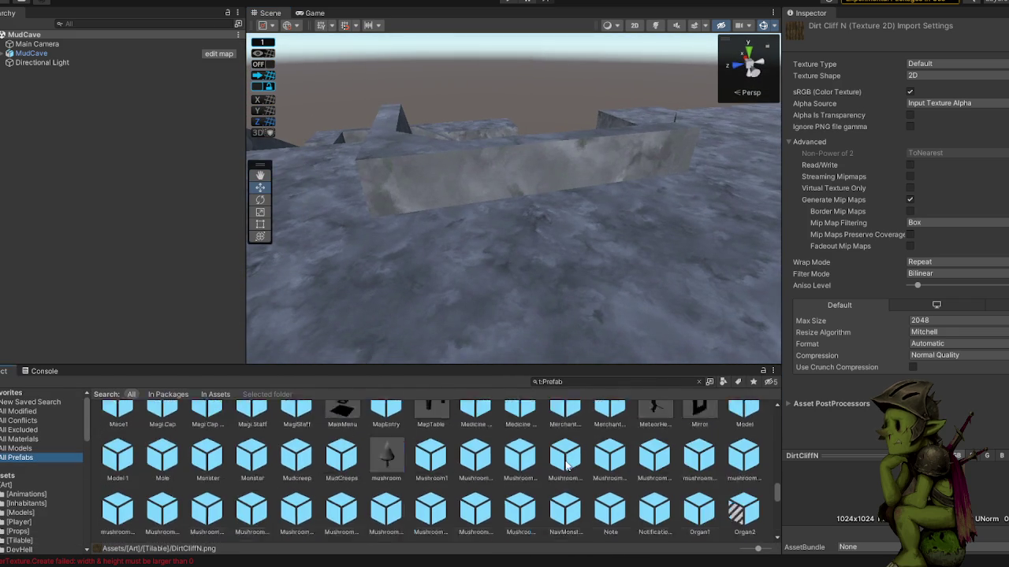
pyautogui.scroll(-5, 583, 460)
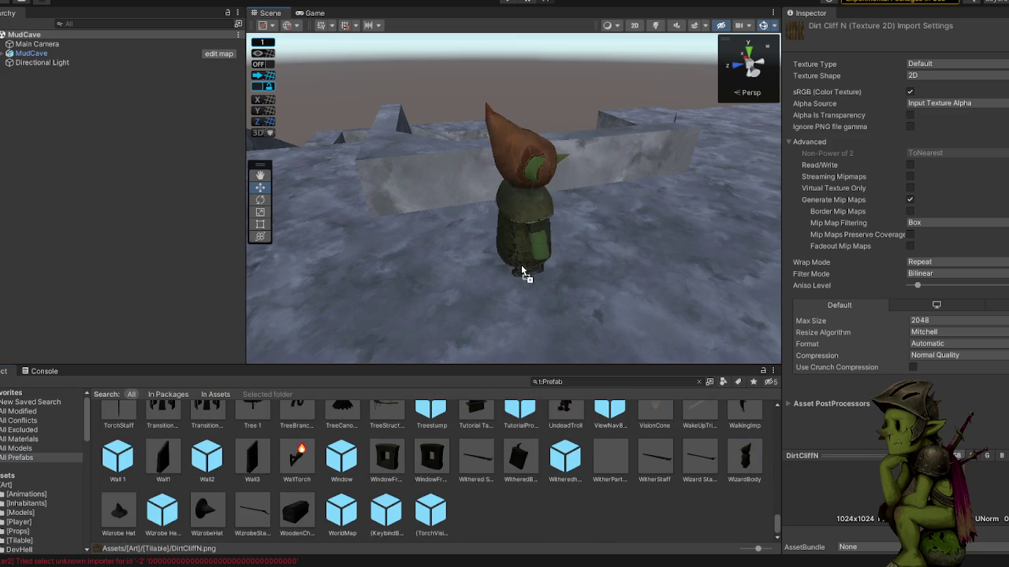
# - Drop the WizardBody prefab onto the cave floor and clear the prefab search
pyautogui.moveTo(520, 264); pyautogui.dragTo(528, 272)
pyautogui.moveTo(602, 218)
pyautogui.mouseDown()
pyautogui.moveTo(505, 171)
pyautogui.moveTo(515, 155)
pyautogui.moveTo(393, 163)
pyautogui.moveTo(370, 225)
pyautogui.mouseUp()
pyautogui.scroll(2, 370, 225)
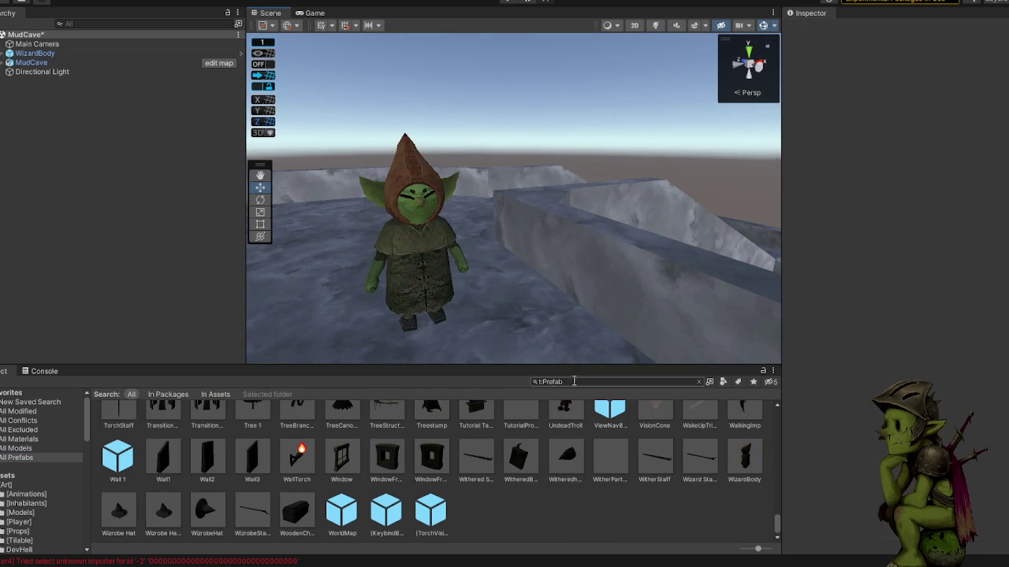
pyautogui.press('Escape')
pyautogui.moveTo(525, 101)
pyautogui.mouseDown()
pyautogui.moveTo(543, 129)
pyautogui.moveTo(630, 129)
pyautogui.moveTo(403, 119)
pyautogui.moveTo(545, 131)
pyautogui.moveTo(584, 150)
pyautogui.moveTo(542, 162)
pyautogui.moveTo(462, 243)
pyautogui.moveTo(470, 229)
pyautogui.mouseUp()
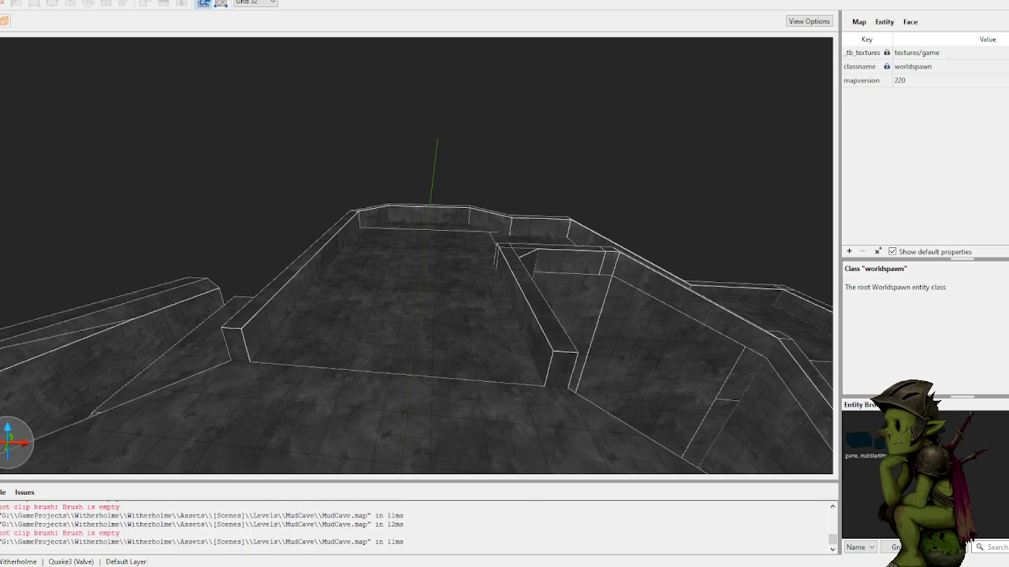
pyautogui.moveTo(313, 119)
pyautogui.mouseDown()
pyautogui.moveTo(276, 124)
pyautogui.moveTo(349, 105)
pyautogui.moveTo(399, 135)
pyautogui.moveTo(438, 263)
pyautogui.moveTo(464, 187)
pyautogui.moveTo(457, 310)
pyautogui.mouseUp()
pyautogui.keyDown('shift'); pyautogui.click(473, 314); pyautogui.keyUp('shift')
pyautogui.moveTo(555, 126)
pyautogui.mouseDown()
pyautogui.moveTo(538, 153)
pyautogui.moveTo(542, 136)
pyautogui.moveTo(542, 160)
pyautogui.moveTo(573, 186)
pyautogui.mouseUp()
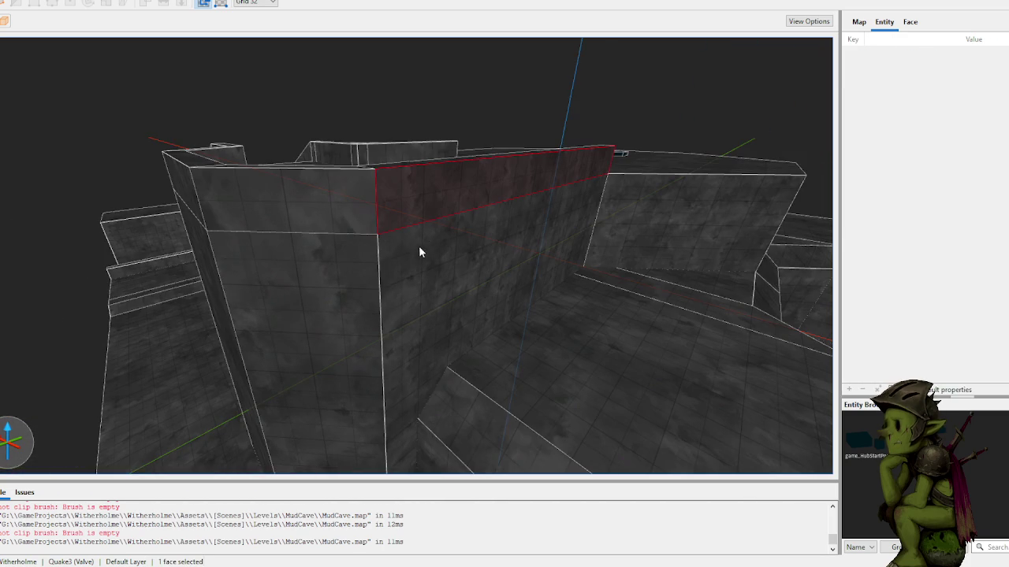
pyautogui.moveTo(377, 215); pyautogui.dragTo(513, 238)
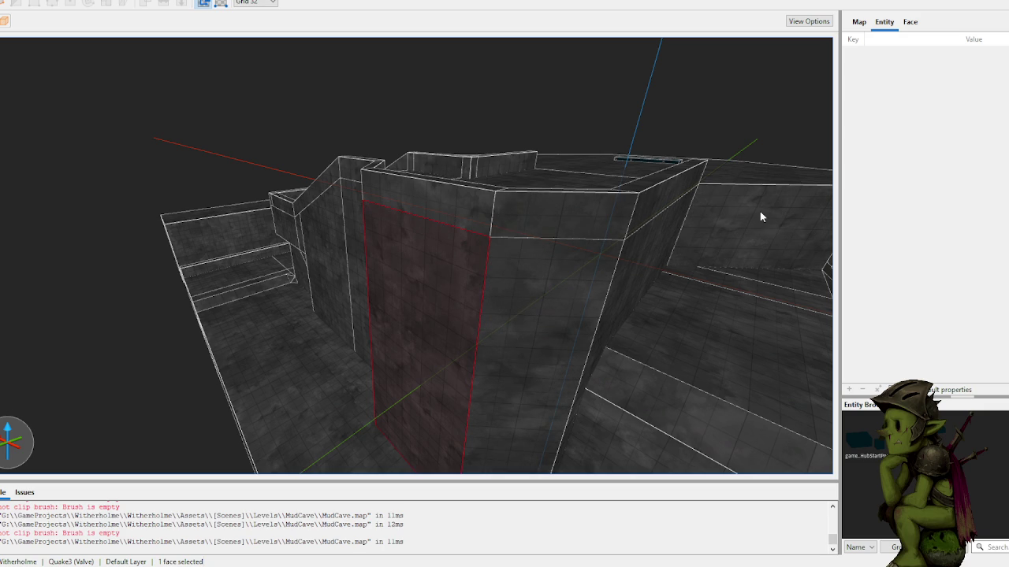
pyautogui.scroll(10, 646, 129)
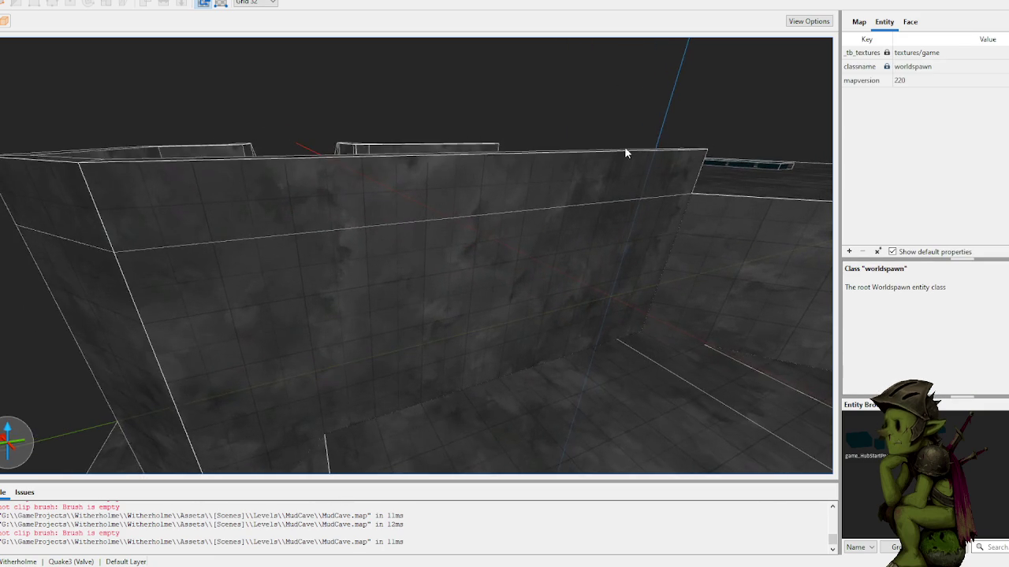
pyautogui.scroll(3, 376, 218)
pyautogui.scroll(-8, 375, 218)
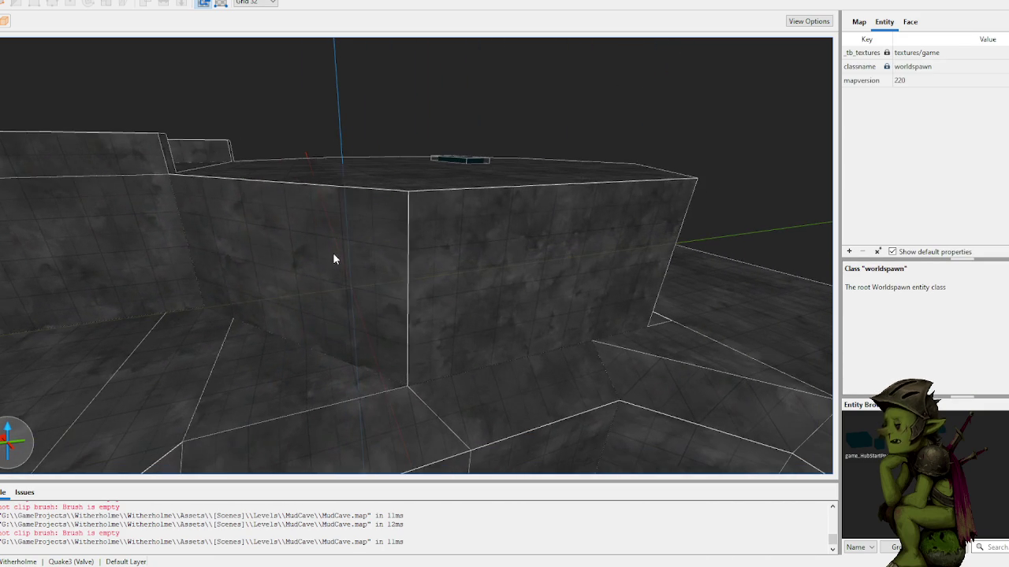
pyautogui.keyDown('shift'); pyautogui.click(333, 260); pyautogui.keyUp('shift')
pyautogui.moveTo(538, 252)
pyautogui.mouseDown()
pyautogui.moveTo(662, 117)
pyautogui.moveTo(568, 106)
pyautogui.moveTo(529, 126)
pyautogui.mouseUp()
pyautogui.click(723, 103)
pyautogui.scroll(10, 724, 102)
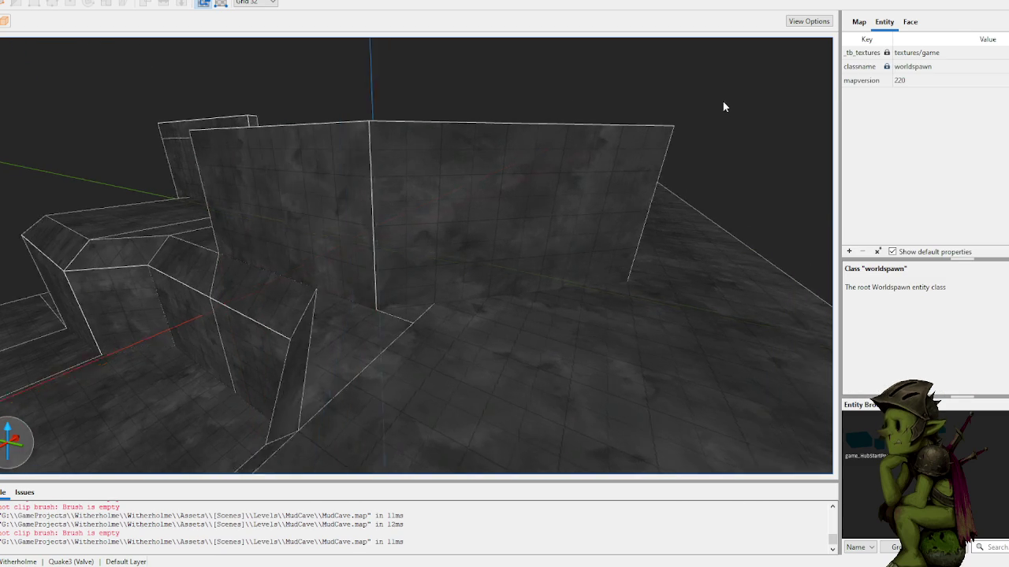
pyautogui.scroll(-5, 641, 98)
pyautogui.moveTo(491, 114)
pyautogui.mouseDown()
pyautogui.moveTo(533, 112)
pyautogui.moveTo(542, 140)
pyautogui.moveTo(558, 124)
pyautogui.mouseUp()
pyautogui.scroll(10, 556, 124)
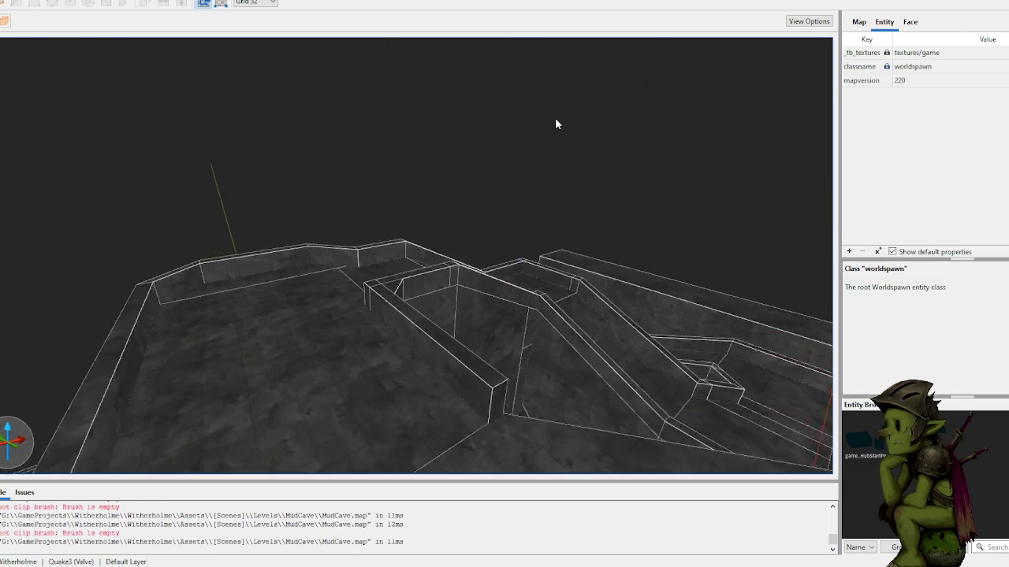
pyautogui.scroll(-3, 513, 135)
pyautogui.moveTo(512, 137)
pyautogui.mouseDown()
pyautogui.moveTo(570, 149)
pyautogui.moveTo(528, 144)
pyautogui.moveTo(443, 247)
pyautogui.mouseUp()
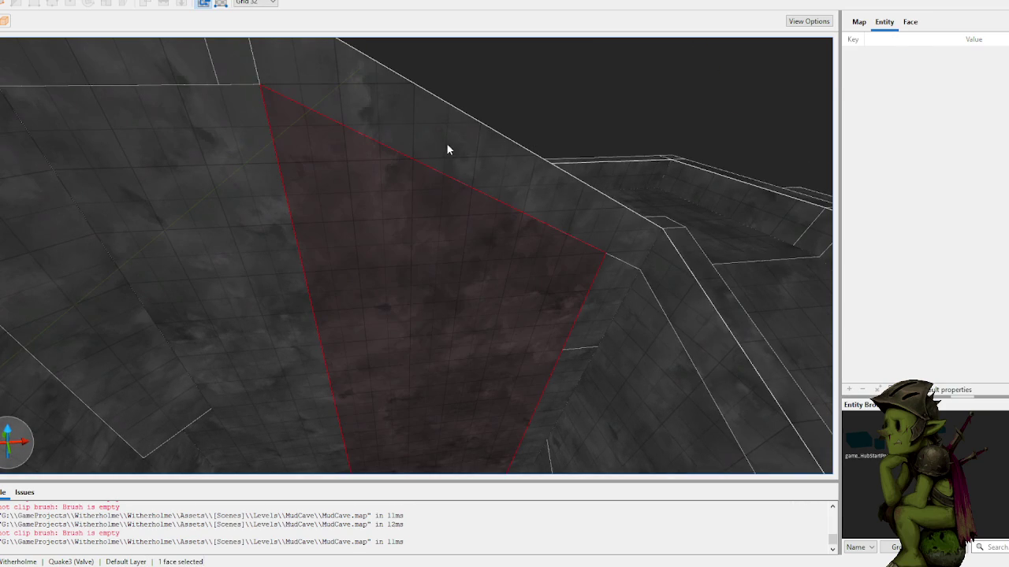
pyautogui.scroll(-4, 552, 87)
pyautogui.click(405, 87)
pyautogui.scroll(-2, 448, 88)
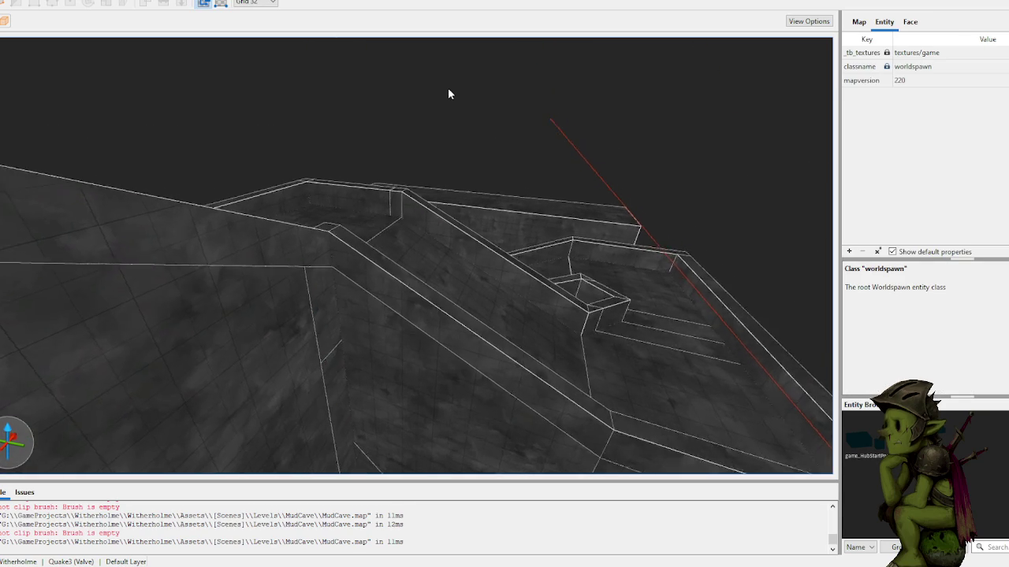
pyautogui.scroll(1, 448, 87)
pyautogui.rightClick(424, 139)
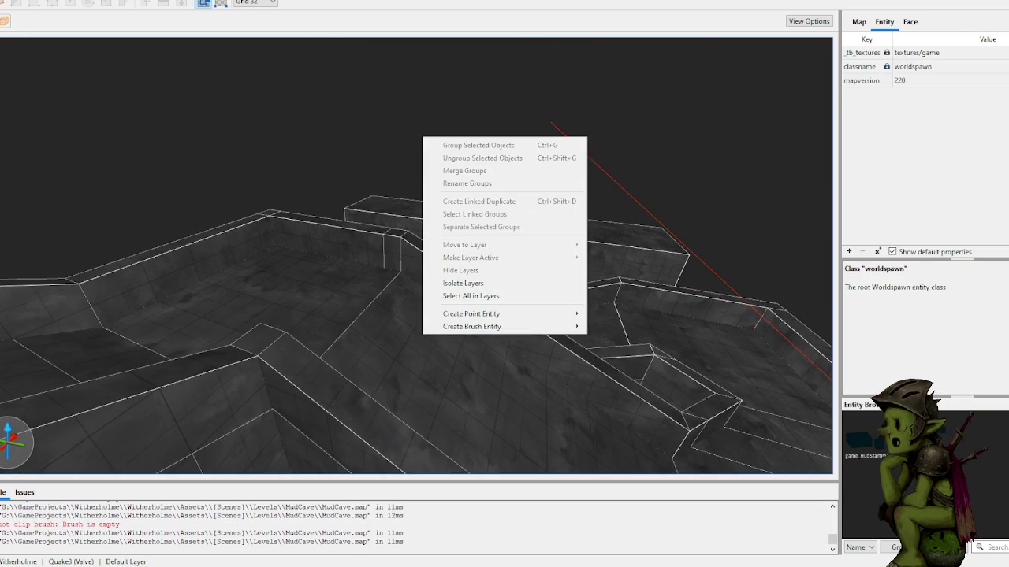
pyautogui.press('Escape')
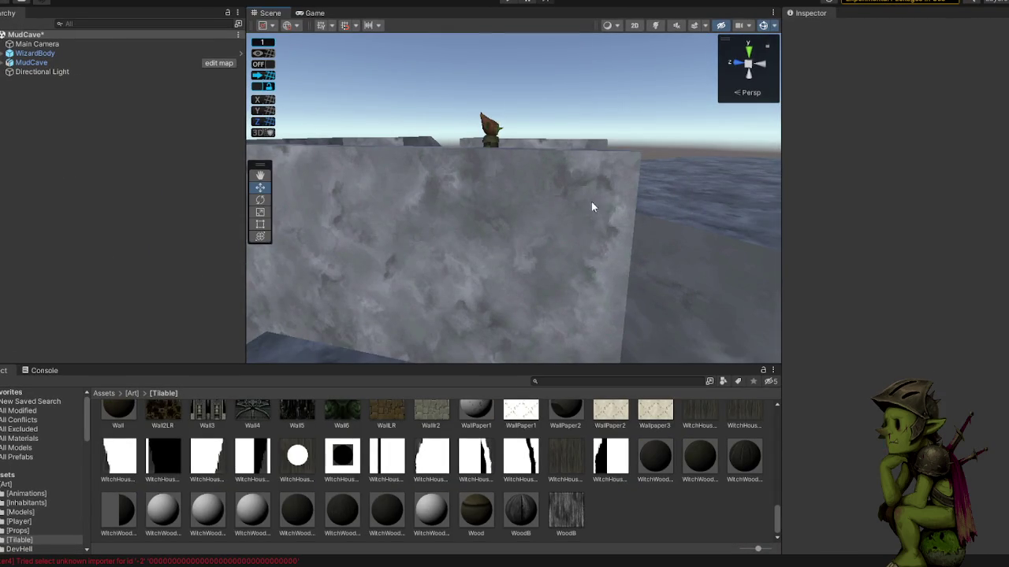
# - Orbit around the imported stone walls, then snap Unity to the right half of the screen
pyautogui.moveTo(556, 118)
pyautogui.mouseDown()
pyautogui.moveTo(586, 107)
pyautogui.moveTo(533, 115)
pyautogui.moveTo(757, 134)
pyautogui.mouseUp()
pyautogui.moveTo(880, 143)
pyautogui.mouseDown()
pyautogui.moveTo(499, 162)
pyautogui.moveTo(601, 152)
pyautogui.moveTo(441, 146)
pyautogui.moveTo(522, 150)
pyautogui.moveTo(595, 231)
pyautogui.mouseUp()
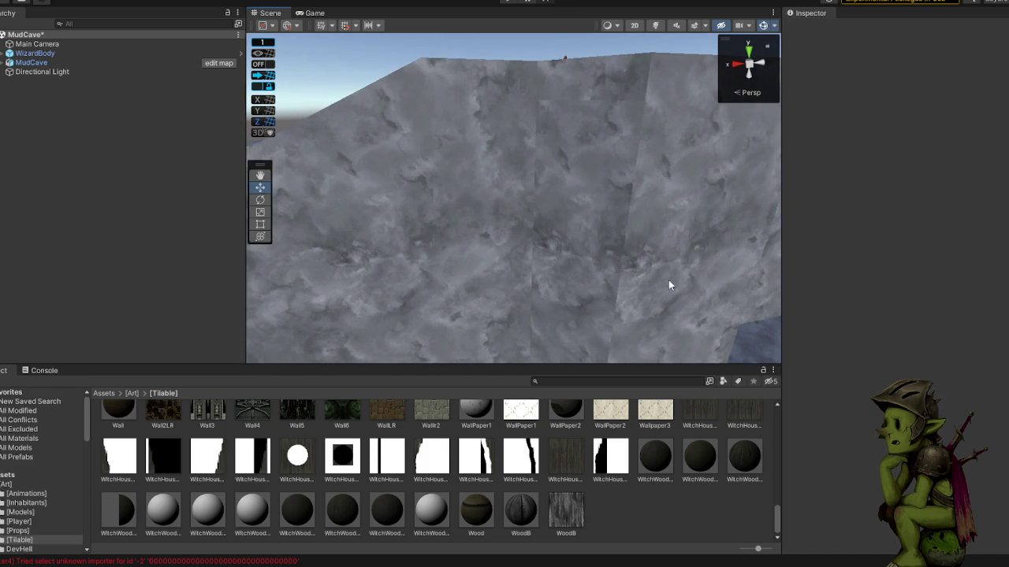
pyautogui.press('super+Right')
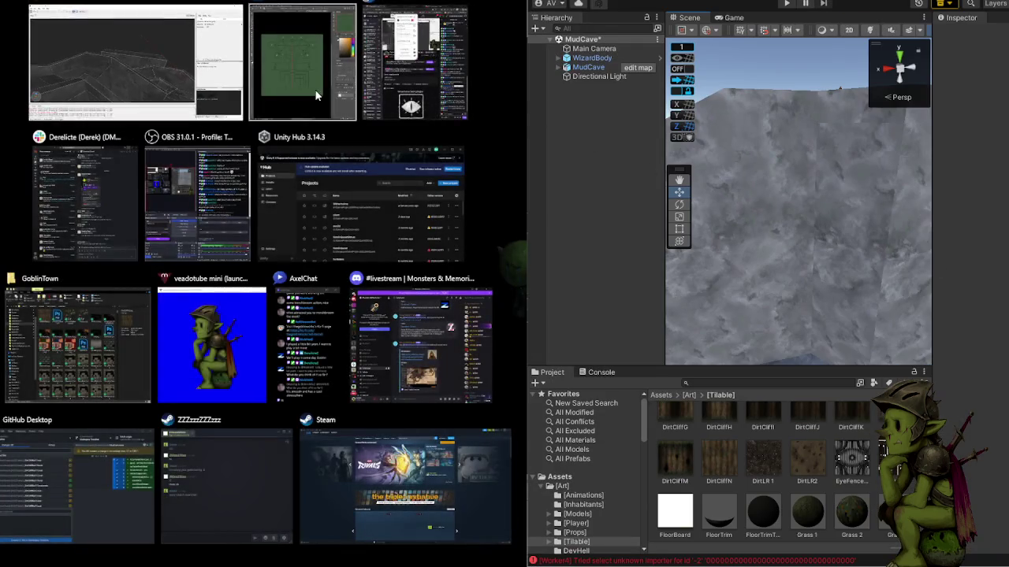
# - Snap TrenchBroom into the left half and inspect a cave wall corner beside Unity
pyautogui.click(138, 63)
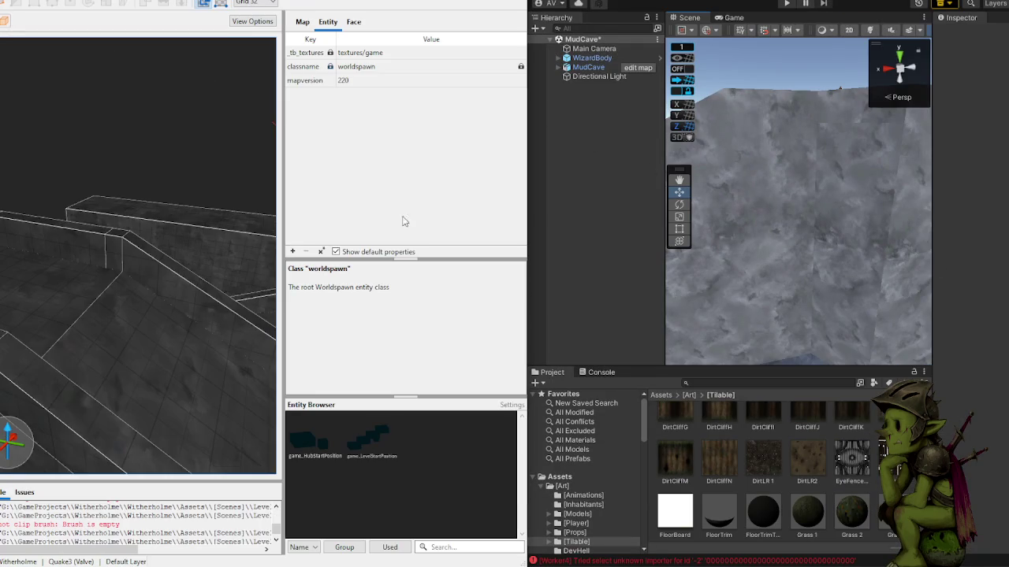
pyautogui.moveTo(137, 309)
pyautogui.mouseDown()
pyautogui.moveTo(153, 244)
pyautogui.moveTo(0, 309)
pyautogui.moveTo(121, 300)
pyautogui.moveTo(12, 287)
pyautogui.moveTo(31, 313)
pyautogui.moveTo(138, 321)
pyautogui.moveTo(94, 294)
pyautogui.moveTo(103, 302)
pyautogui.moveTo(169, 272)
pyautogui.mouseUp()
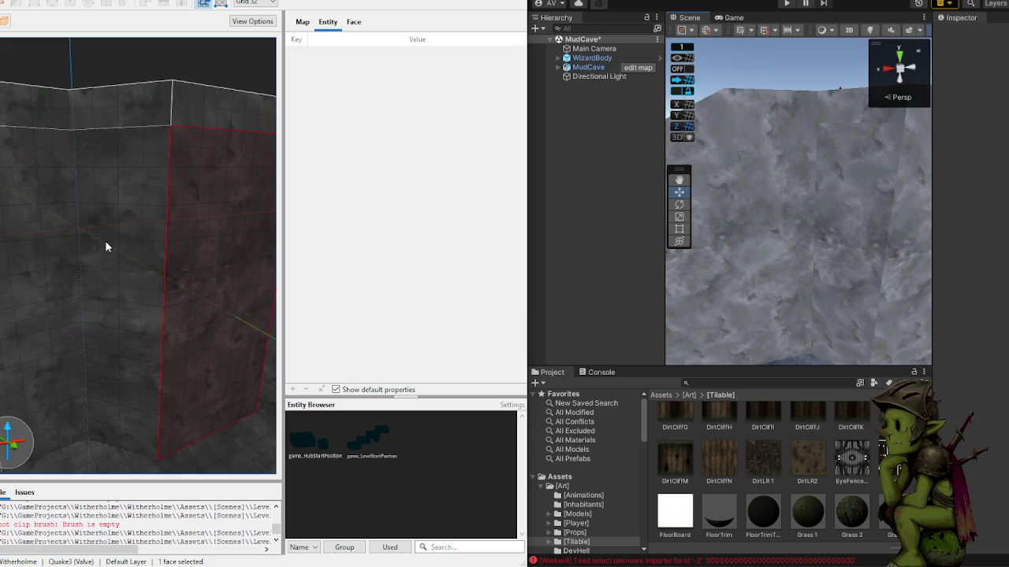
pyautogui.moveTo(46, 256); pyautogui.dragTo(142, 171)
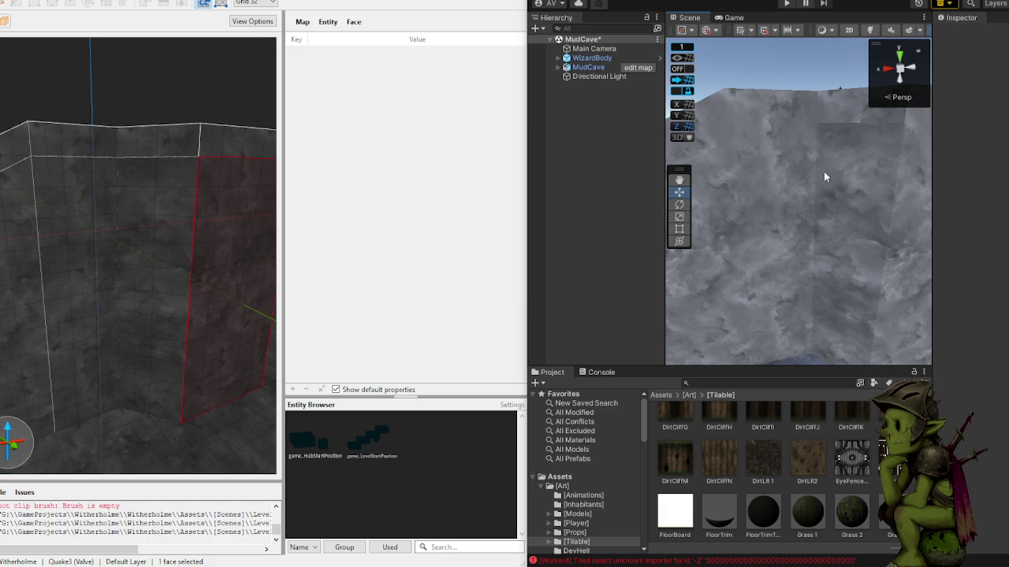
pyautogui.click(162, 191)
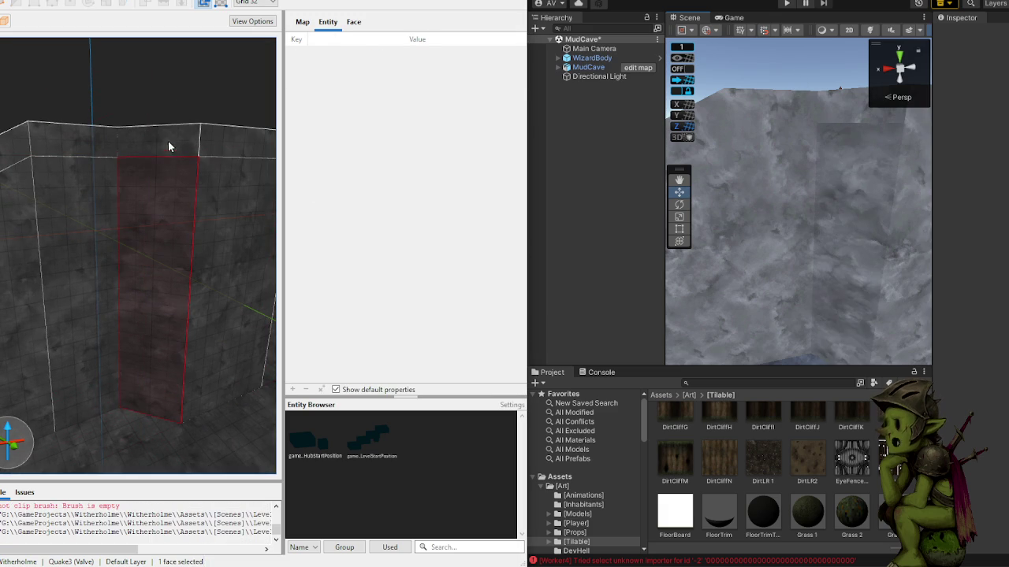
pyautogui.click(200, 107)
pyautogui.click(807, 214)
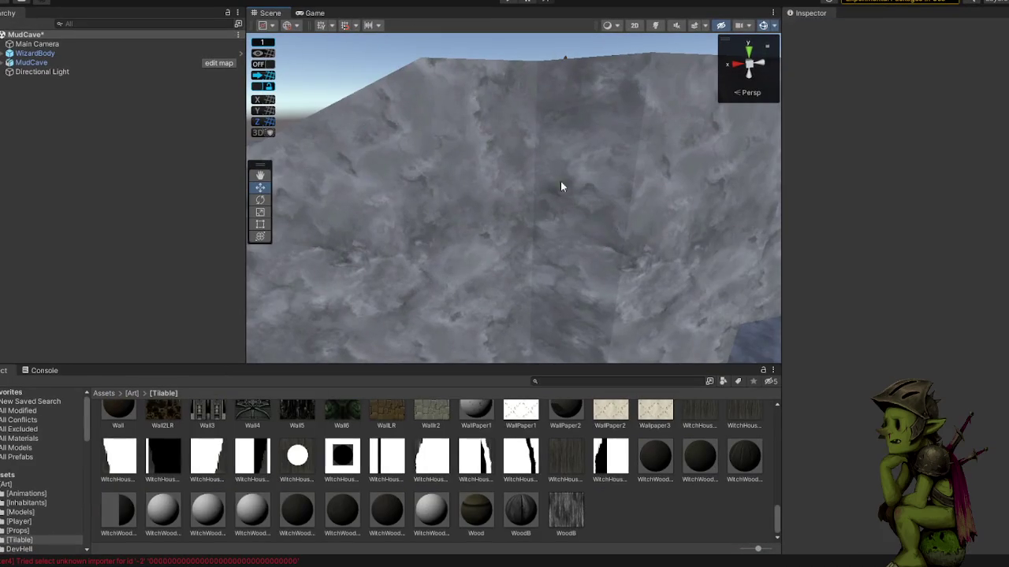
# - View the rock walls from an elevated angle in Unity, then maximize TrenchBroom
pyautogui.moveTo(477, 126)
pyautogui.mouseDown()
pyautogui.moveTo(400, 106)
pyautogui.moveTo(423, 134)
pyautogui.moveTo(499, 126)
pyautogui.moveTo(520, 166)
pyautogui.moveTo(536, 164)
pyautogui.moveTo(481, 149)
pyautogui.moveTo(378, 175)
pyautogui.moveTo(450, 220)
pyautogui.moveTo(550, 223)
pyautogui.moveTo(531, 216)
pyautogui.moveTo(504, 236)
pyautogui.mouseUp()
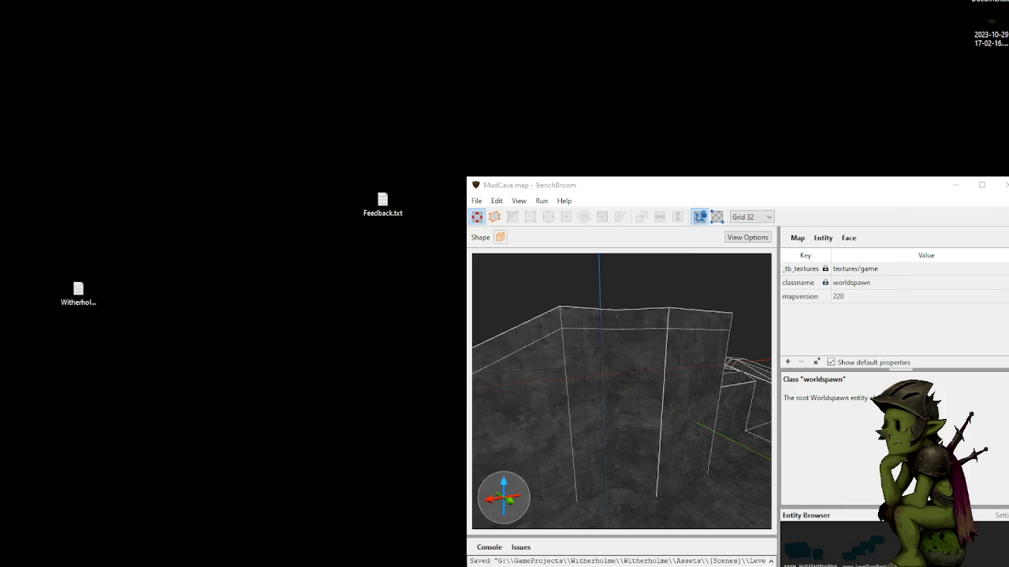
pyautogui.moveTo(842, 195); pyautogui.dragTo(544, 0)
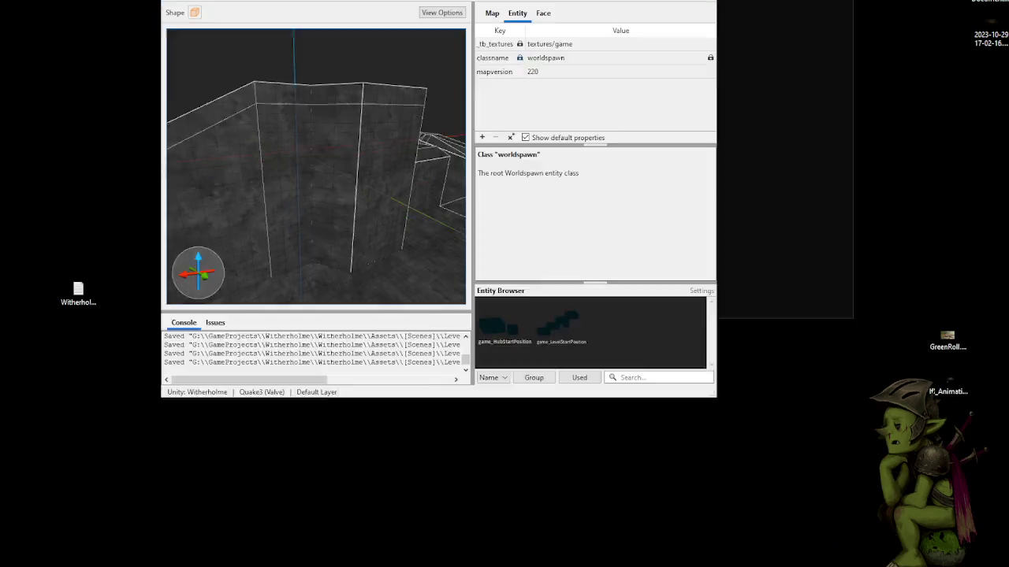
pyautogui.scroll(5, 444, 249)
pyautogui.scroll(-3, 520, 265)
pyautogui.scroll(-5, 462, 240)
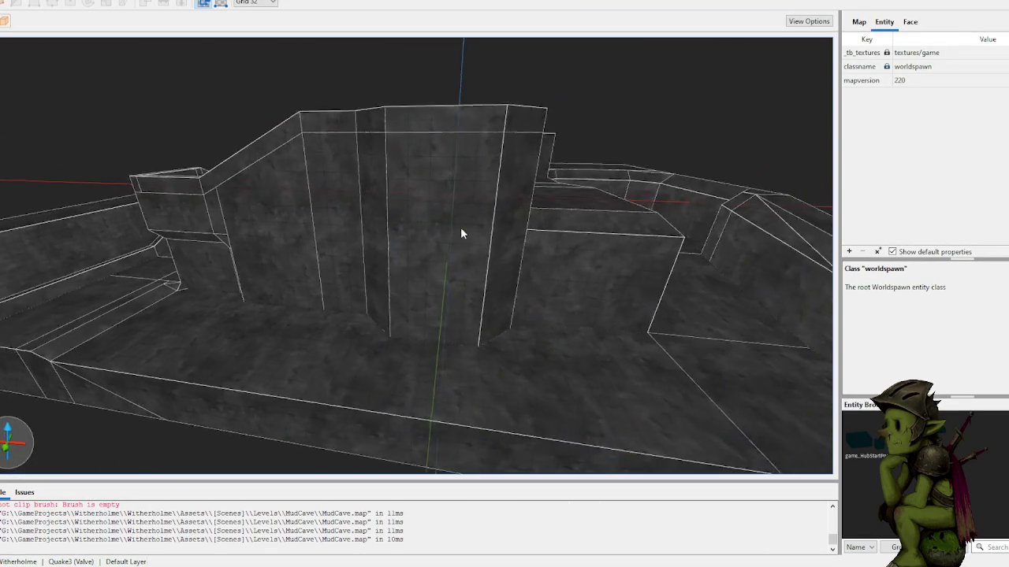
# - Draw a 32-unit-thick flat slab on the ledge and stretch it along the floor edge
pyautogui.scroll(8, 460, 244)
pyautogui.moveTo(465, 250)
pyautogui.mouseDown()
pyautogui.moveTo(388, 244)
pyautogui.moveTo(417, 231)
pyautogui.moveTo(409, 241)
pyautogui.mouseUp()
pyautogui.scroll(-2, 408, 299)
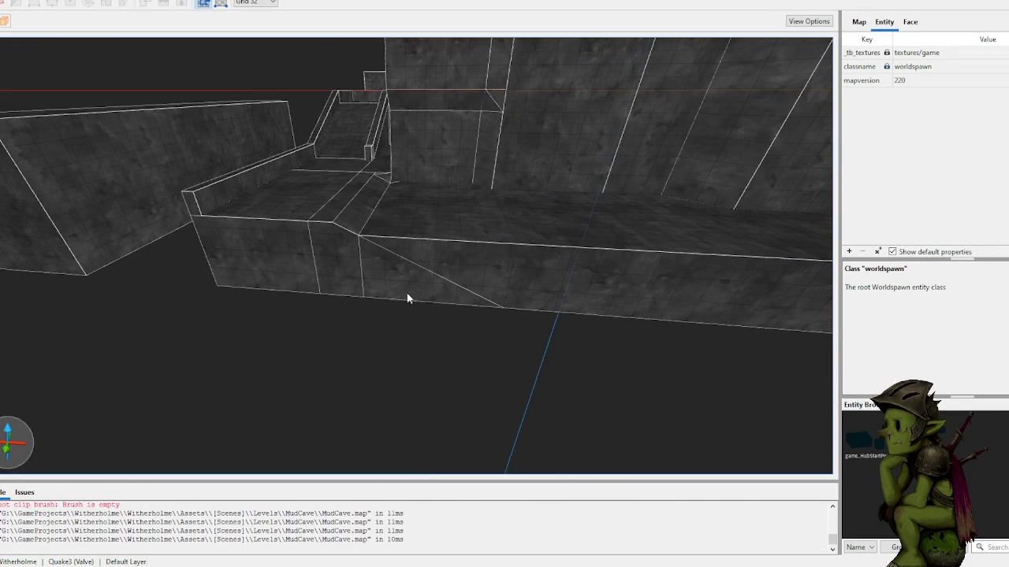
pyautogui.scroll(3, 234, 236)
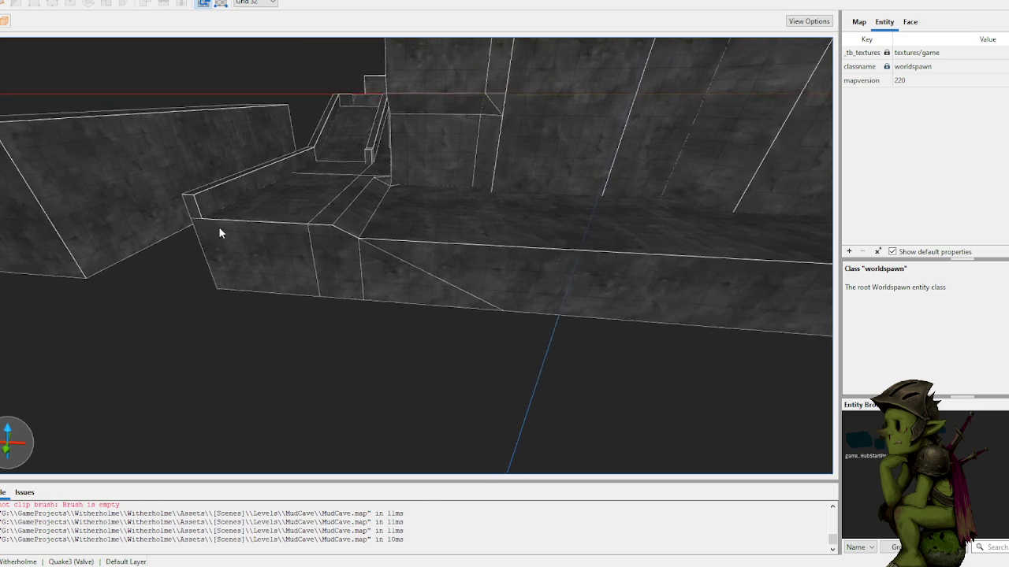
pyautogui.scroll(2, 212, 230)
pyautogui.moveTo(273, 263)
pyautogui.mouseDown()
pyautogui.moveTo(344, 275)
pyautogui.moveTo(328, 273)
pyautogui.moveTo(288, 305)
pyautogui.mouseUp()
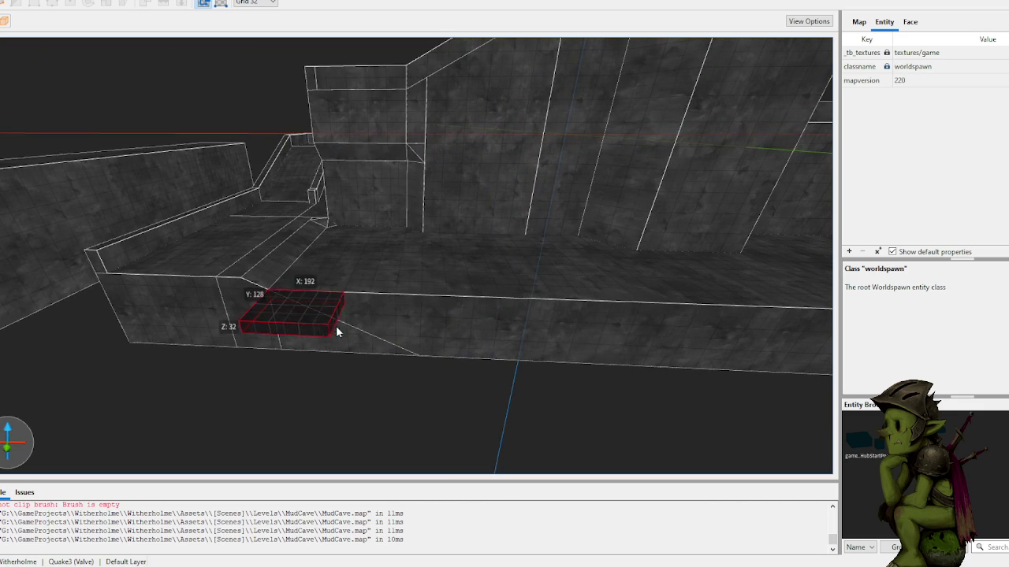
pyautogui.moveTo(807, 385); pyautogui.dragTo(804, 384)
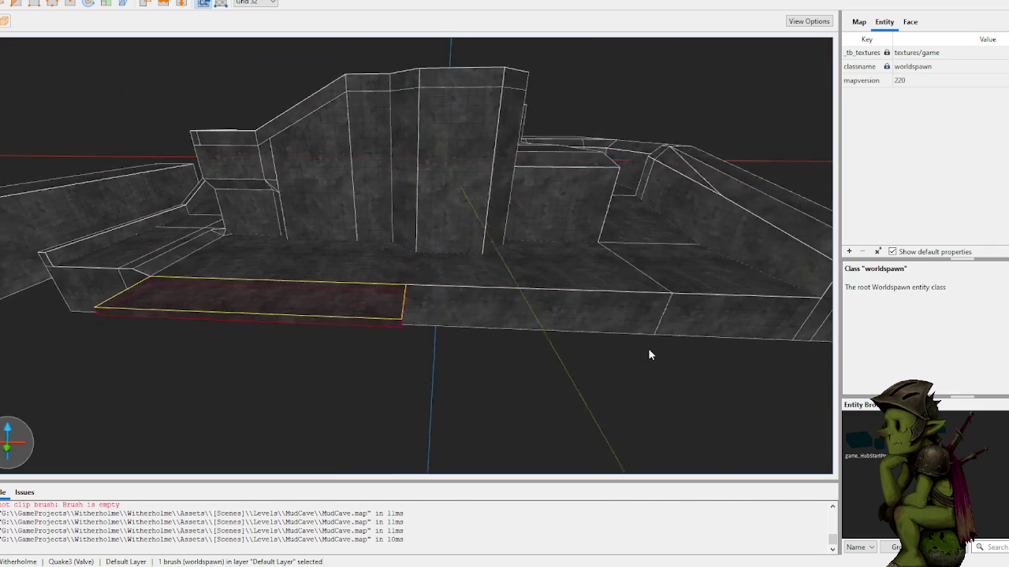
pyautogui.moveTo(626, 342); pyautogui.dragTo(430, 323)
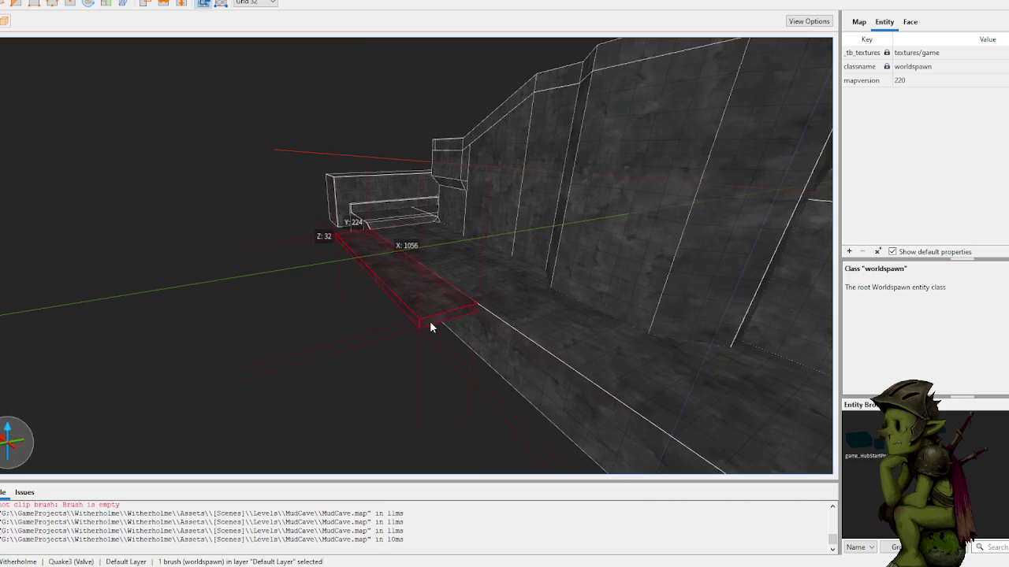
pyautogui.moveTo(796, 547)
pyautogui.mouseDown()
pyautogui.moveTo(601, 367)
pyautogui.moveTo(455, 301)
pyautogui.mouseUp()
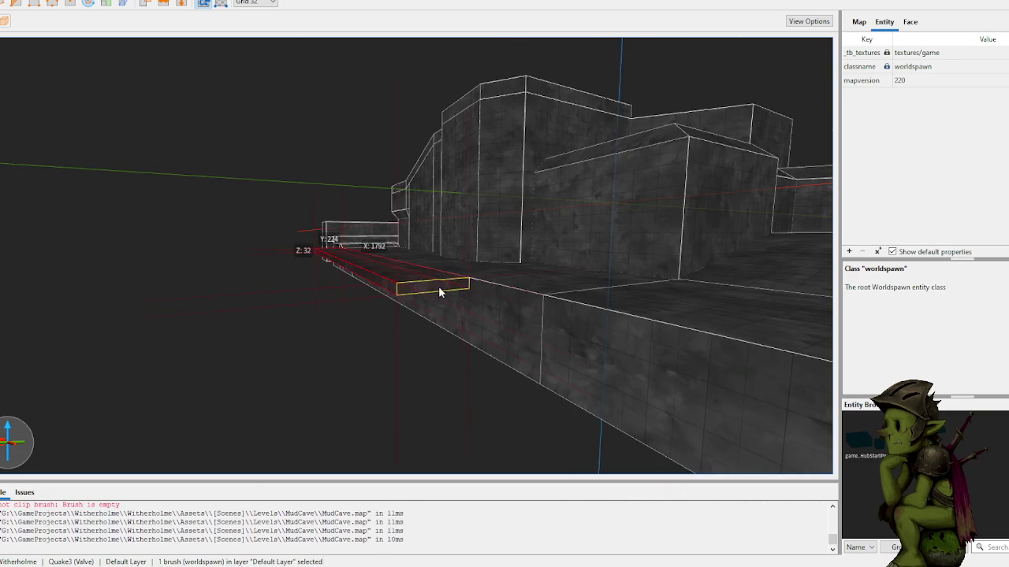
# - Pull the slab's end back to about 1696 units long and look over the whole cave
pyautogui.moveTo(506, 320)
pyautogui.mouseDown()
pyautogui.moveTo(412, 324)
pyautogui.moveTo(464, 328)
pyautogui.moveTo(412, 334)
pyautogui.moveTo(315, 306)
pyautogui.moveTo(394, 338)
pyautogui.moveTo(370, 346)
pyautogui.moveTo(391, 344)
pyautogui.moveTo(319, 318)
pyautogui.moveTo(391, 313)
pyautogui.moveTo(416, 327)
pyautogui.moveTo(455, 312)
pyautogui.mouseUp()
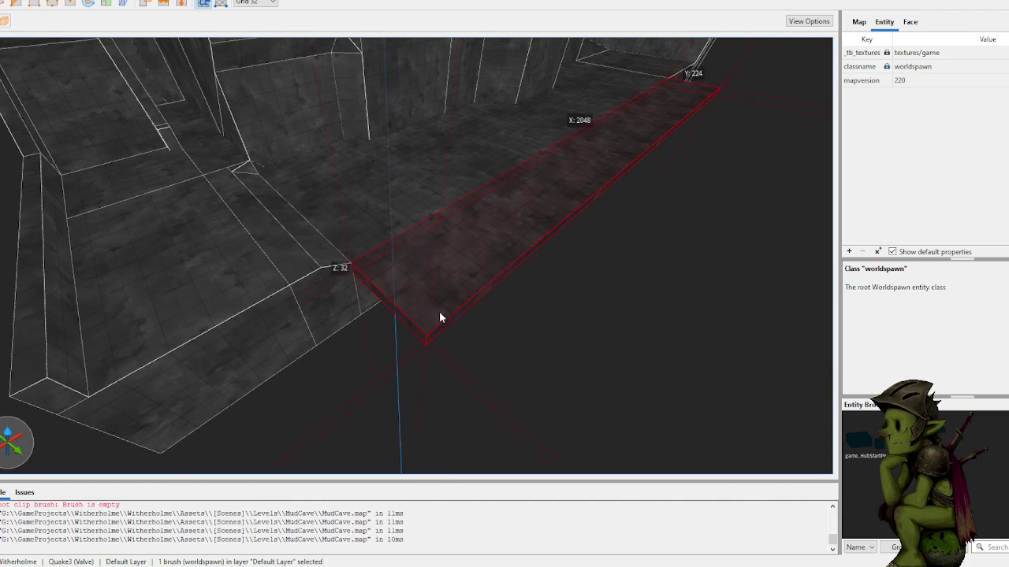
pyautogui.moveTo(551, 223)
pyautogui.mouseDown()
pyautogui.moveTo(504, 209)
pyautogui.moveTo(533, 237)
pyautogui.moveTo(515, 261)
pyautogui.mouseUp()
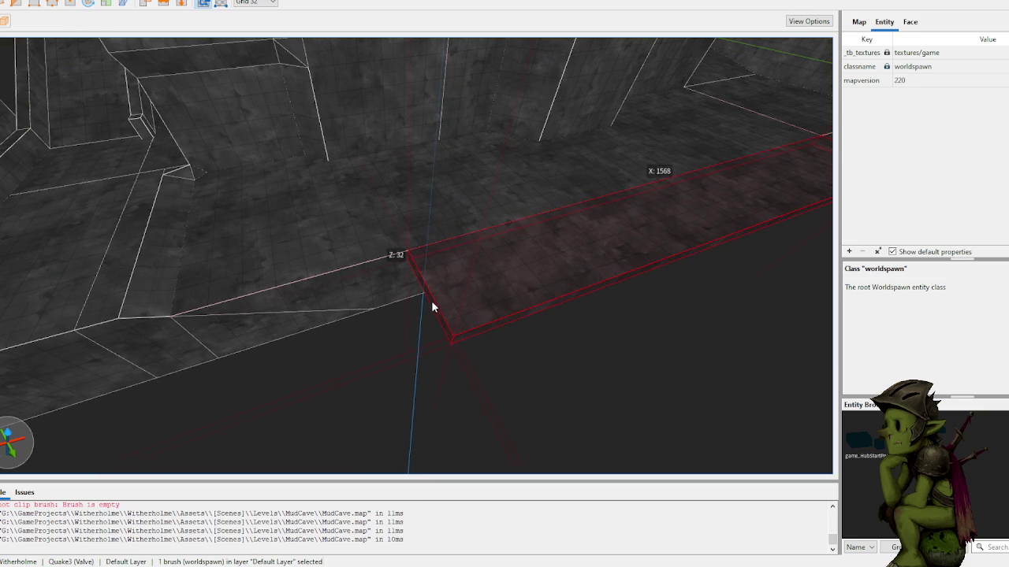
pyautogui.moveTo(366, 318); pyautogui.dragTo(379, 318)
pyautogui.press('Left')
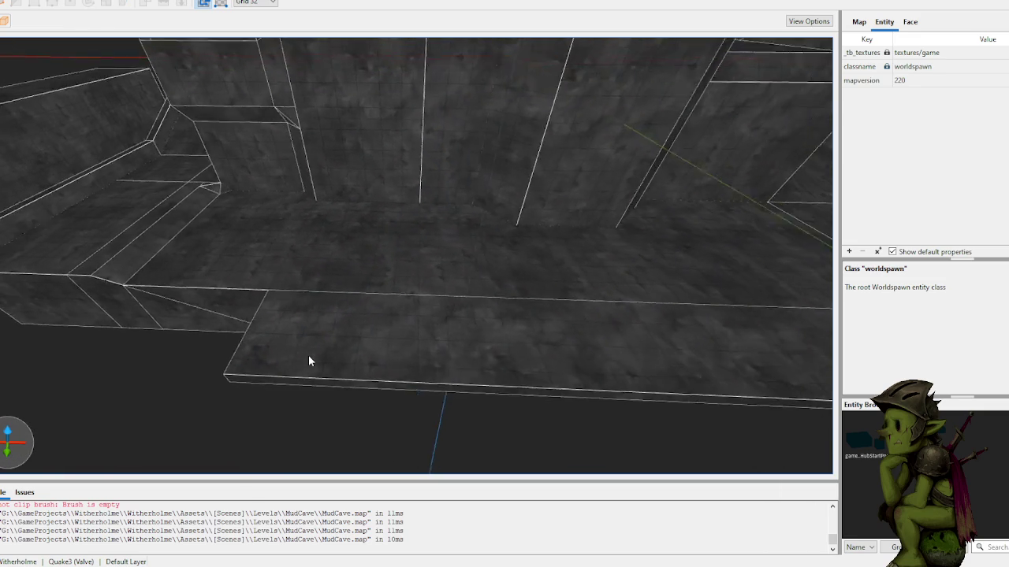
pyautogui.press('Down')
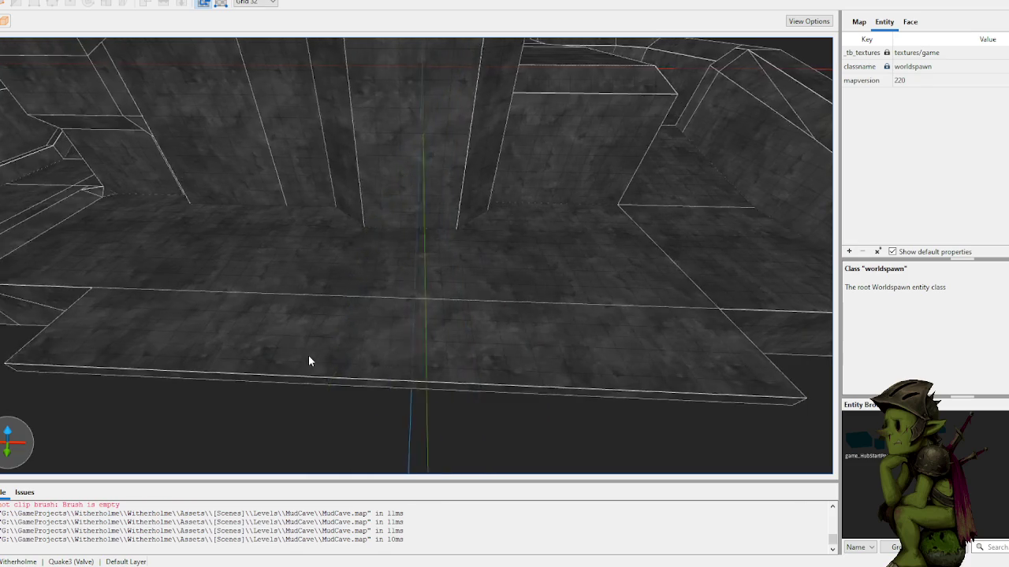
pyautogui.press('Up')
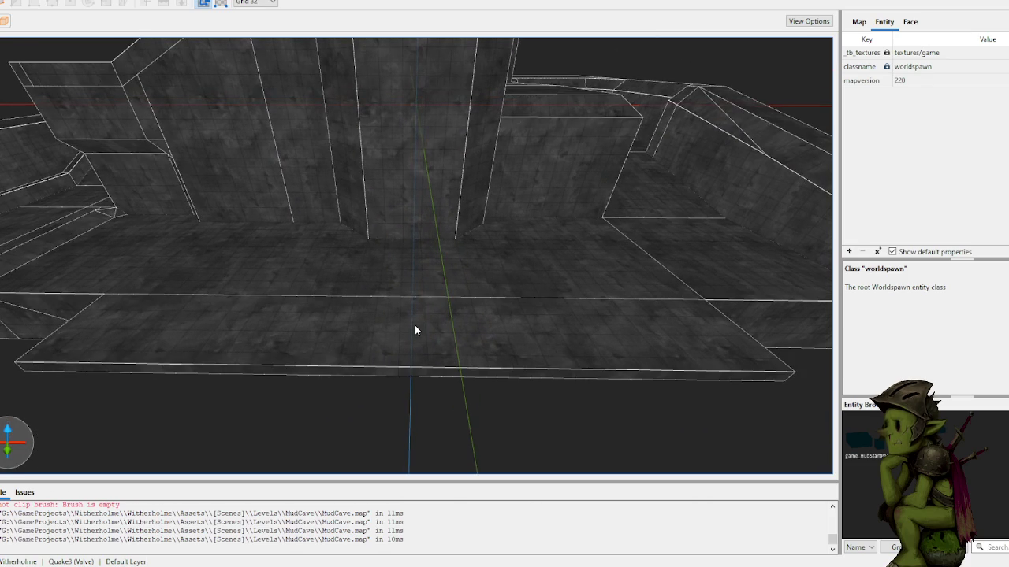
pyautogui.click(414, 323)
# - Draw a thin 320-unit-long brush at the wall base and lower it below the floor edge
pyautogui.press('Escape')
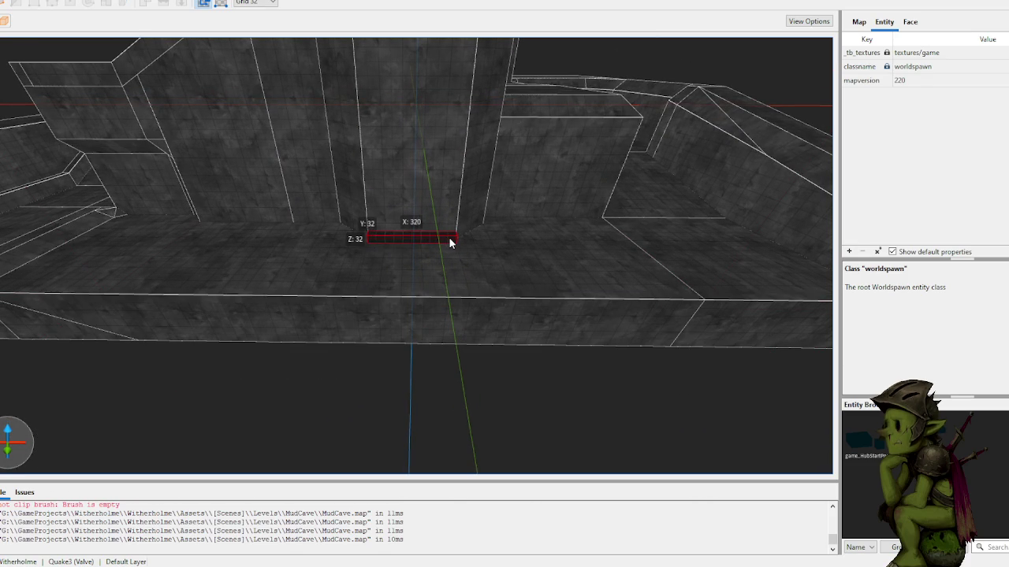
pyautogui.click(449, 242)
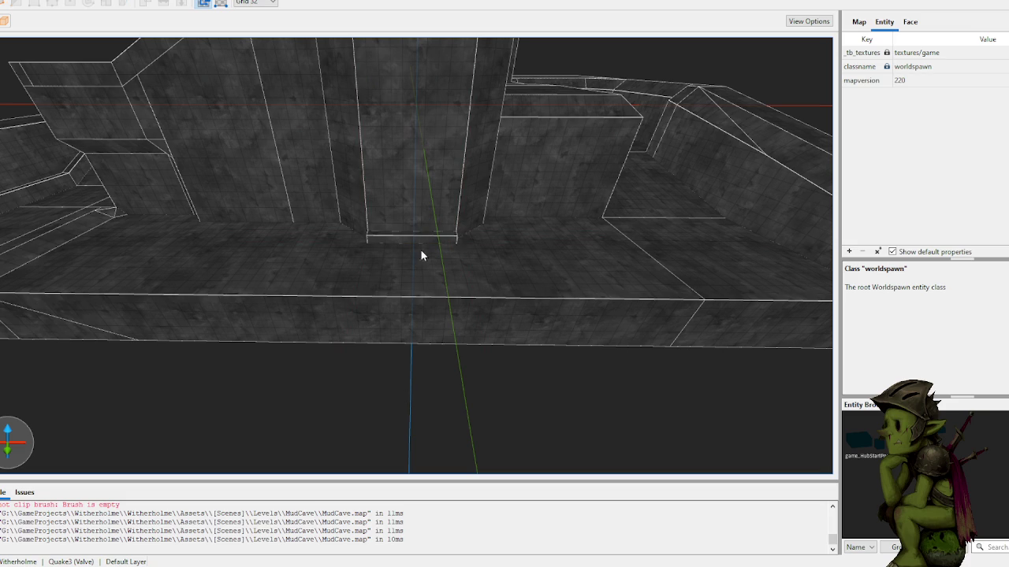
pyautogui.moveTo(423, 241); pyautogui.dragTo(426, 273)
pyautogui.moveTo(433, 238)
pyautogui.mouseDown()
pyautogui.moveTo(431, 273)
pyautogui.moveTo(433, 252)
pyautogui.mouseUp()
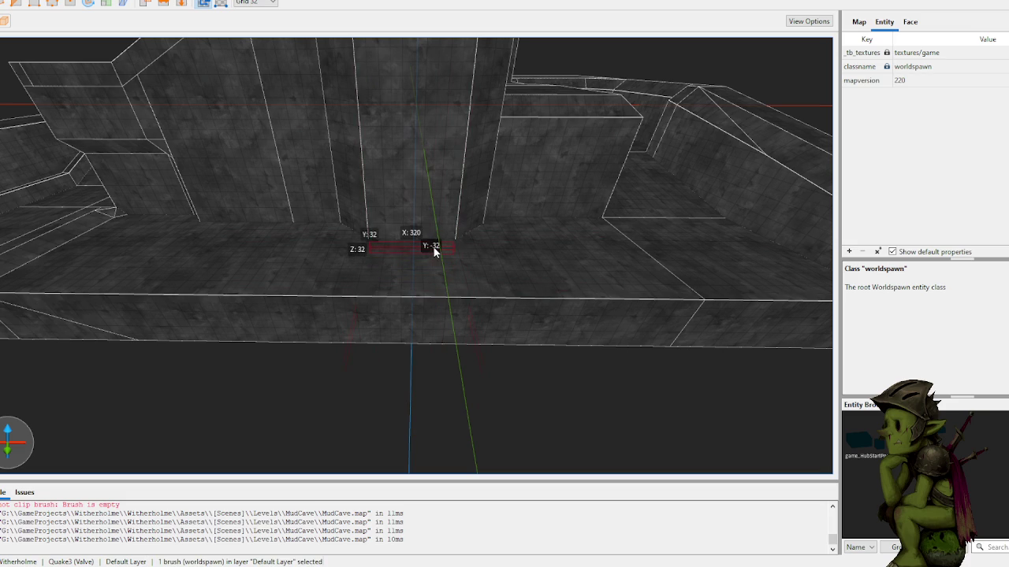
pyautogui.moveTo(429, 289)
pyautogui.mouseDown()
pyautogui.moveTo(427, 319)
pyautogui.moveTo(429, 303)
pyautogui.mouseUp()
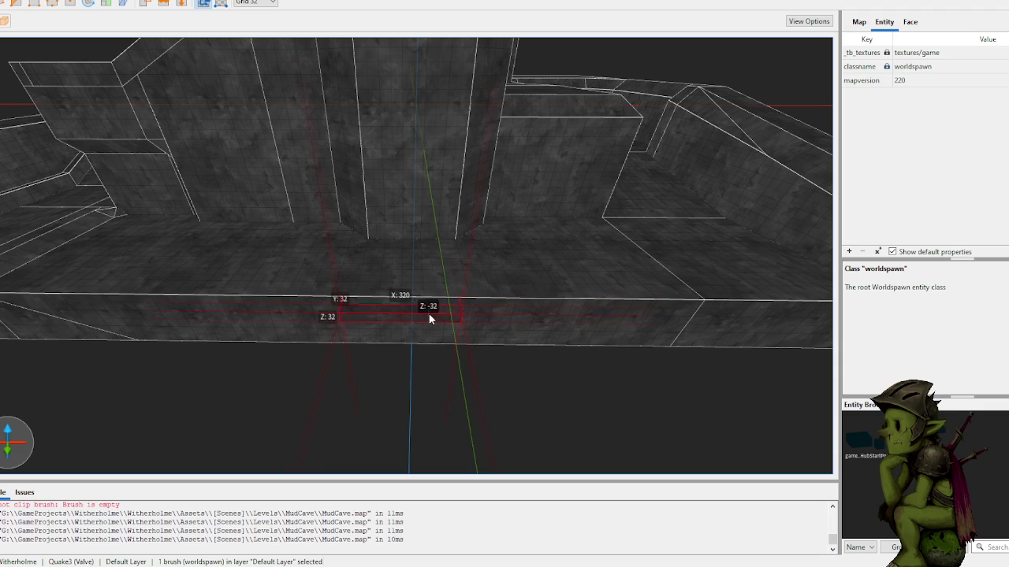
# - Select the small ledge brush and stretch it out to X:448
pyautogui.moveTo(472, 362); pyautogui.dragTo(353, 371)
pyautogui.hotkey('ctrl', 'u')
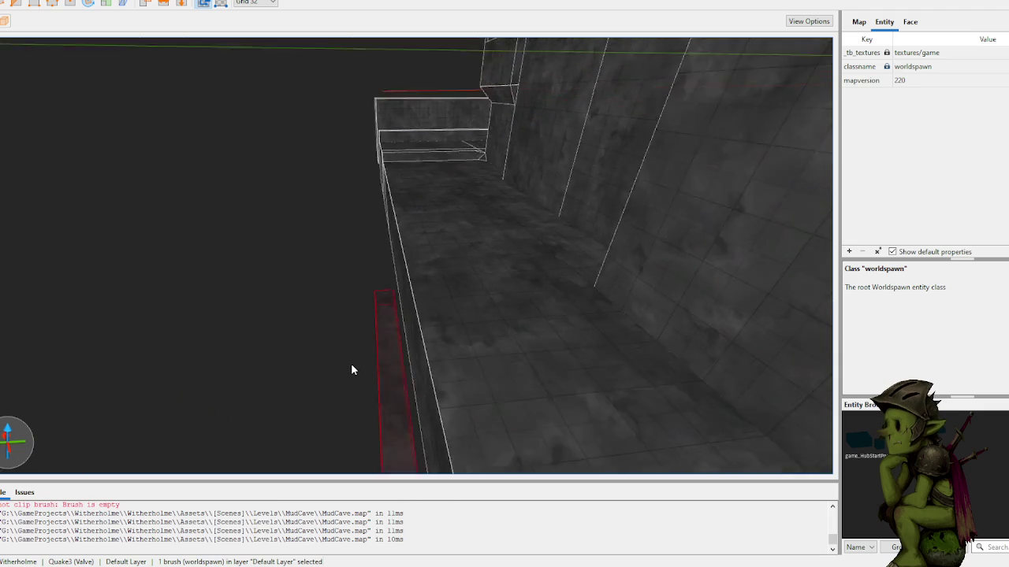
pyautogui.moveTo(436, 358)
pyautogui.mouseDown()
pyautogui.moveTo(312, 371)
pyautogui.moveTo(432, 365)
pyautogui.moveTo(397, 356)
pyautogui.mouseUp()
pyautogui.click(388, 365)
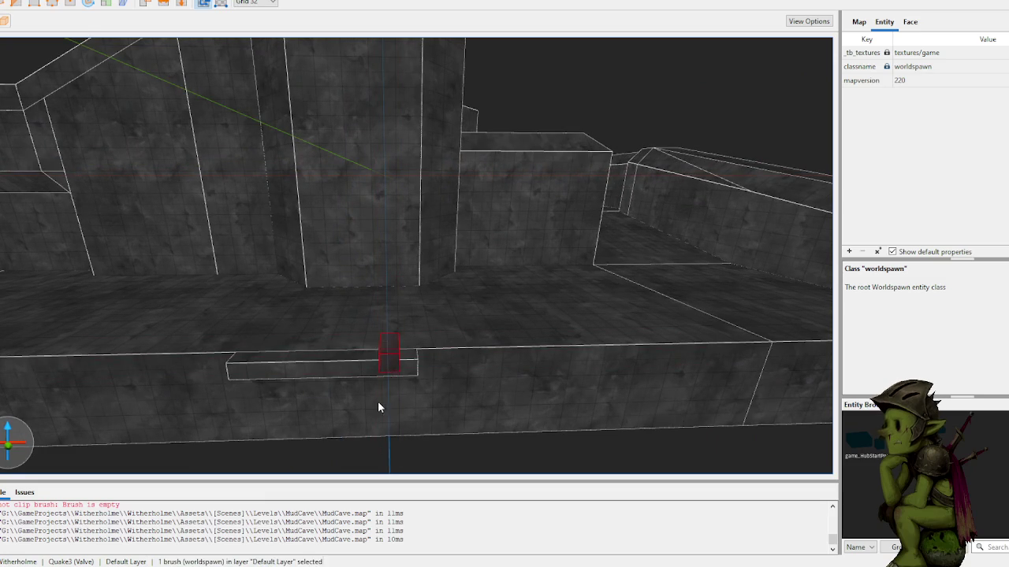
pyautogui.click(381, 375)
pyautogui.click(393, 383)
pyautogui.click(376, 372)
pyautogui.click(400, 438)
pyautogui.scroll(5, 403, 435)
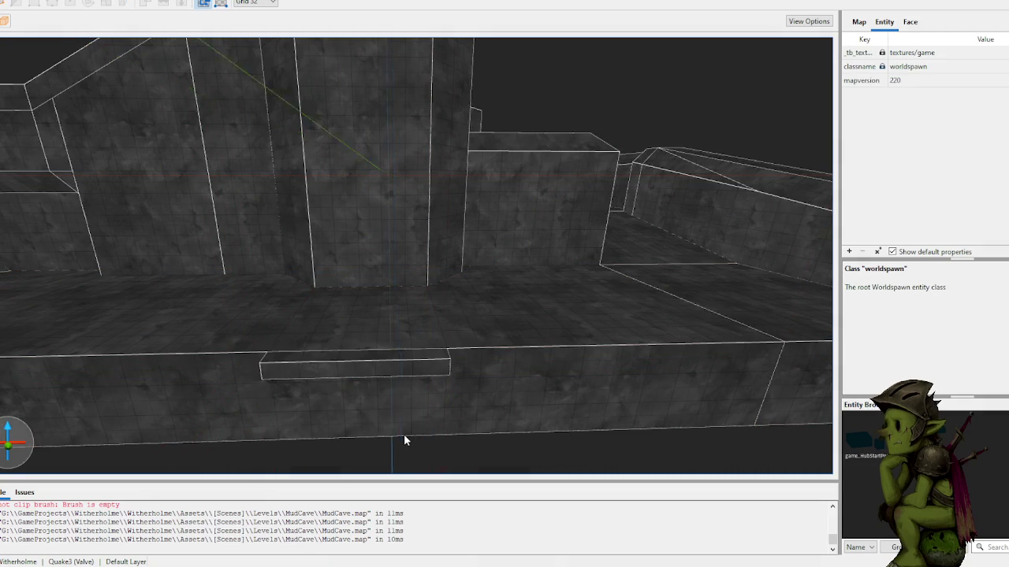
pyautogui.moveTo(402, 427)
pyautogui.mouseDown()
pyautogui.moveTo(400, 400)
pyautogui.moveTo(412, 393)
pyautogui.moveTo(381, 307)
pyautogui.moveTo(429, 320)
pyautogui.mouseUp()
pyautogui.click(377, 301)
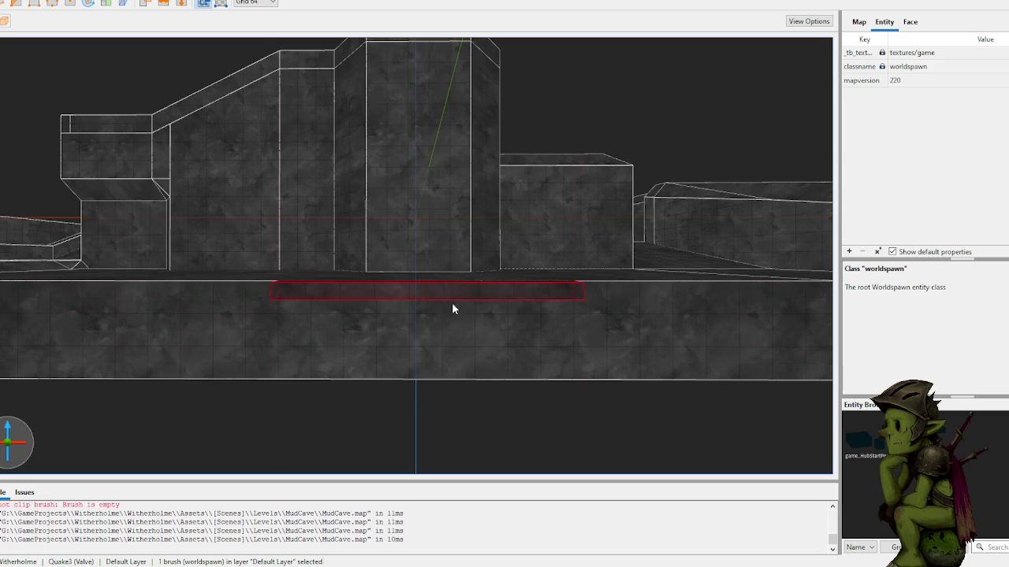
# - Thicken the walkway slab to 64 units
pyautogui.scroll(-3, 453, 315)
pyautogui.scroll(2, 455, 291)
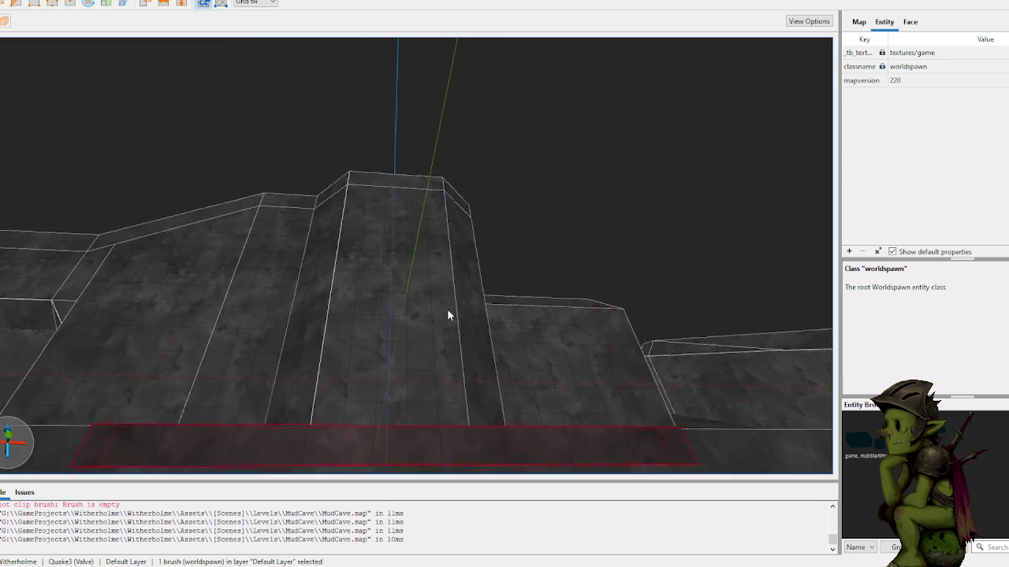
pyautogui.moveTo(438, 347); pyautogui.dragTo(414, 499)
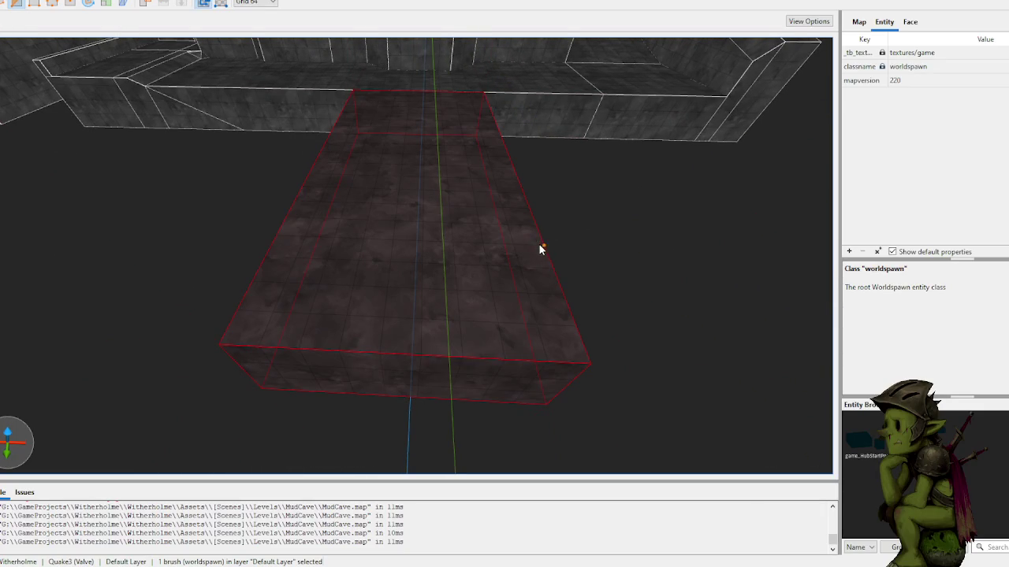
# - Clip both front corners of the slab diagonally and draw a 320×64×192 block at its end
pyautogui.click(498, 358)
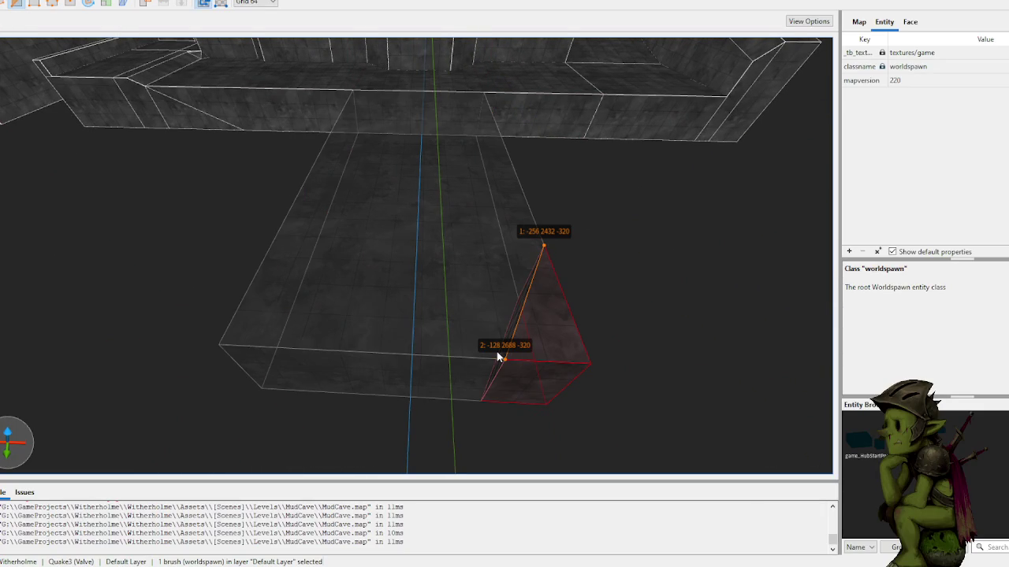
pyautogui.press('Tab')
pyautogui.press('Return')
pyautogui.press('Escape')
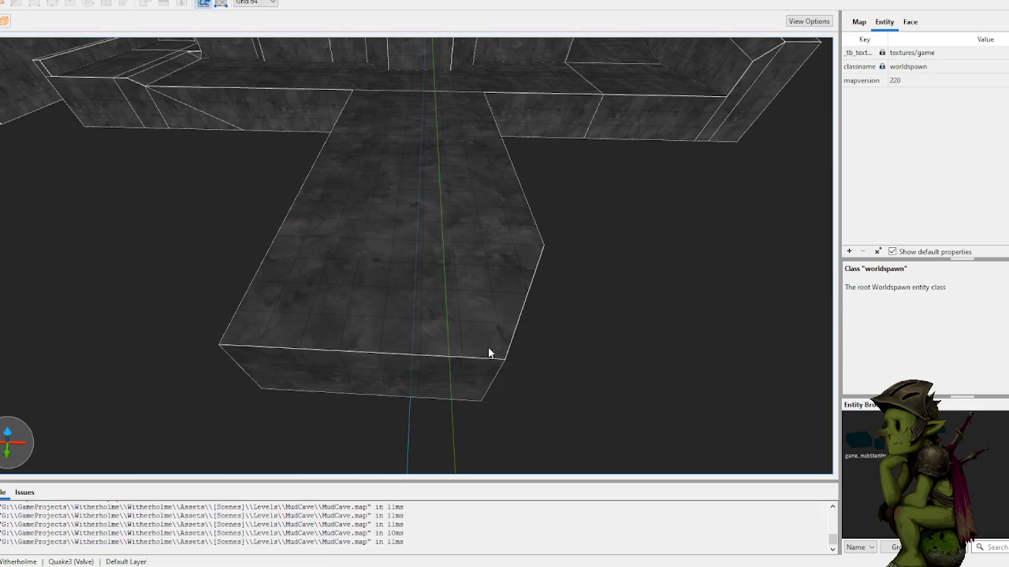
pyautogui.click(403, 307)
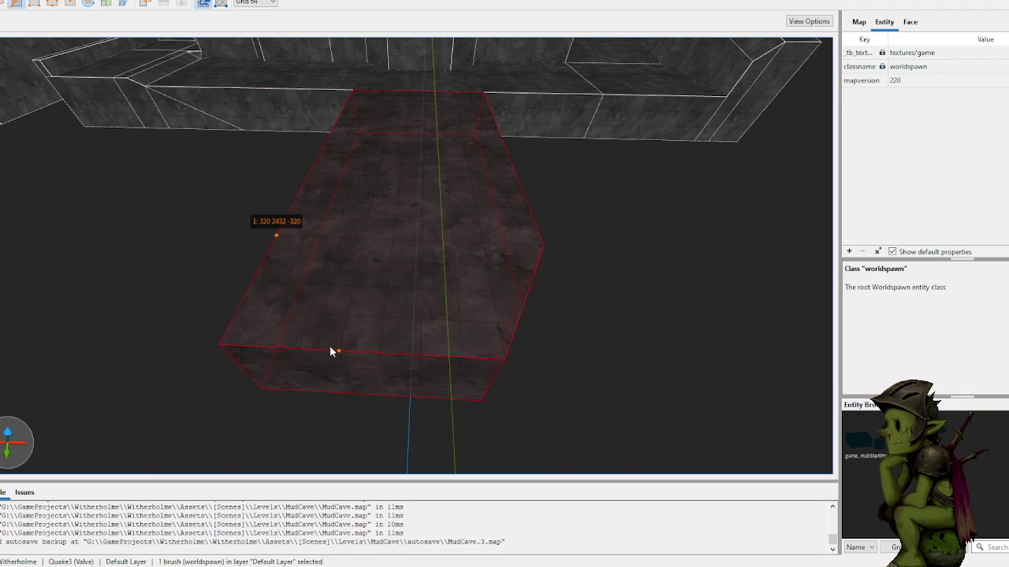
pyautogui.click(298, 350)
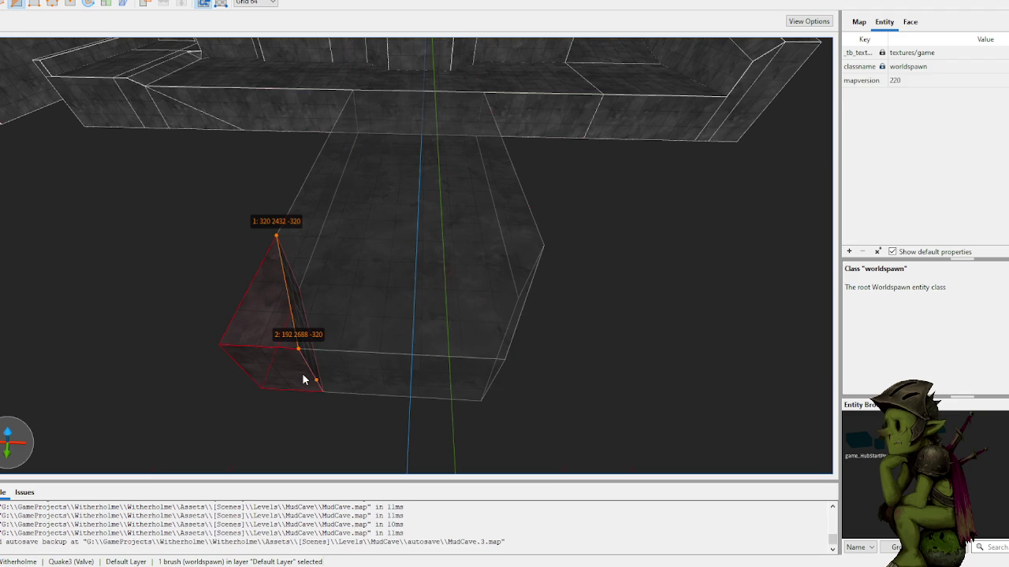
pyautogui.press('Tab')
pyautogui.press('Return')
pyautogui.press('Escape')
pyautogui.press('Escape')
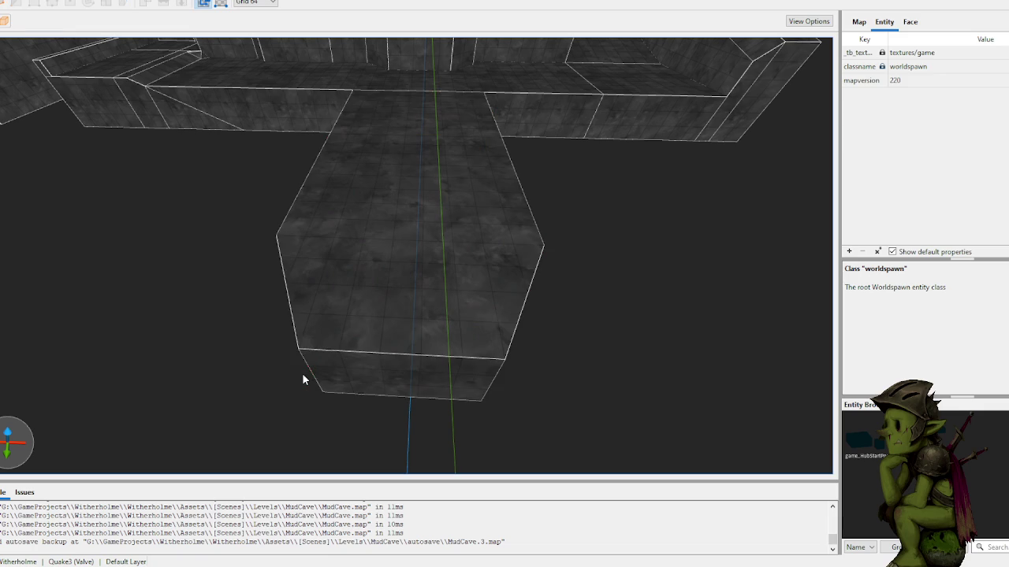
pyautogui.moveTo(319, 354)
pyautogui.mouseDown()
pyautogui.moveTo(473, 375)
pyautogui.moveTo(468, 416)
pyautogui.moveTo(441, 416)
pyautogui.moveTo(457, 425)
pyautogui.mouseUp()
pyautogui.scroll(-3, 568, 342)
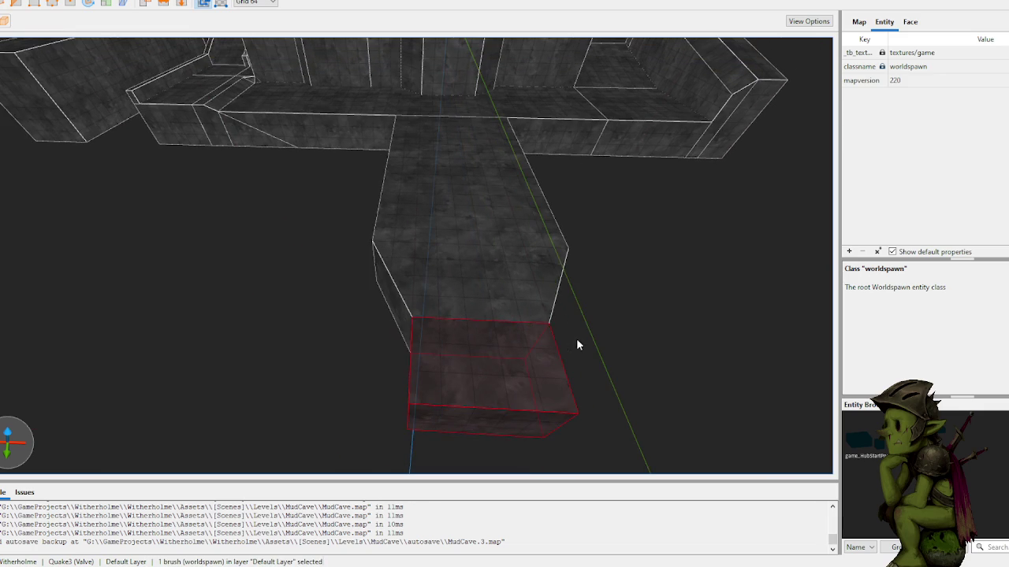
pyautogui.click(307, 339)
pyautogui.moveTo(322, 344)
pyautogui.mouseDown()
pyautogui.moveTo(416, 342)
pyautogui.moveTo(434, 327)
pyautogui.moveTo(426, 310)
pyautogui.mouseUp()
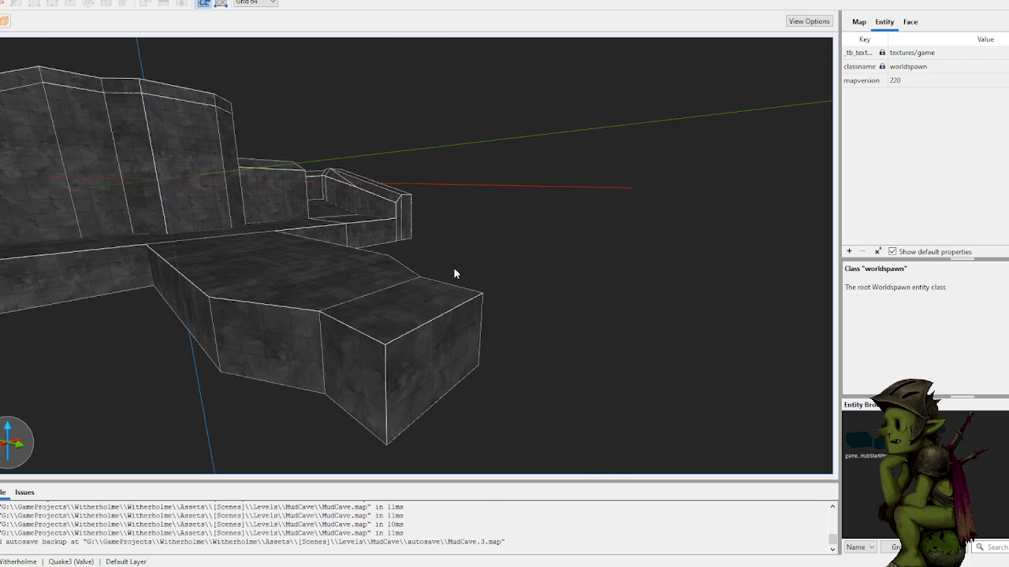
pyautogui.moveTo(490, 252)
pyautogui.mouseDown()
pyautogui.moveTo(468, 261)
pyautogui.moveTo(457, 286)
pyautogui.moveTo(511, 295)
pyautogui.moveTo(497, 291)
pyautogui.mouseUp()
pyautogui.scroll(2, 497, 291)
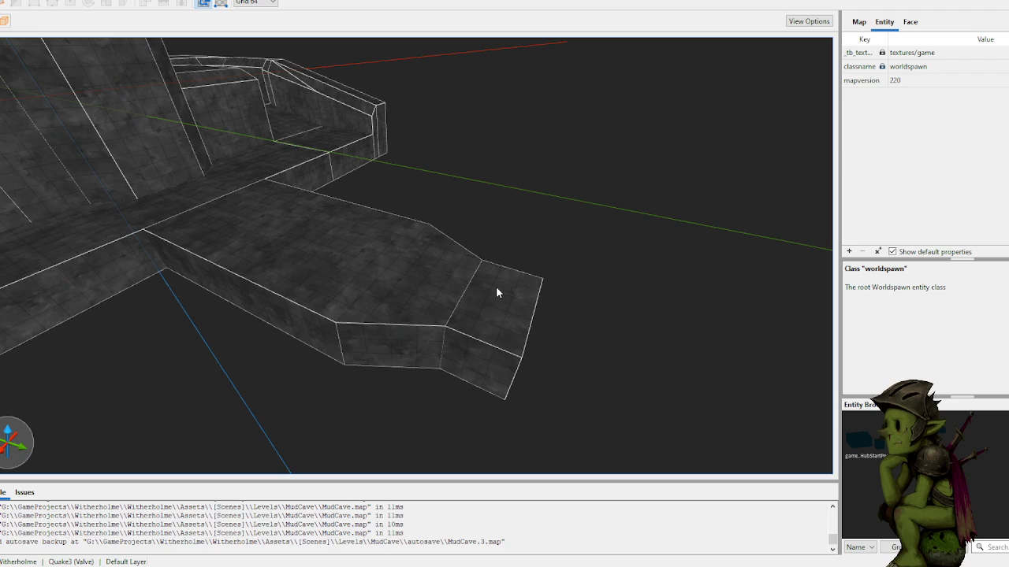
pyautogui.scroll(6, 489, 245)
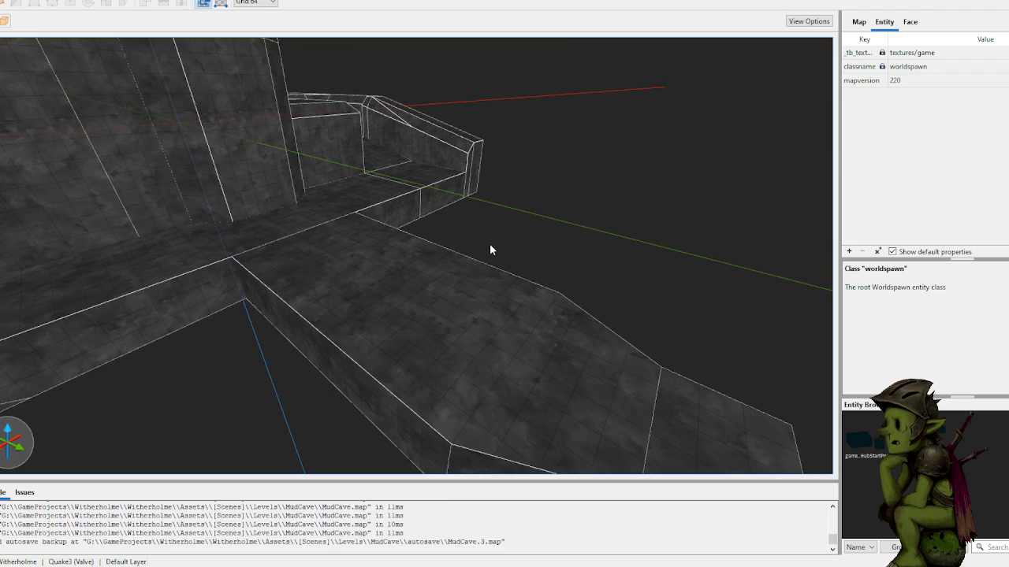
pyautogui.scroll(8, 555, 237)
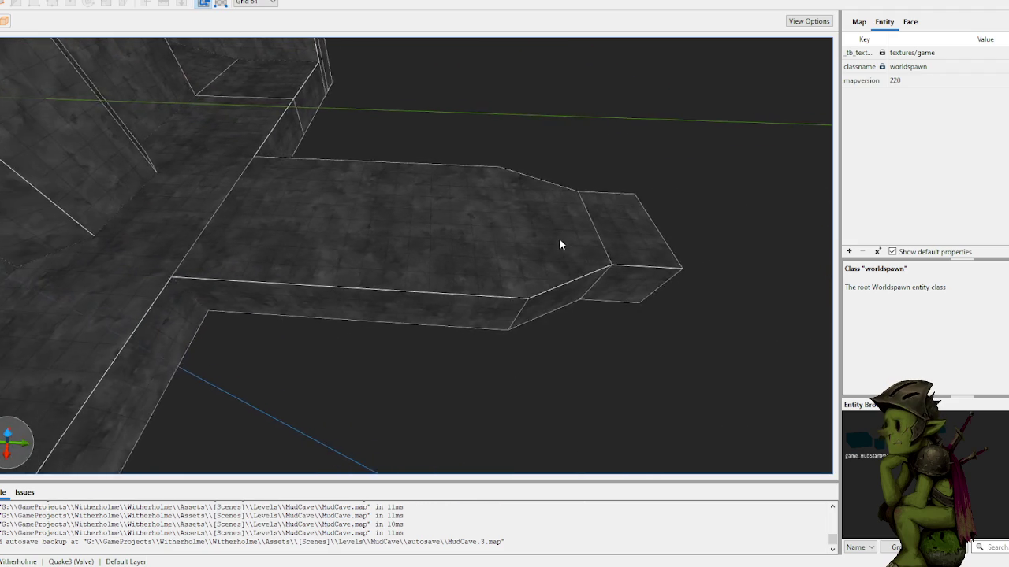
pyautogui.scroll(10, 555, 243)
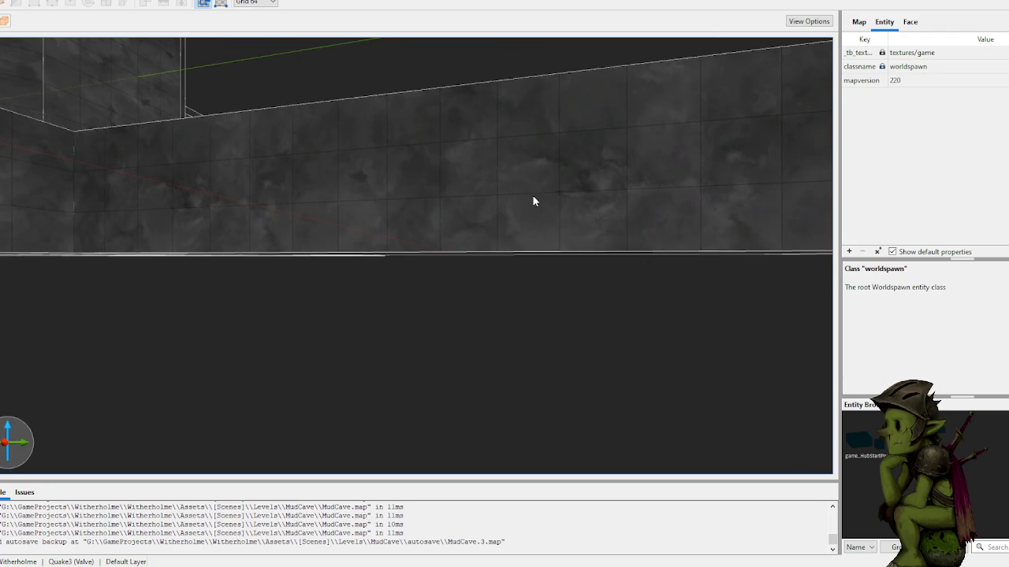
pyautogui.click(469, 207)
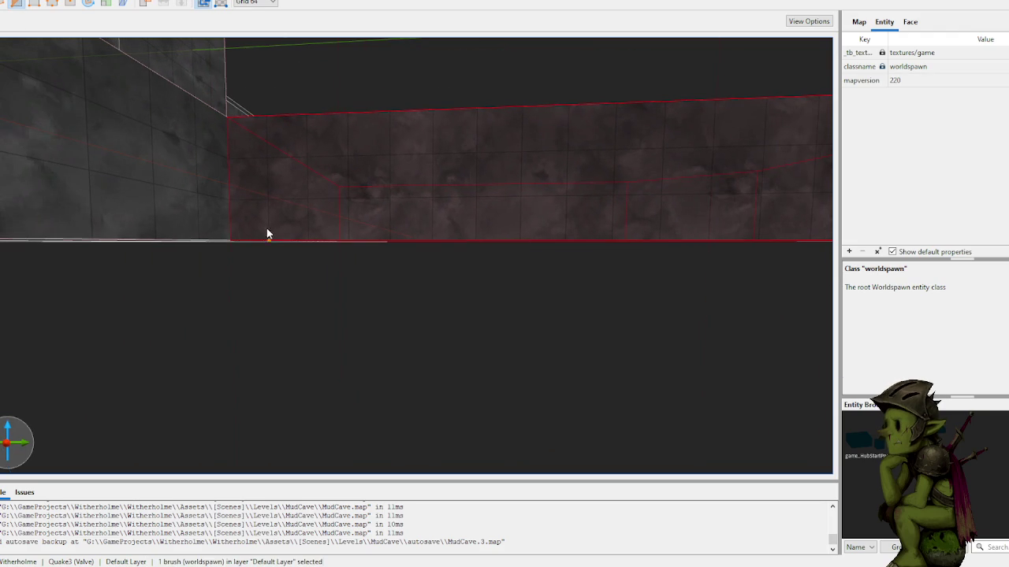
pyautogui.click(275, 206)
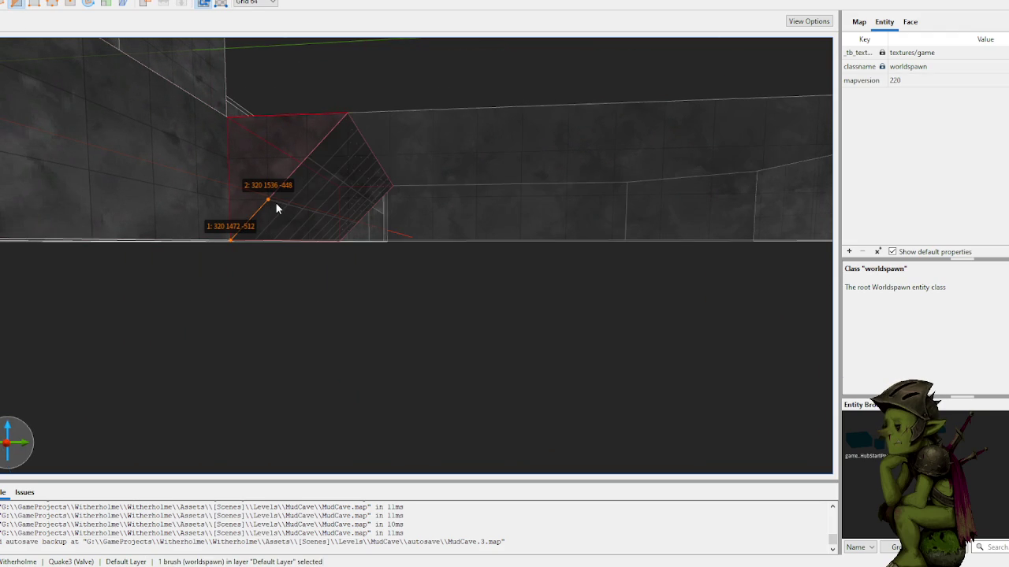
# - Apply the diagonal cuts at both ends of the wall brush
pyautogui.press('Return')
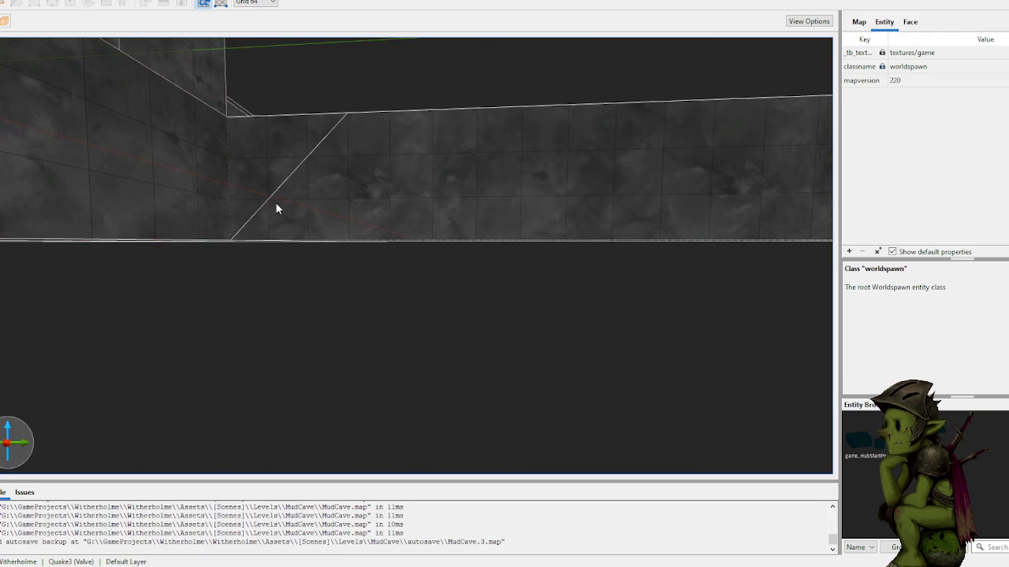
pyautogui.press('d')
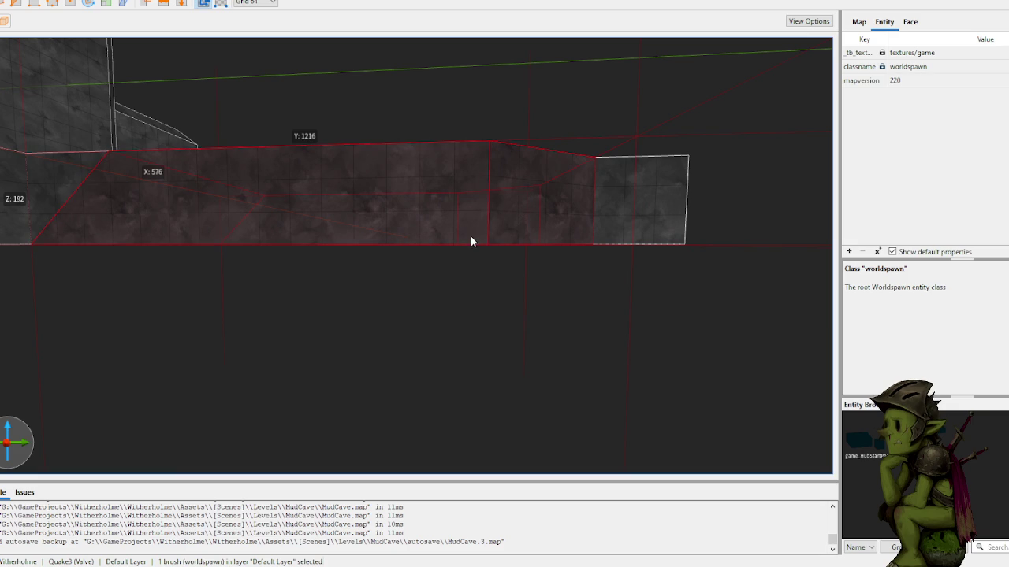
pyautogui.press('Escape')
pyautogui.press('Escape')
# - Merge the two leftover wall pieces into a single brush with CSG Merge
pyautogui.click(445, 208)
pyautogui.click(345, 213)
pyautogui.click(376, 291)
pyautogui.click(387, 242)
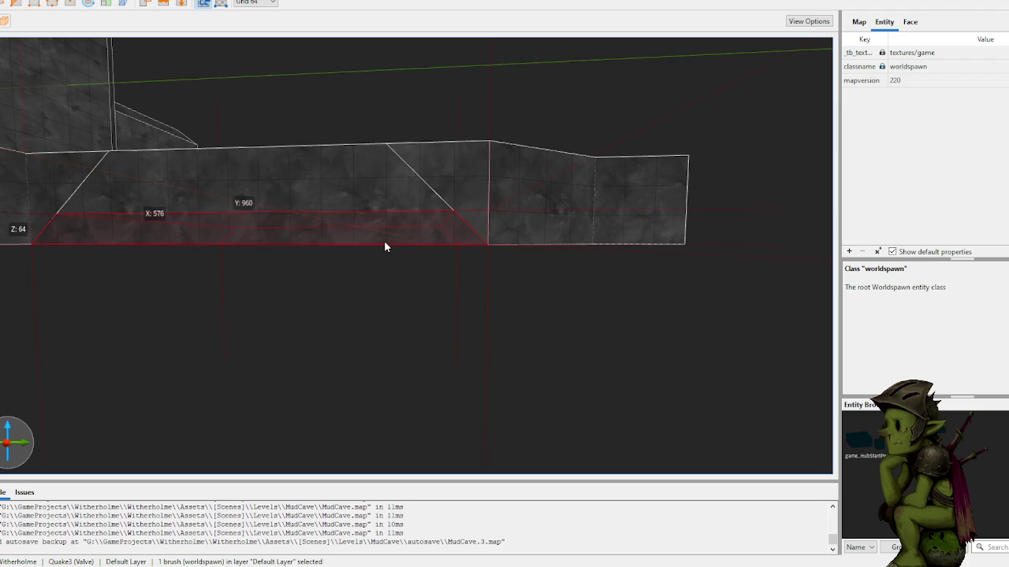
pyautogui.press('Escape')
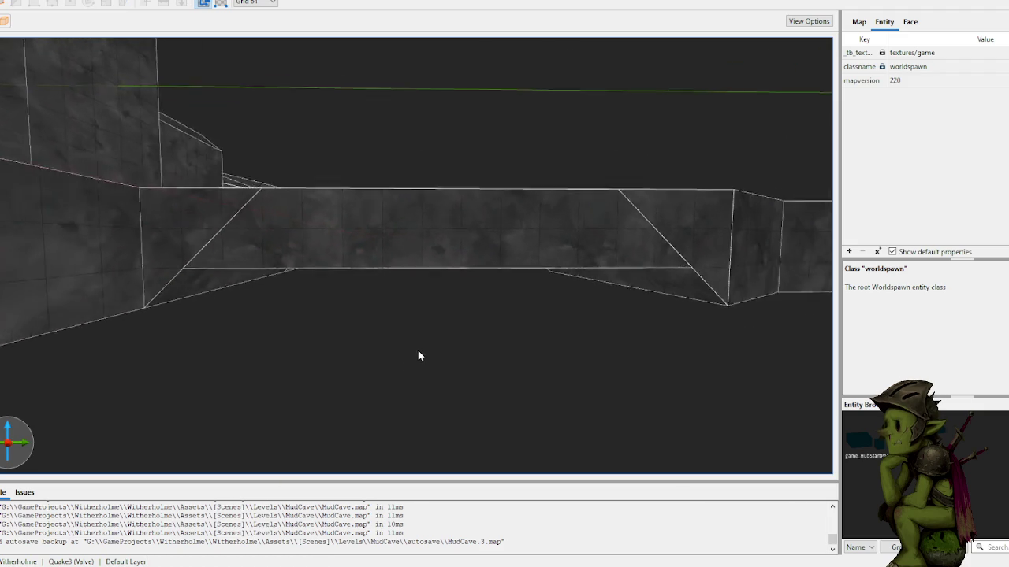
pyautogui.press('w')
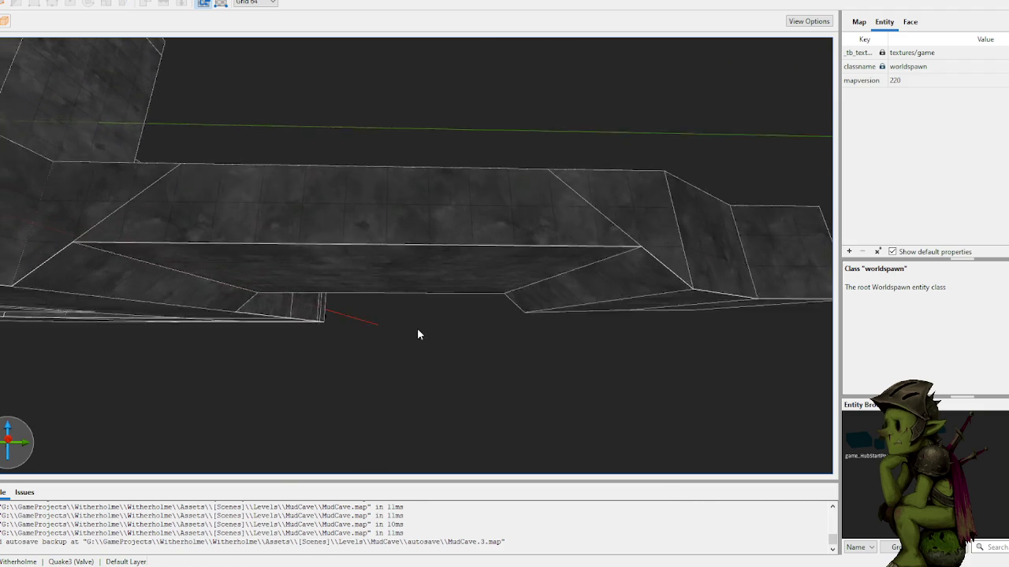
# - Stretch the new brush under the cave to X 3200 and pull its bottom down to 448
pyautogui.moveTo(417, 325)
pyautogui.mouseDown()
pyautogui.moveTo(474, 327)
pyautogui.moveTo(329, 336)
pyautogui.moveTo(320, 319)
pyautogui.moveTo(205, 295)
pyautogui.moveTo(702, 280)
pyautogui.moveTo(750, 257)
pyautogui.moveTo(759, 236)
pyautogui.mouseUp()
pyautogui.scroll(5, 711, 244)
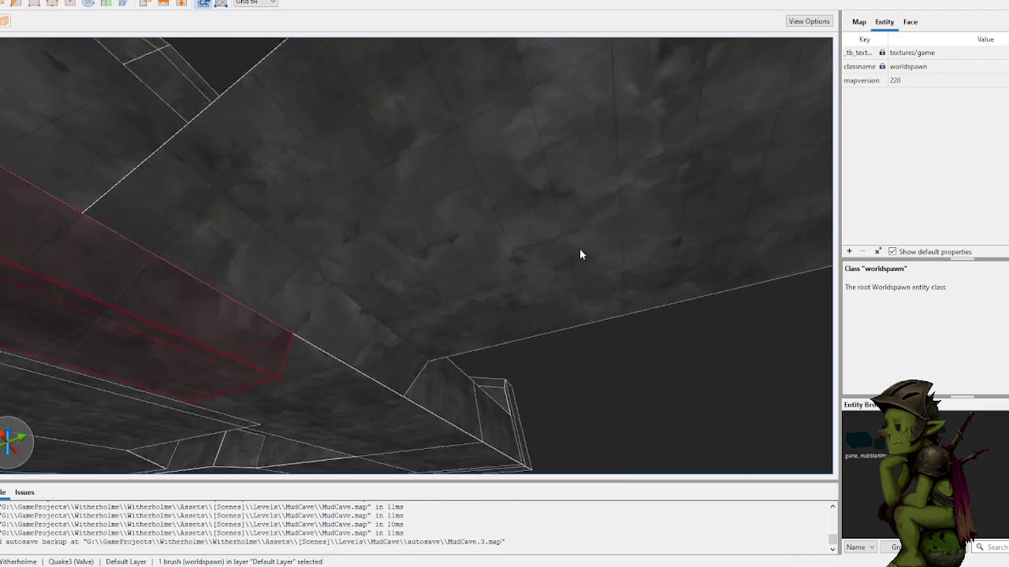
pyautogui.scroll(-10, 594, 247)
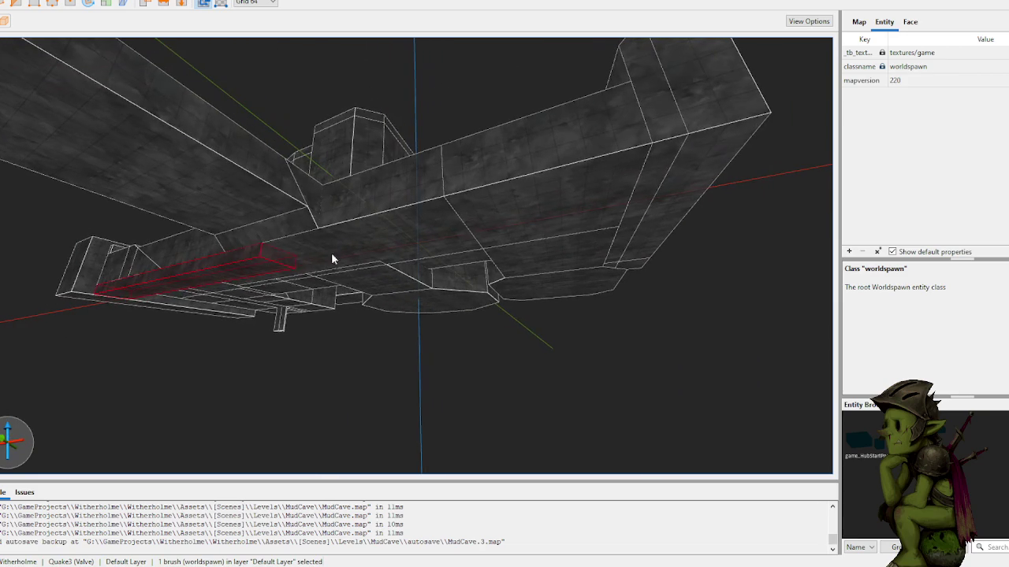
pyautogui.moveTo(282, 257)
pyautogui.mouseDown()
pyautogui.moveTo(680, 163)
pyautogui.moveTo(741, 163)
pyautogui.mouseUp()
pyautogui.moveTo(566, 198)
pyautogui.mouseDown()
pyautogui.moveTo(560, 419)
pyautogui.moveTo(322, 437)
pyautogui.mouseUp()
pyautogui.press('Escape')
# - Fly the camera across the floor and under the structure to view the walls and ceiling beams
pyautogui.press('Up')
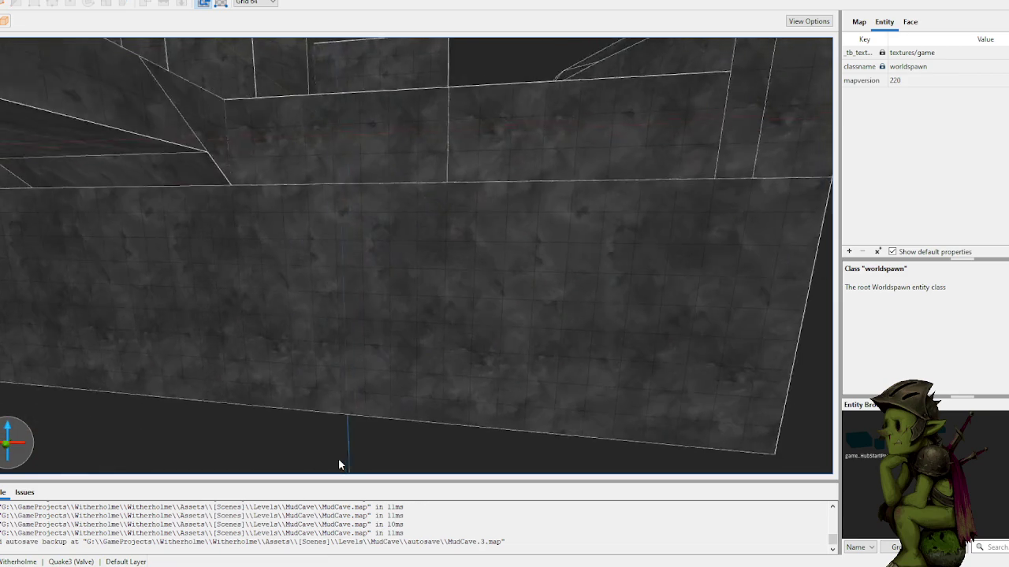
pyautogui.press('Up')
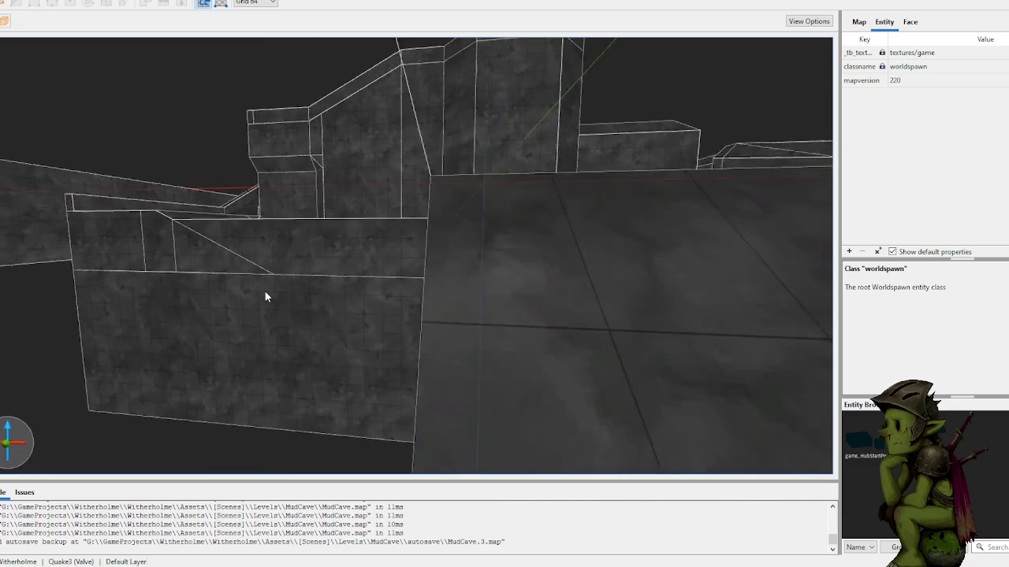
pyautogui.press('Up')
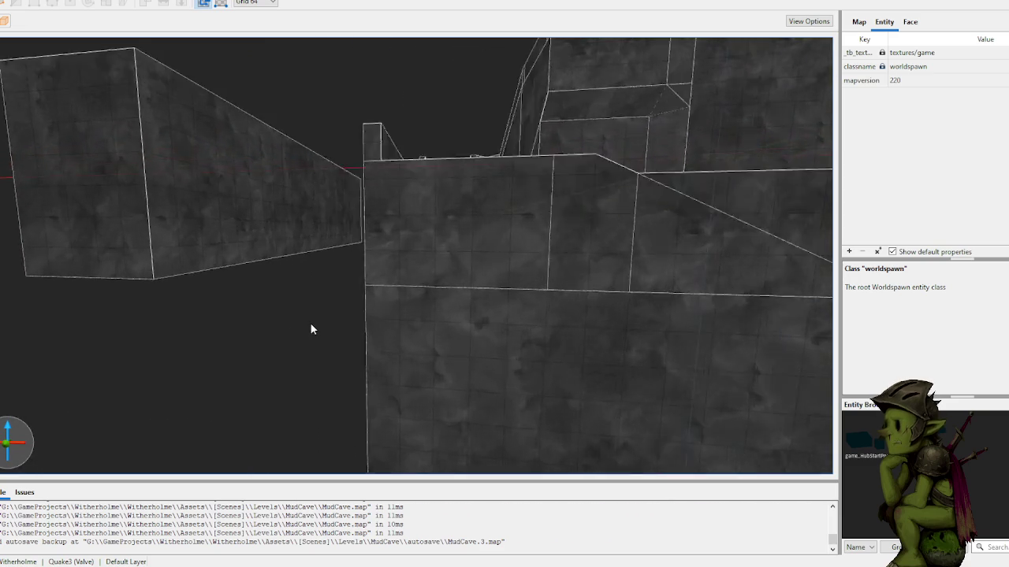
pyautogui.press('Up')
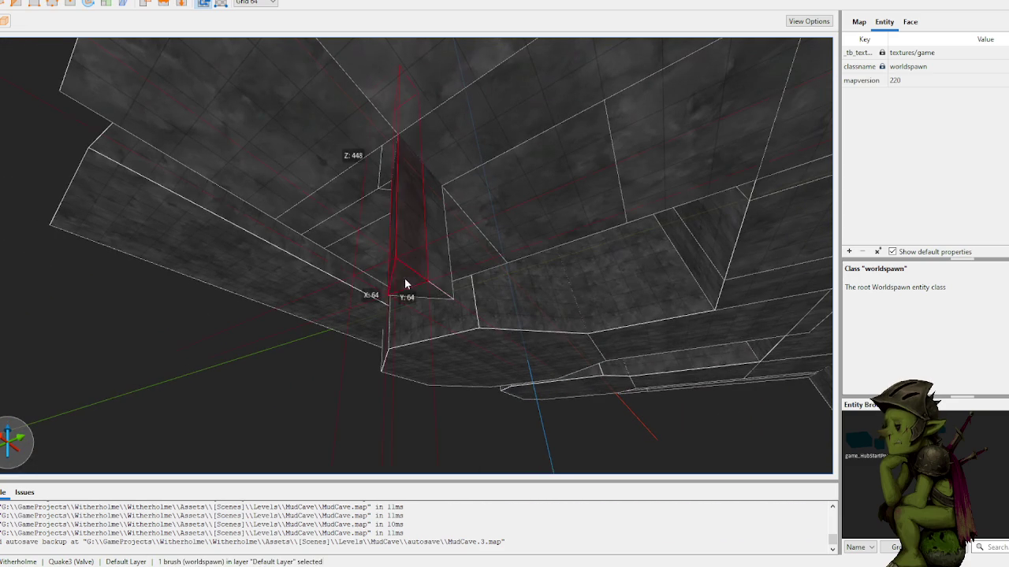
# - Shorten the brushes under the beam from 416 to 224
pyautogui.keyDown('shift'); pyautogui.click(427, 293); pyautogui.keyUp('shift')
pyautogui.click(418, 272)
pyautogui.keyDown('shift'); pyautogui.click(407, 265); pyautogui.keyUp('shift')
pyautogui.click(434, 282)
pyautogui.keyDown('ctrl'); pyautogui.click(445, 280); pyautogui.keyUp('ctrl')
pyautogui.moveTo(413, 273); pyautogui.dragTo(426, 168)
# - Extrude a single cave-wall brush's face upward to raise it higher
pyautogui.press('w')
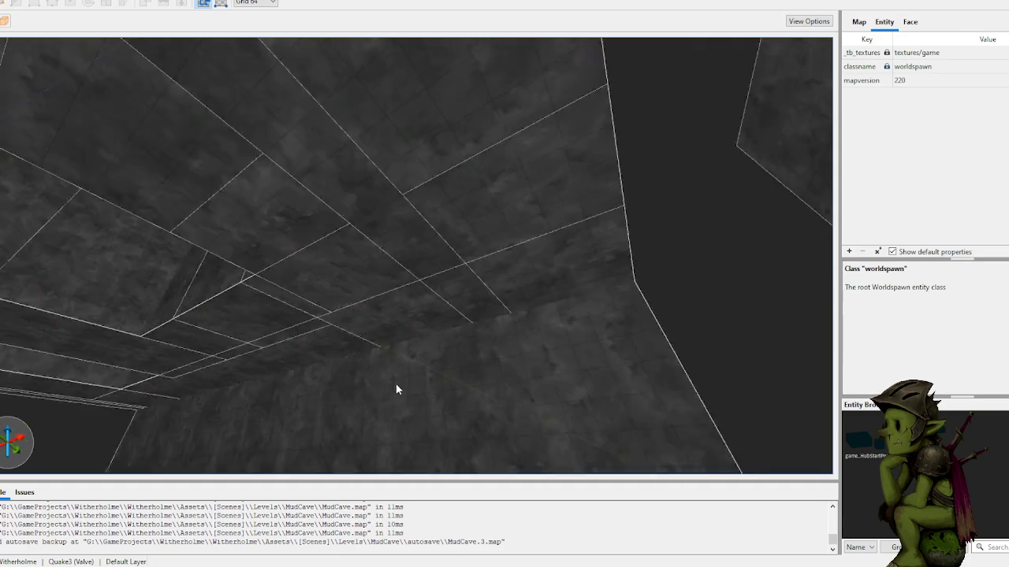
pyautogui.click(390, 335)
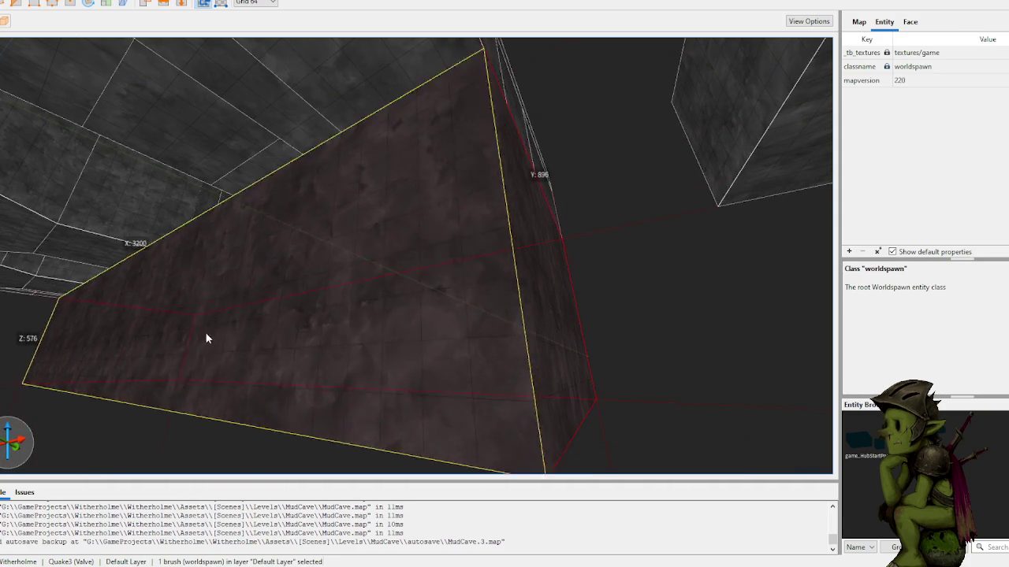
pyautogui.press('s')
pyautogui.press('w')
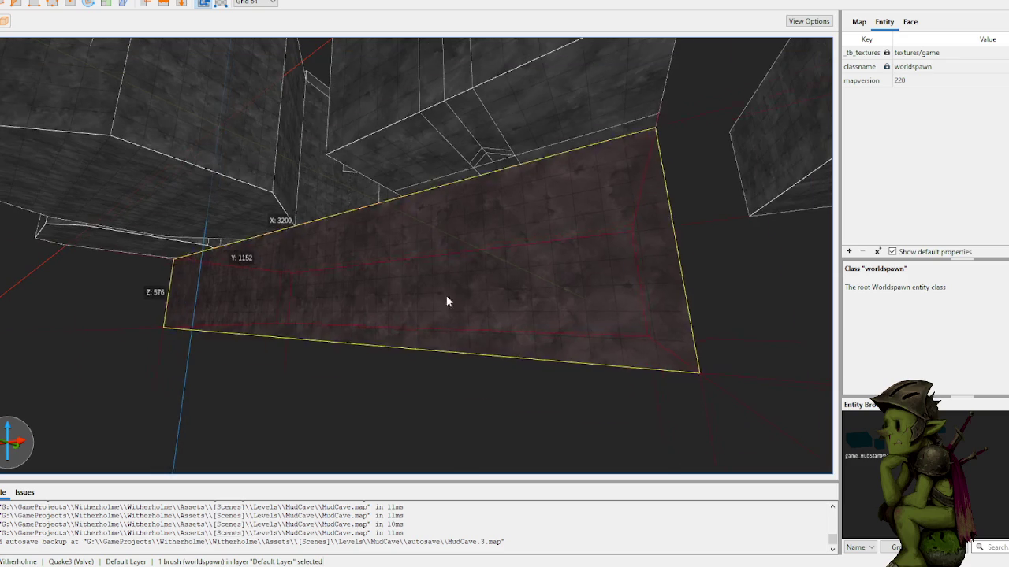
pyautogui.press('s')
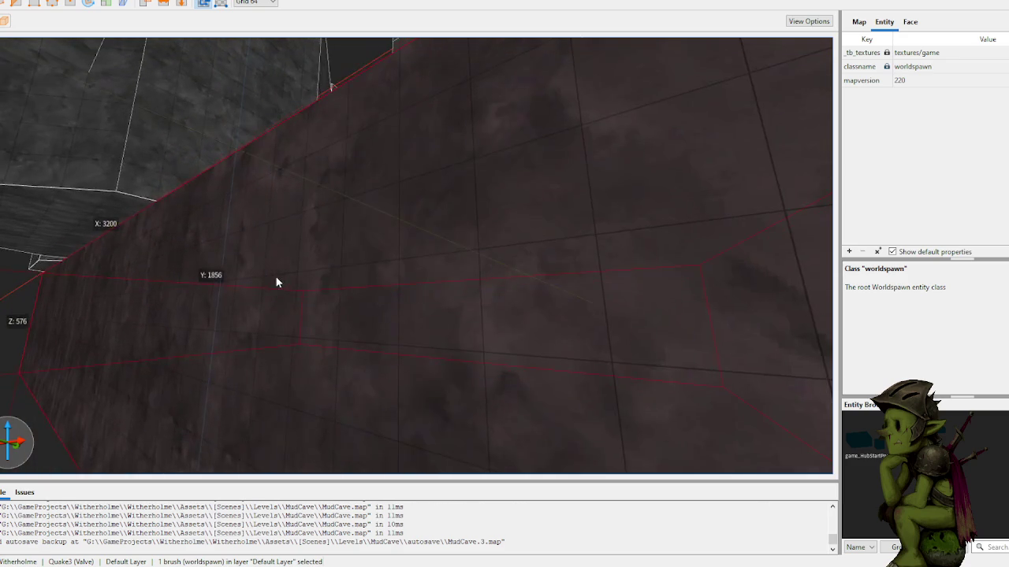
pyautogui.press('s')
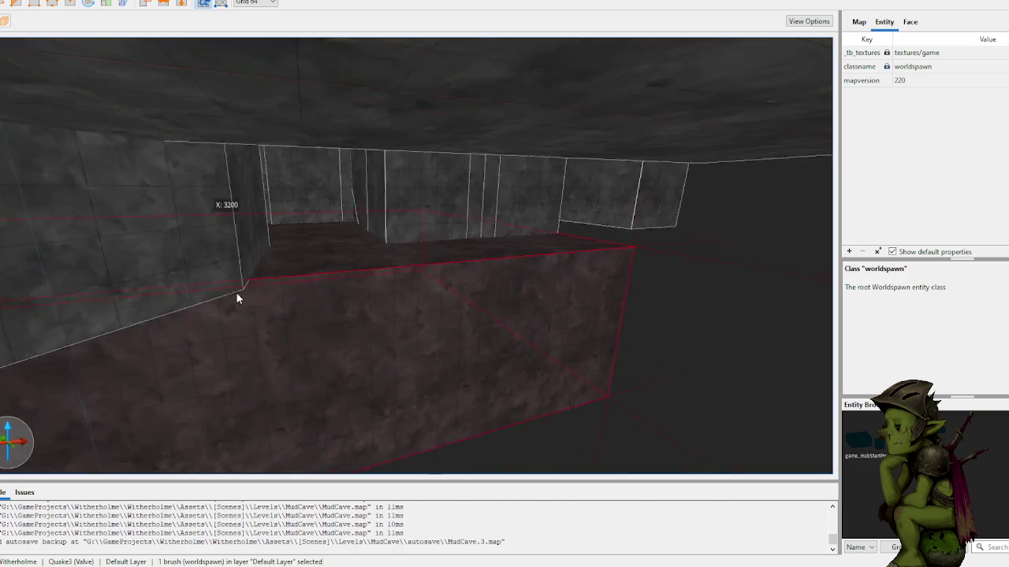
pyautogui.moveTo(249, 376)
pyautogui.mouseDown()
pyautogui.moveTo(297, 349)
pyautogui.moveTo(284, 359)
pyautogui.mouseUp()
pyautogui.press('Escape')
# - Fly through the corridor to its corner, checking the left wall brush along the way
pyautogui.press('w')
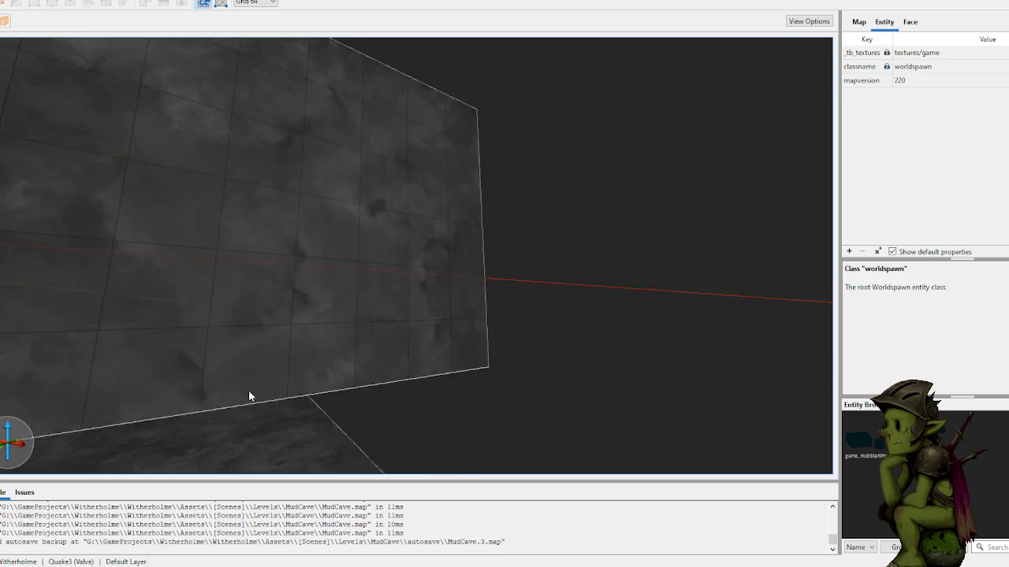
pyautogui.press('w')
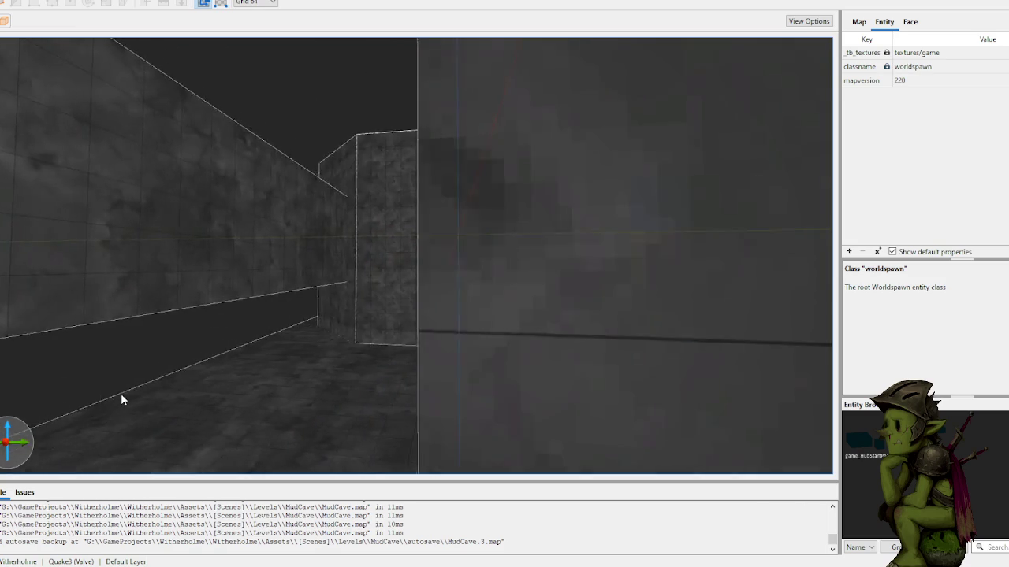
pyautogui.press('w')
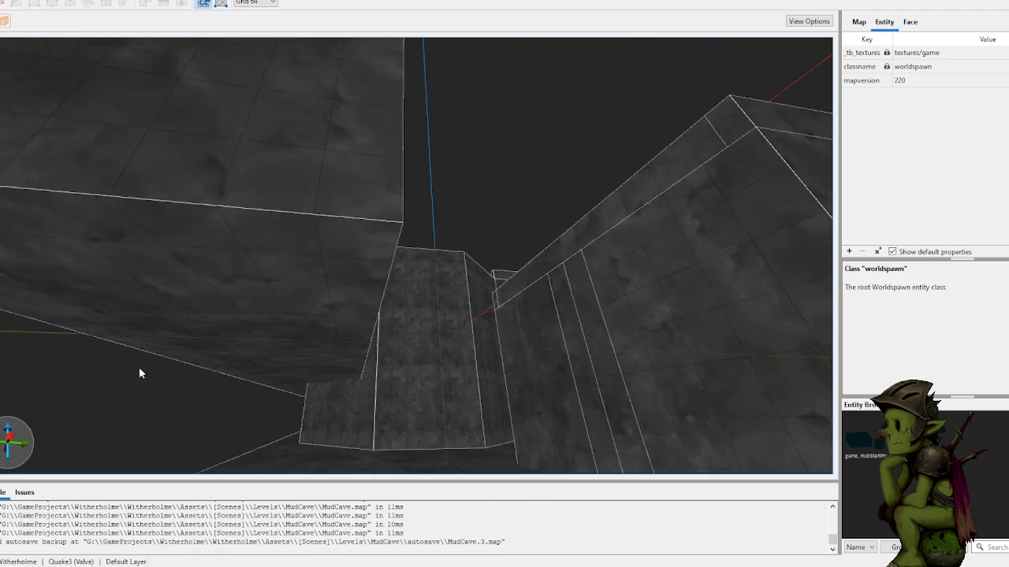
pyautogui.click(253, 325)
pyautogui.press('Escape')
pyautogui.press('w')
pyautogui.press('w')
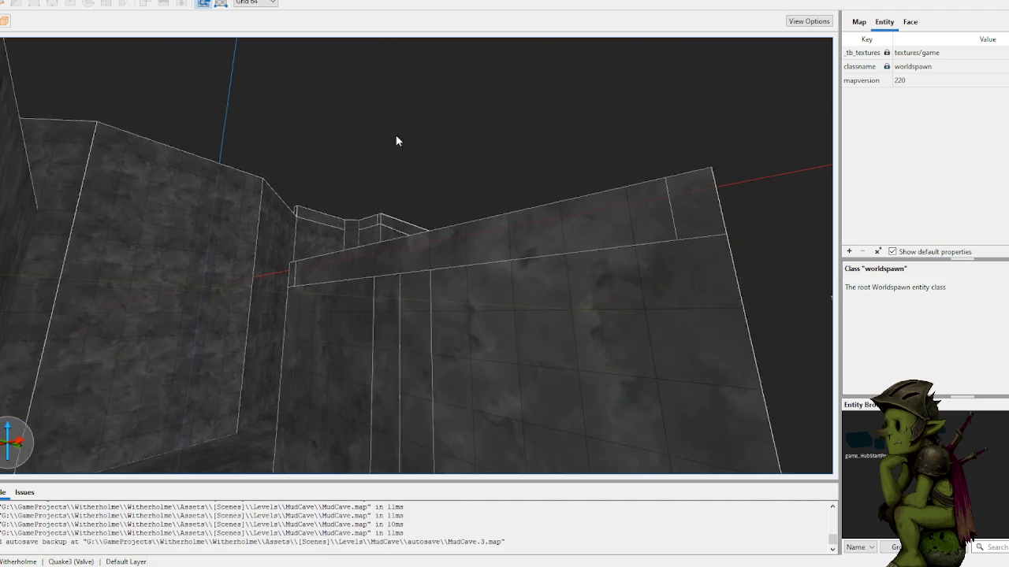
# - Stretch the corner wall brush out across the floor, cancelling an unwanted extra extrusion
pyautogui.press('w')
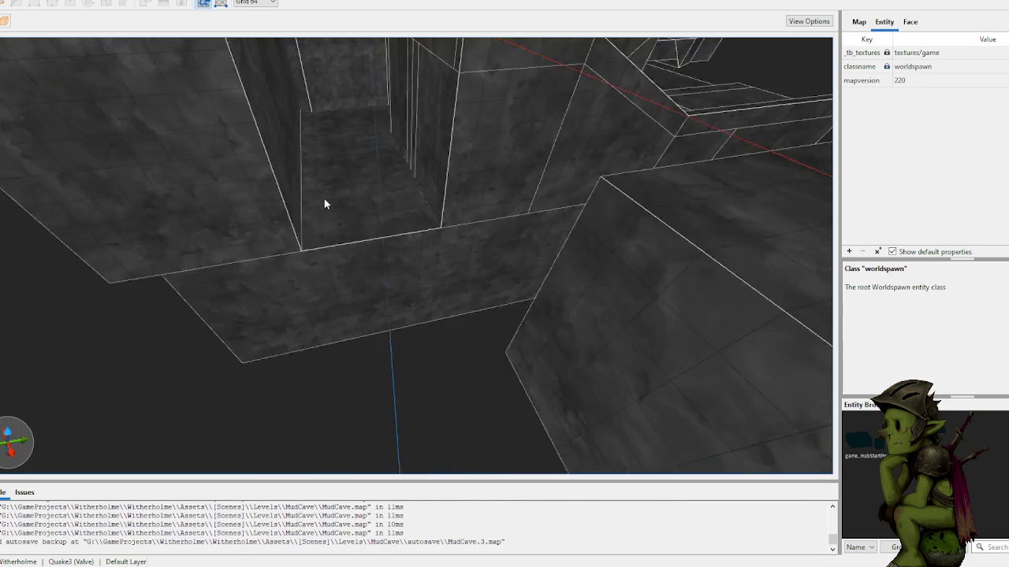
pyautogui.click(317, 258)
pyautogui.press('w')
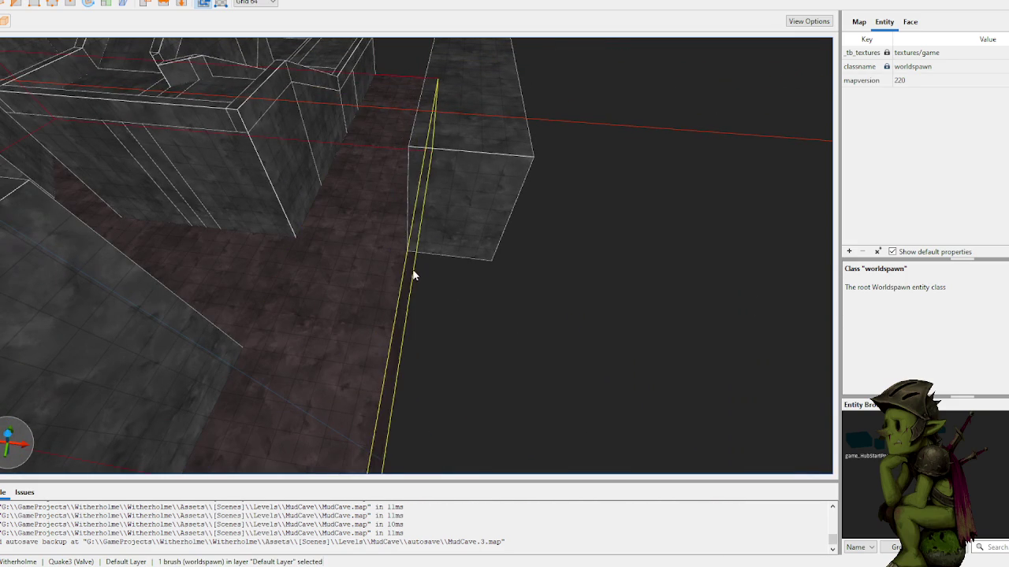
pyautogui.moveTo(224, 295); pyautogui.dragTo(339, 344)
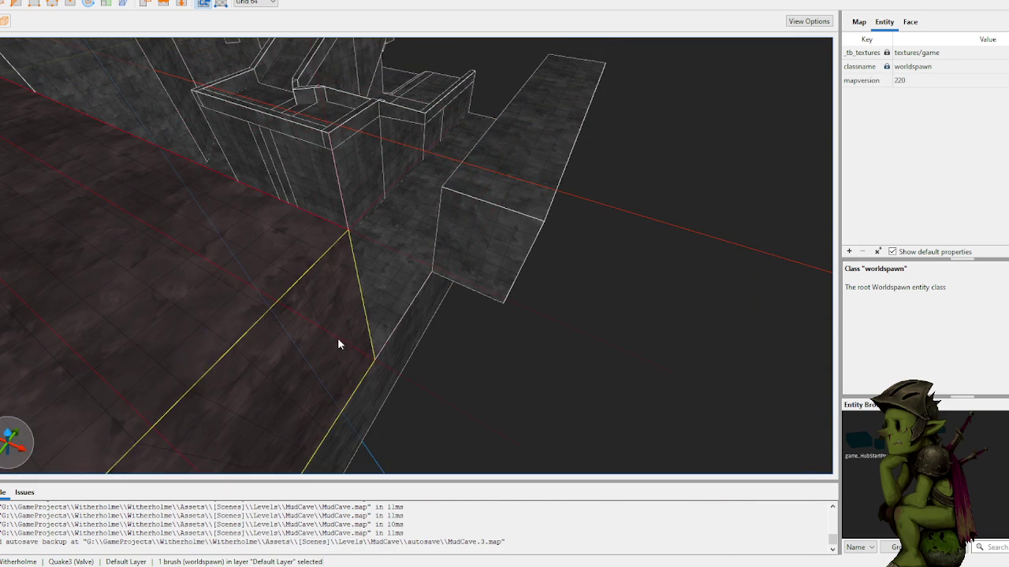
pyautogui.moveTo(479, 276)
pyautogui.mouseDown()
pyautogui.moveTo(481, 248)
pyautogui.moveTo(423, 349)
pyautogui.mouseUp()
pyautogui.press('Escape')
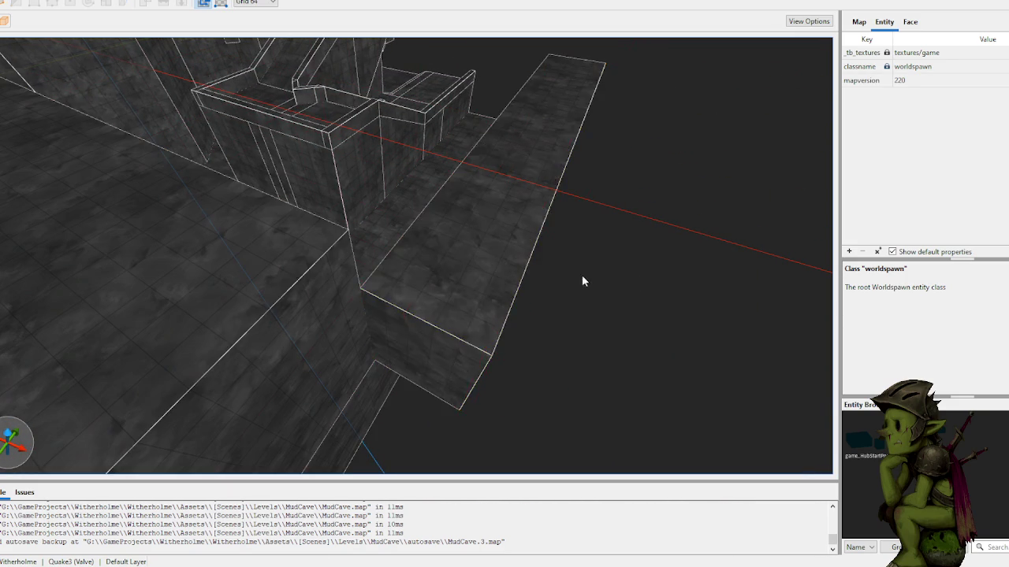
pyautogui.press('s')
# - Add a brush on the left block reaching downward beside the stairs
pyautogui.press('w')
pyautogui.click(620, 344)
pyautogui.press('Escape')
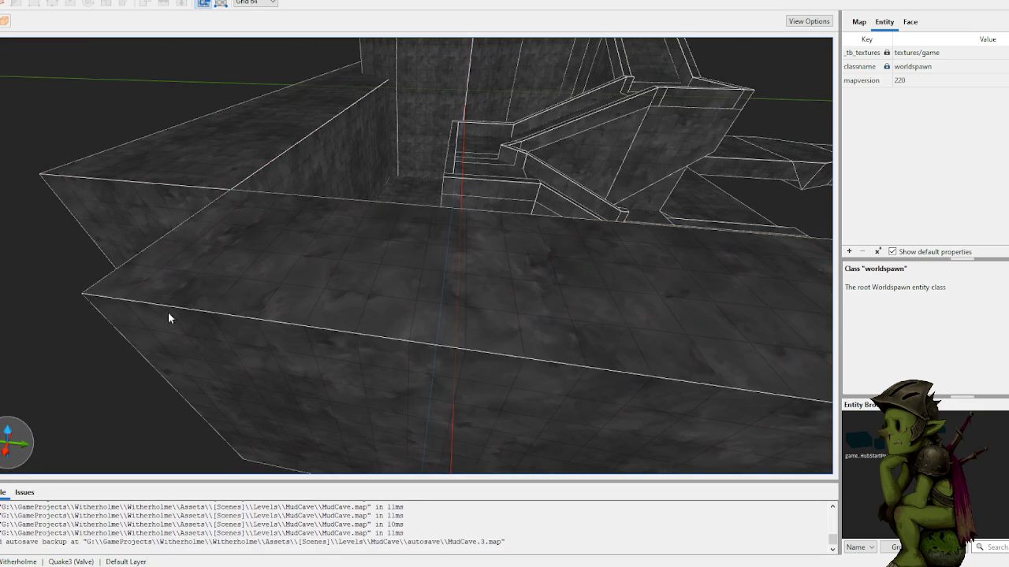
pyautogui.press('s')
pyautogui.moveTo(319, 237)
pyautogui.mouseDown()
pyautogui.moveTo(363, 288)
pyautogui.moveTo(341, 396)
pyautogui.mouseUp()
pyautogui.press('Escape')
# - Frame the stair and ramp structure and draw a 256×576×64 slab below the long wall
pyautogui.press('s')
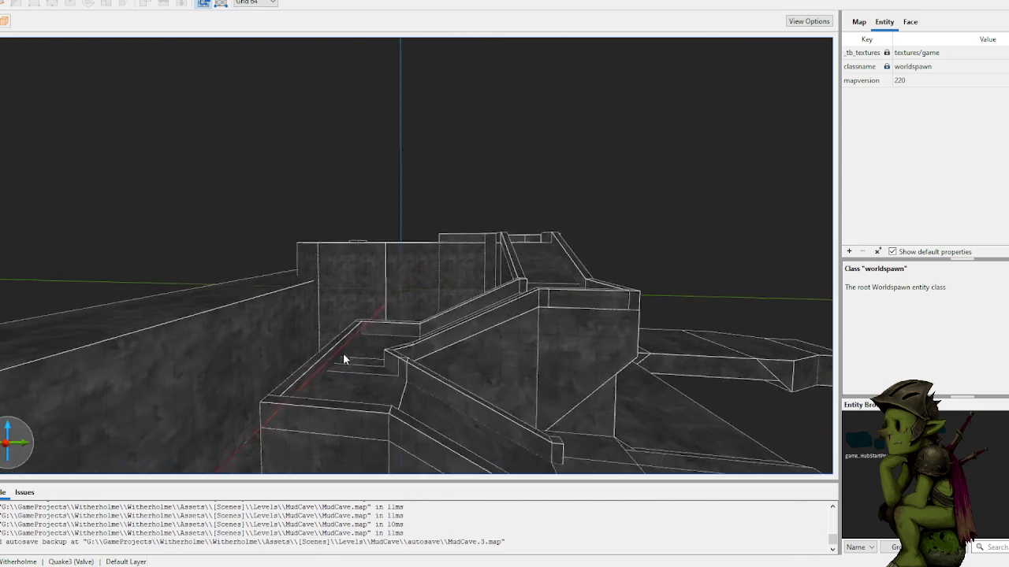
pyautogui.press('w')
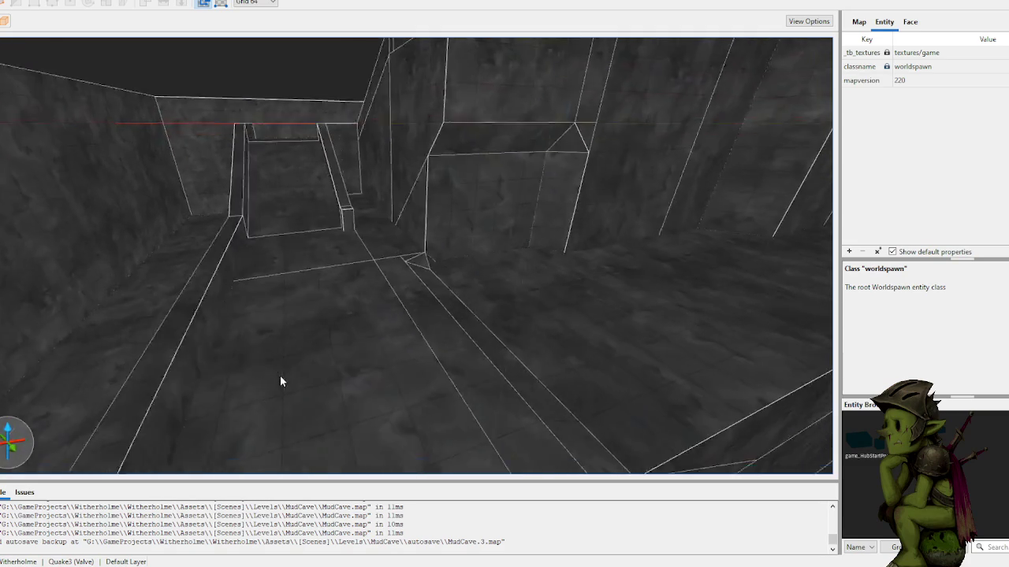
pyautogui.press('s')
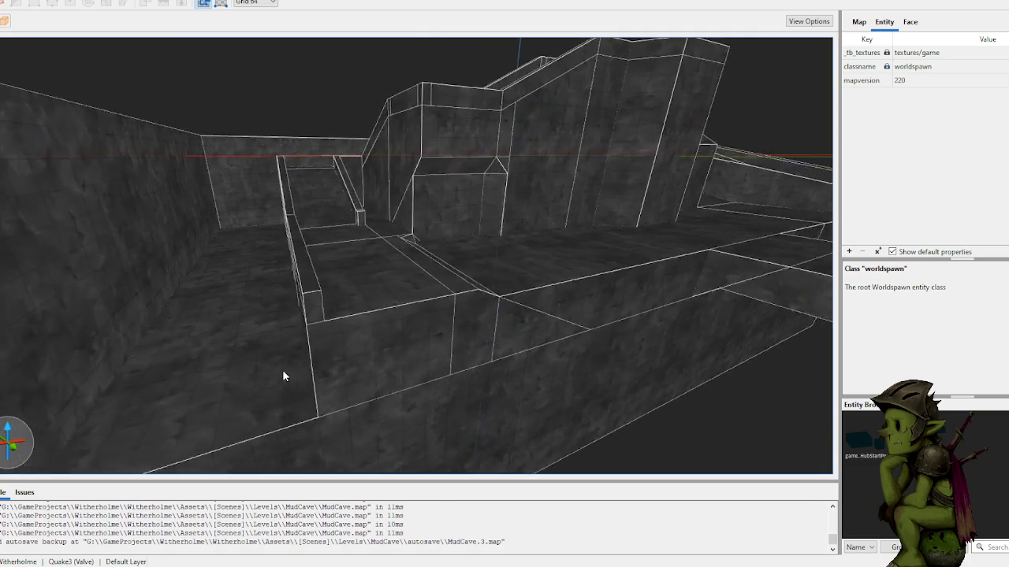
pyautogui.press('s')
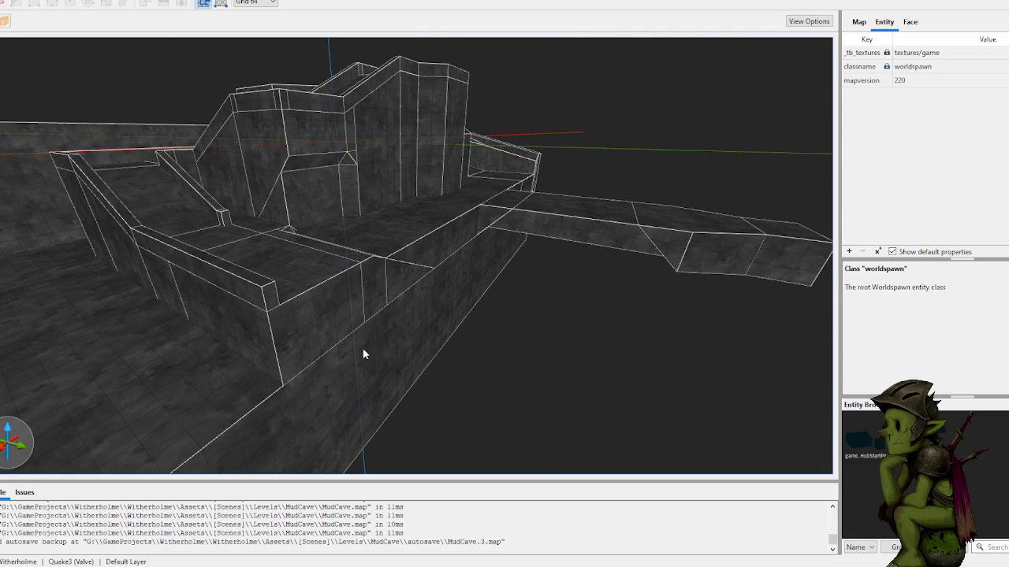
pyautogui.press('w')
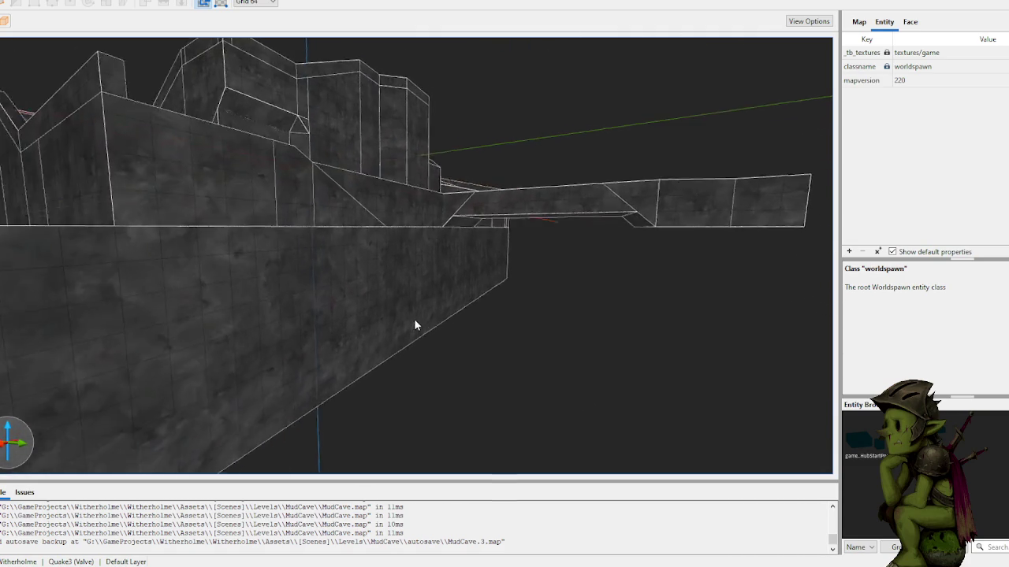
pyautogui.moveTo(316, 333); pyautogui.dragTo(478, 338)
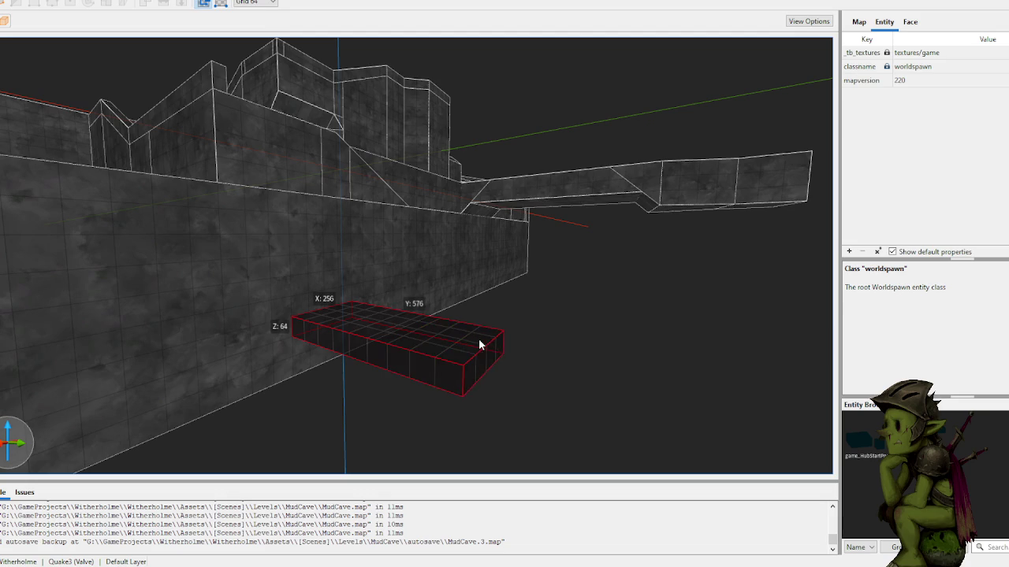
# - Cancel the slab and draw a new floor slab brush along the floor edge
pyautogui.press('Escape')
pyautogui.press('s')
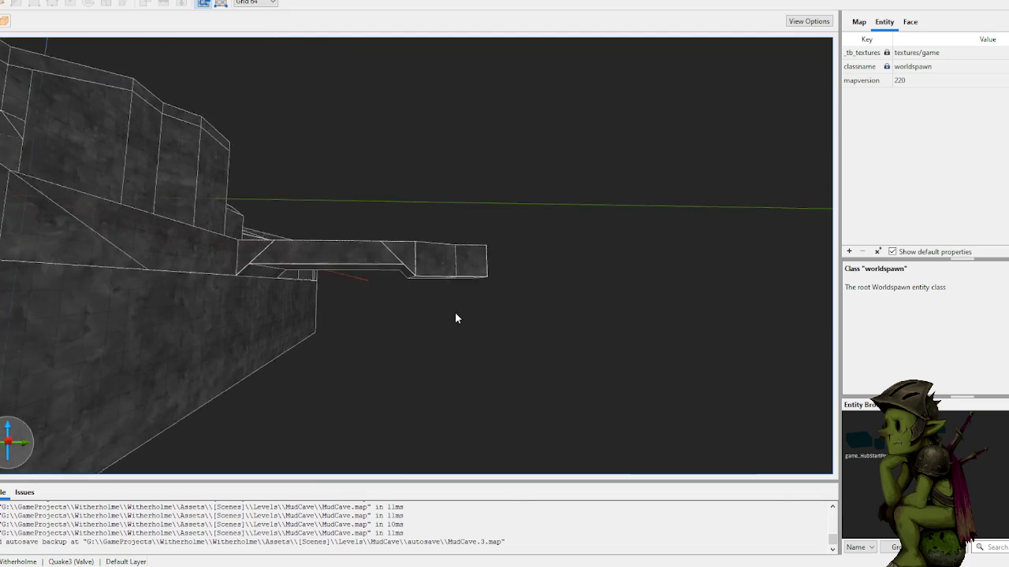
pyautogui.press('w')
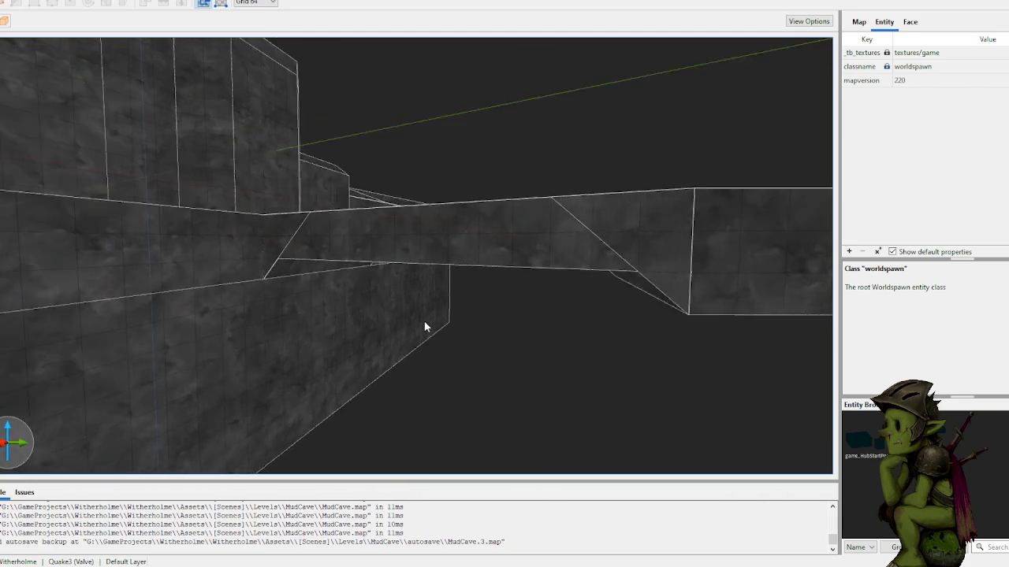
pyautogui.press('w')
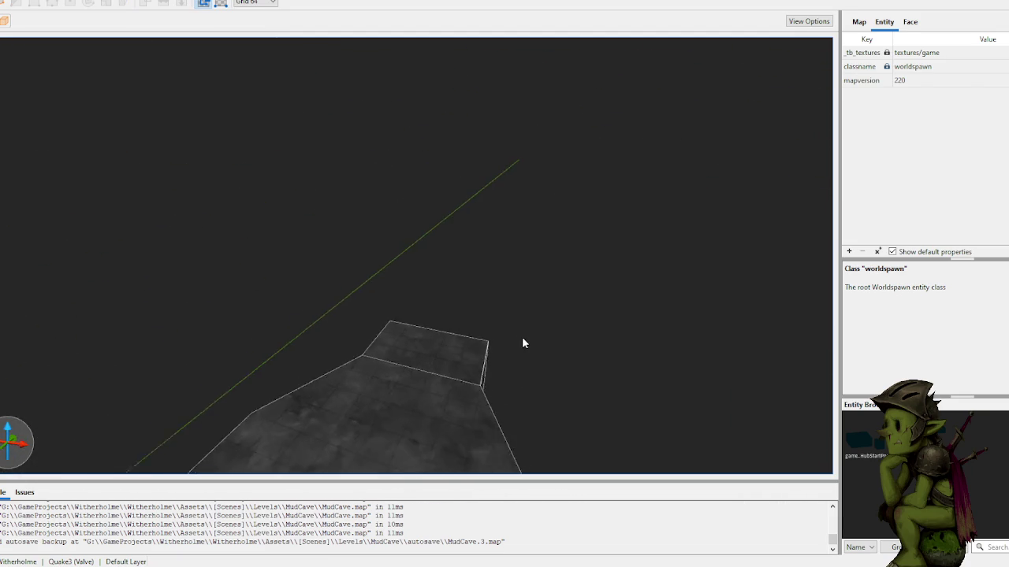
pyautogui.press('w')
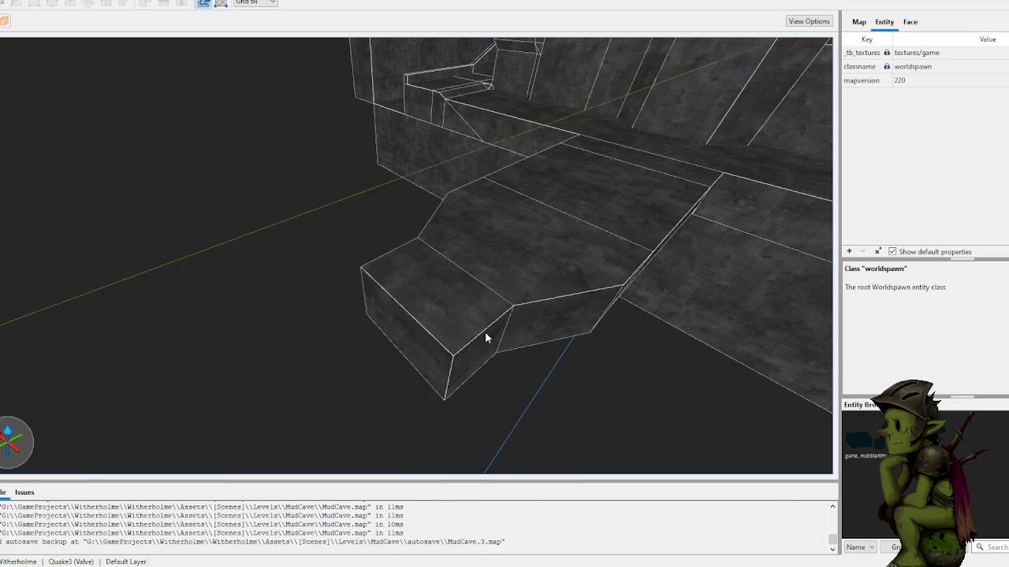
pyautogui.moveTo(453, 352)
pyautogui.mouseDown()
pyautogui.moveTo(375, 295)
pyautogui.moveTo(372, 333)
pyautogui.moveTo(209, 469)
pyautogui.mouseUp()
pyautogui.click(299, 249)
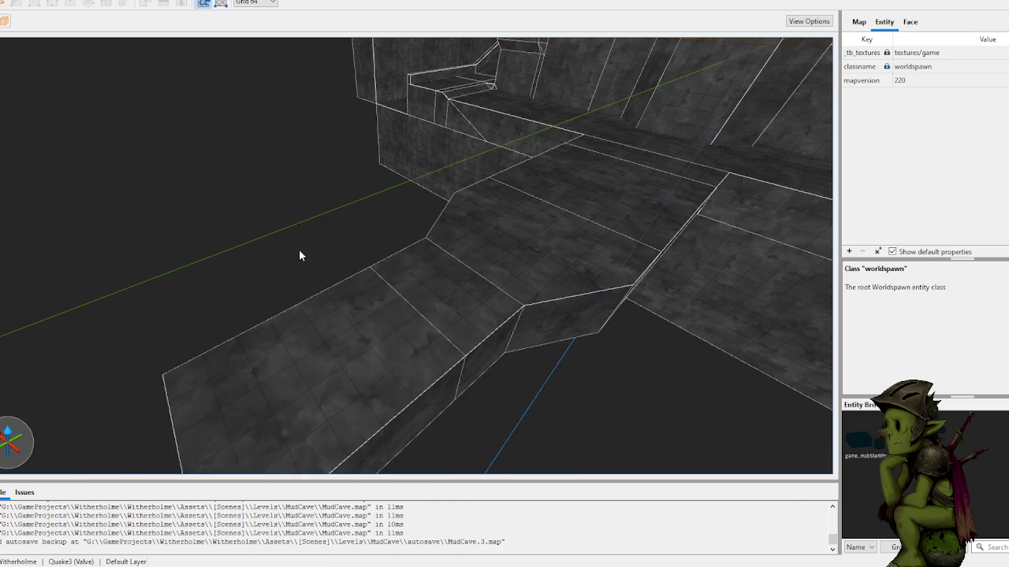
# - Draw a larger box brush extending the floor
pyautogui.press('w')
pyautogui.press('w')
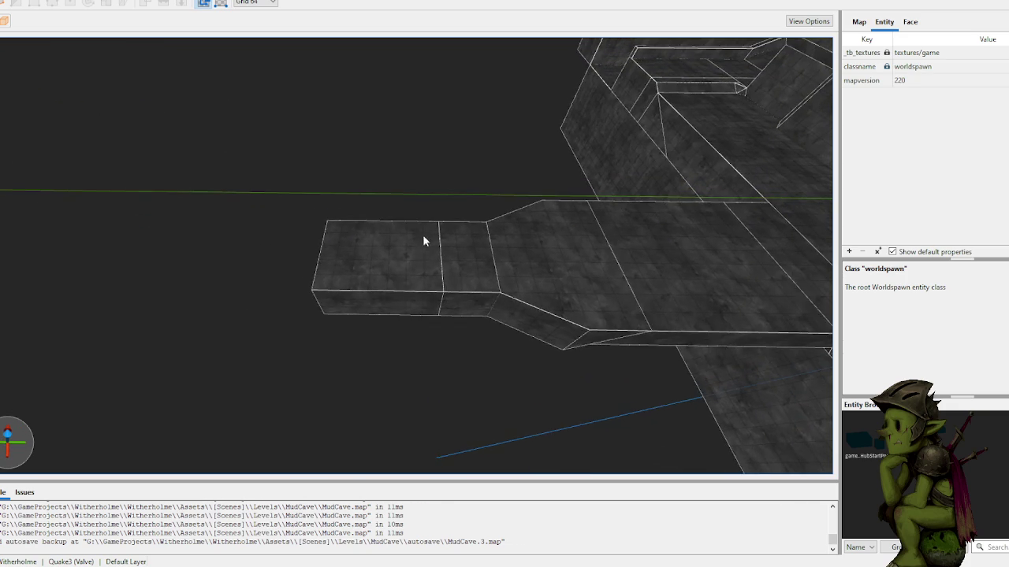
pyautogui.press('s')
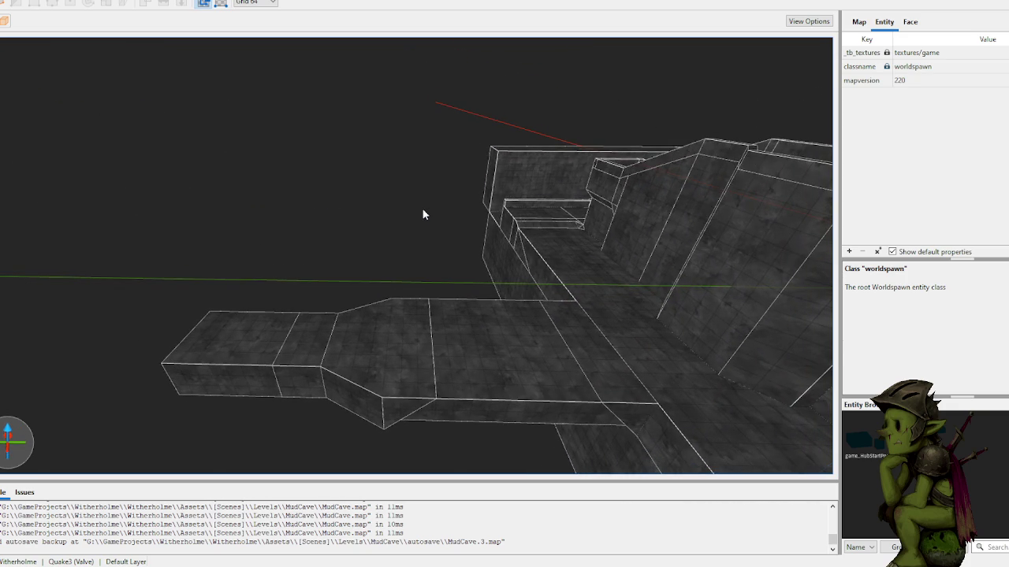
pyautogui.press('s')
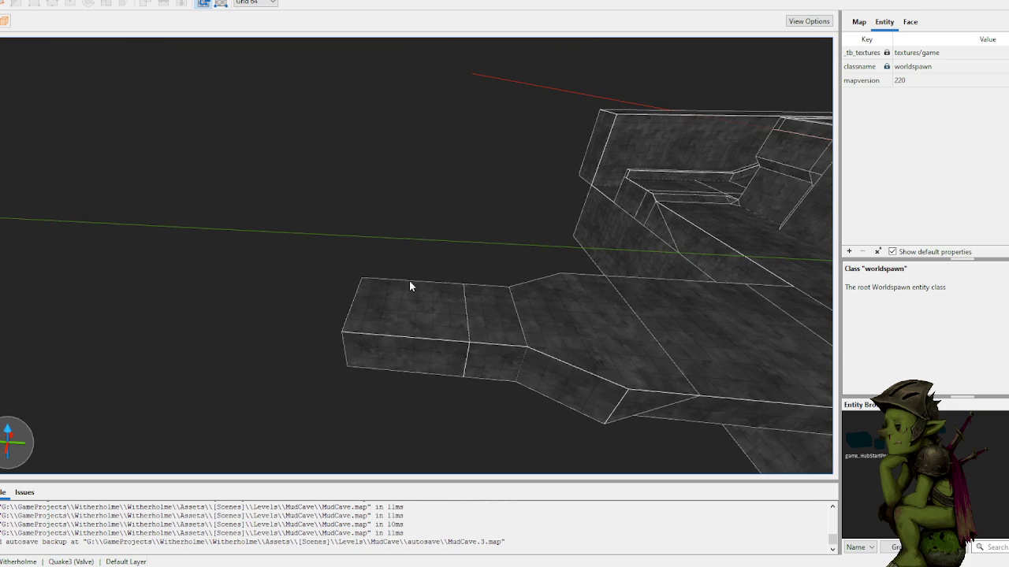
pyautogui.moveTo(392, 375)
pyautogui.mouseDown()
pyautogui.moveTo(336, 383)
pyautogui.moveTo(332, 406)
pyautogui.mouseUp()
pyautogui.click(313, 246)
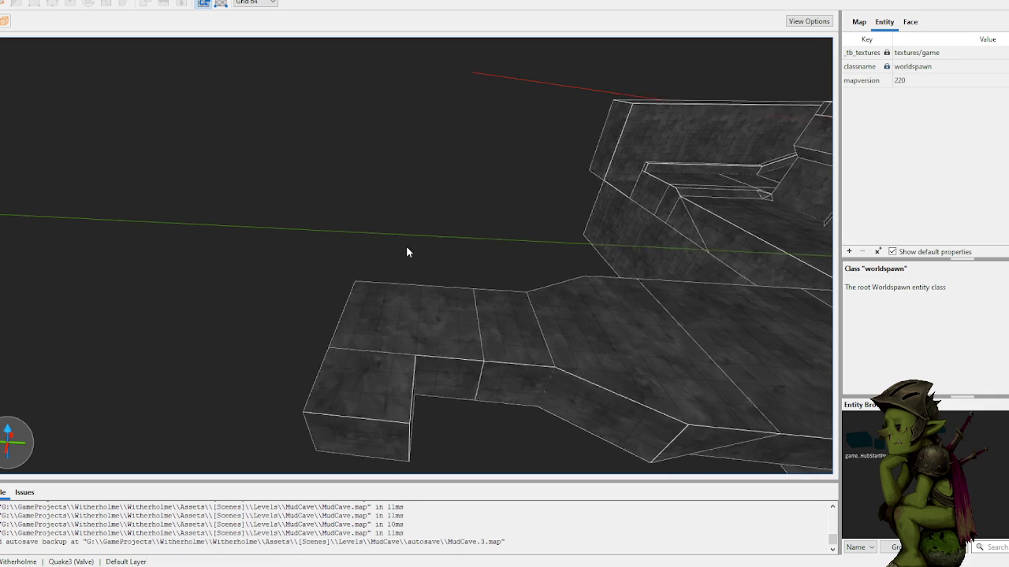
# - Draw a new taller block at the end of the floor
pyautogui.press('w')
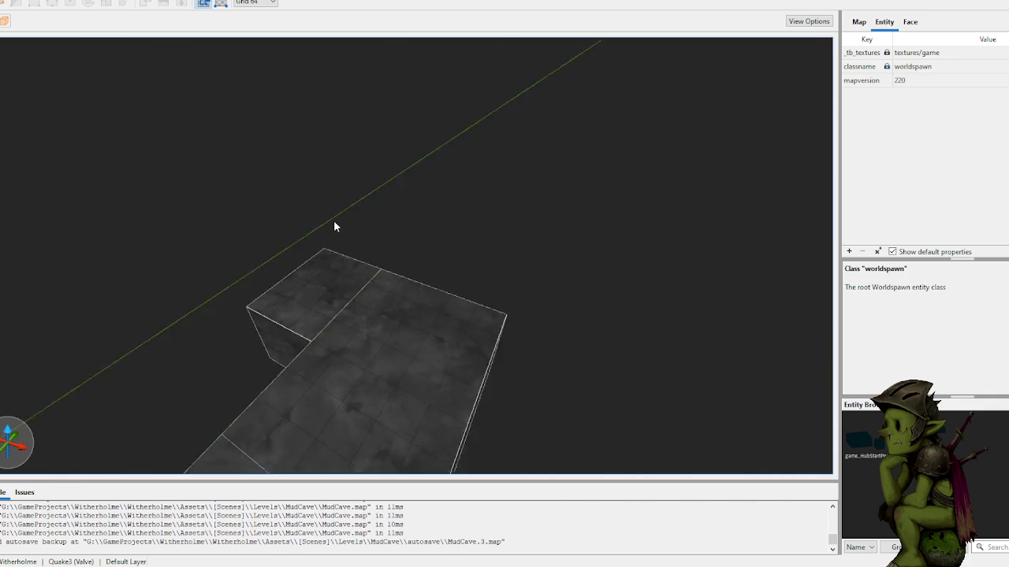
pyautogui.moveTo(265, 276)
pyautogui.mouseDown()
pyautogui.moveTo(358, 235)
pyautogui.moveTo(356, 288)
pyautogui.mouseUp()
pyautogui.click(496, 256)
pyautogui.scroll(-3, 472, 264)
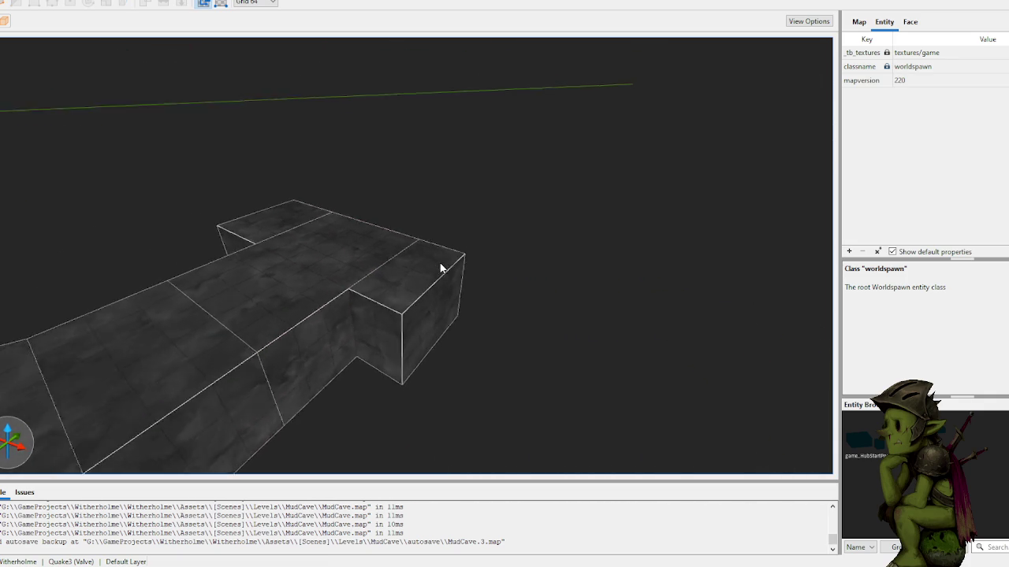
pyautogui.click(337, 263)
# - Frame the corridor end from its left side and locate the corridor-end brush
pyautogui.press('a')
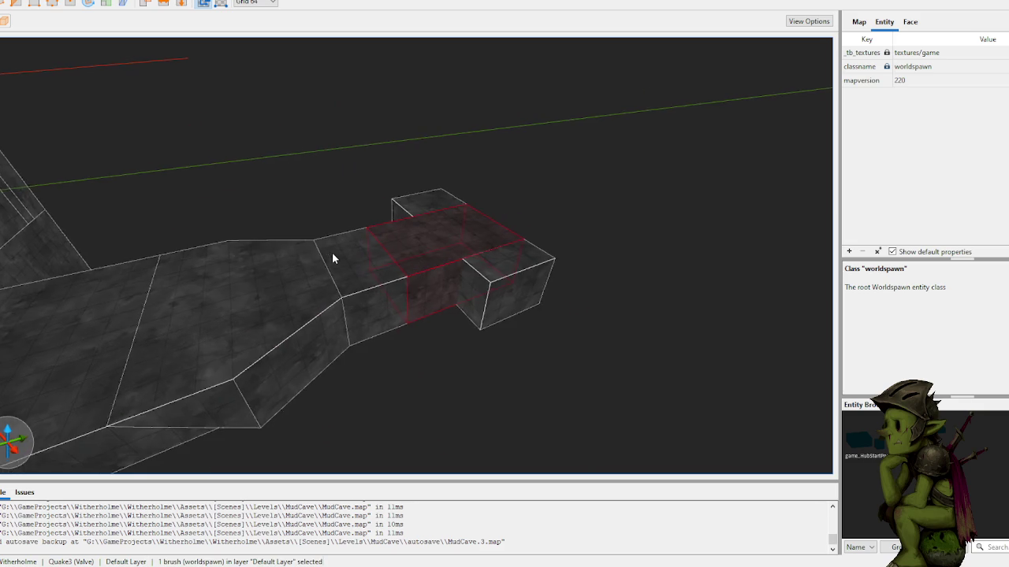
pyautogui.click(360, 207)
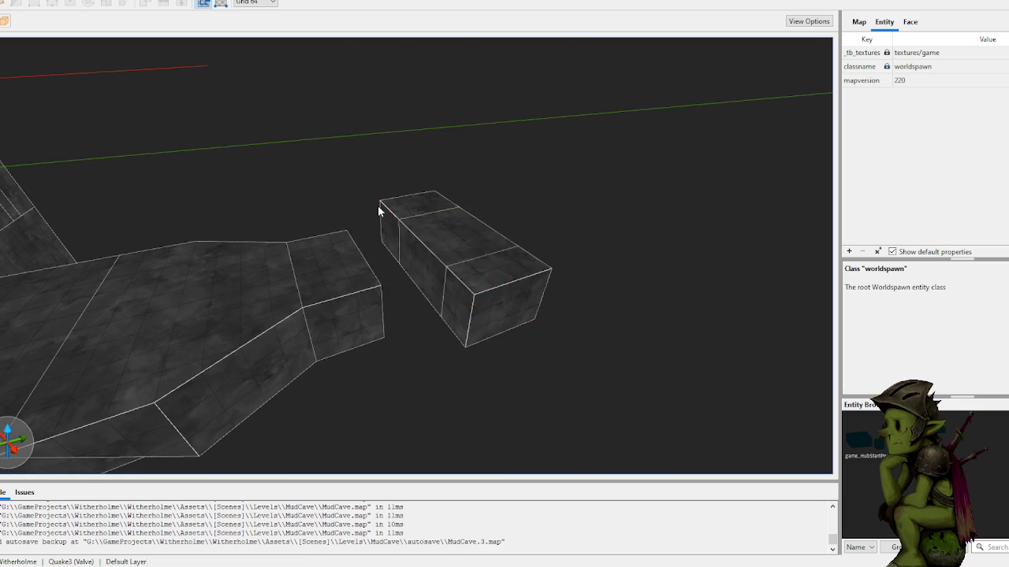
pyautogui.press('w')
pyautogui.click(367, 280)
pyautogui.press('Escape')
pyautogui.scroll(-5, 416, 211)
pyautogui.scroll(-2, 448, 241)
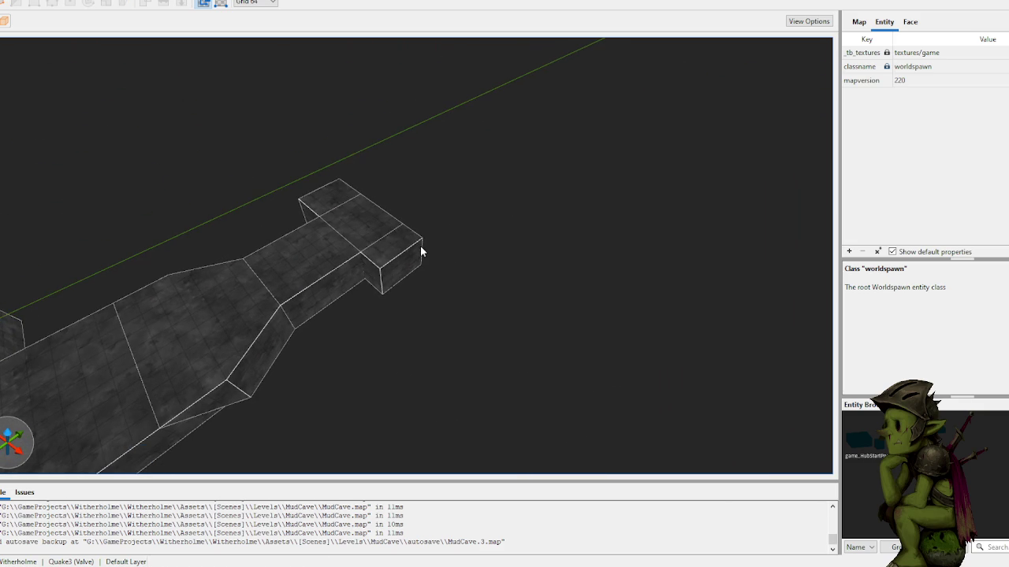
# - Try stretching the corridor-end brush, then undo back to its original 192×256×192 size
pyautogui.click(397, 261)
pyautogui.moveTo(410, 260); pyautogui.dragTo(597, 339)
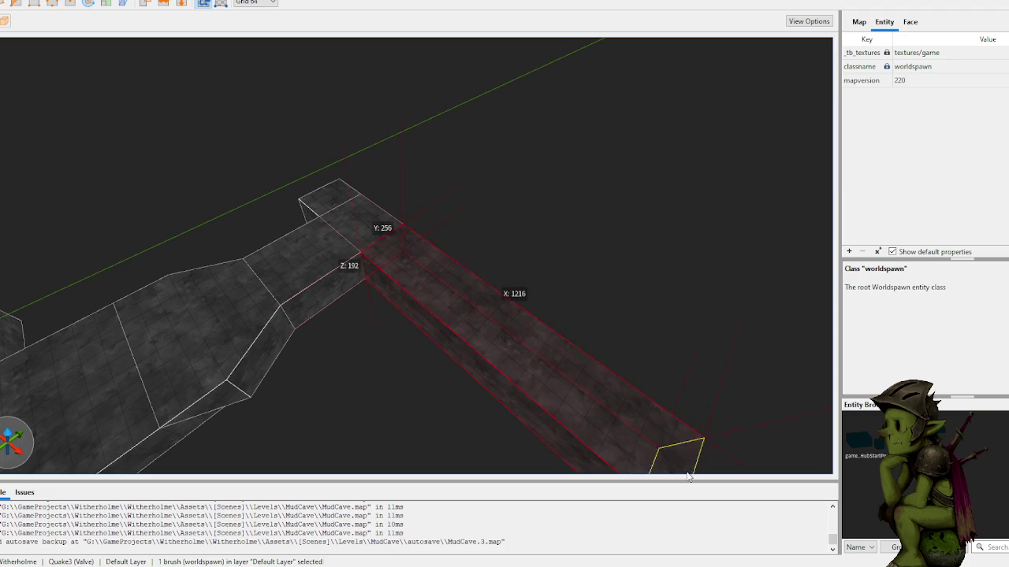
pyautogui.hotkey('ctrl', 'z')
pyautogui.scroll(-4, 418, 280)
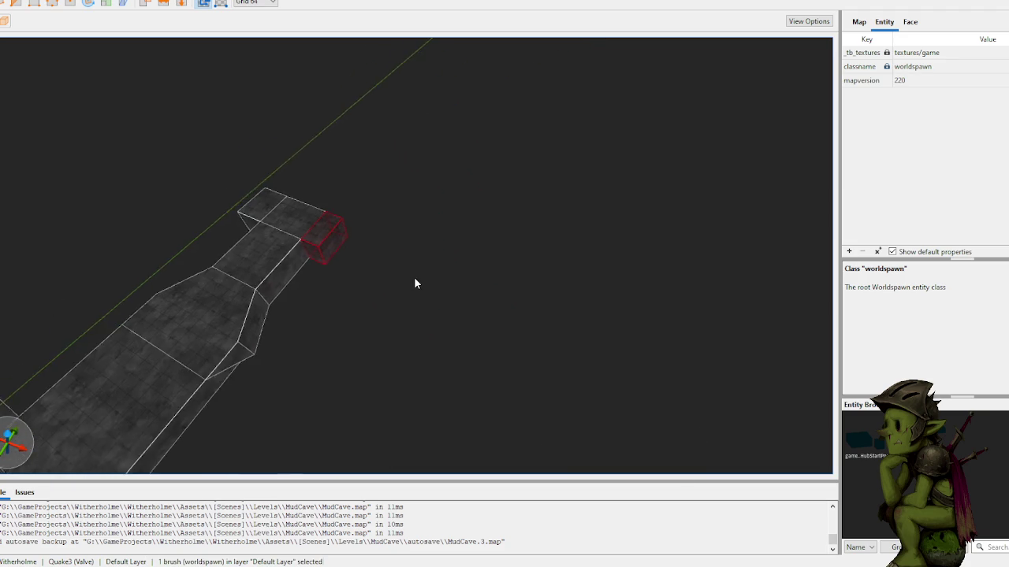
pyautogui.moveTo(337, 246)
pyautogui.mouseDown()
pyautogui.moveTo(453, 286)
pyautogui.moveTo(427, 286)
pyautogui.moveTo(401, 264)
pyautogui.mouseUp()
# - Move the block to the corridor's right side, place a copy on the left, and centre the view
pyautogui.scroll(2, 401, 263)
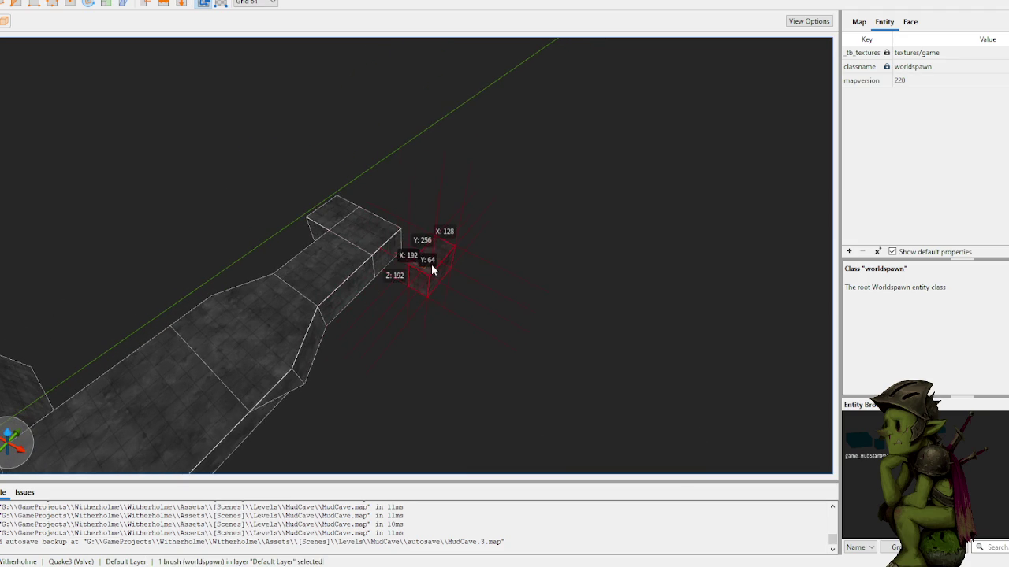
pyautogui.scroll(2, 416, 255)
pyautogui.scroll(3, 434, 243)
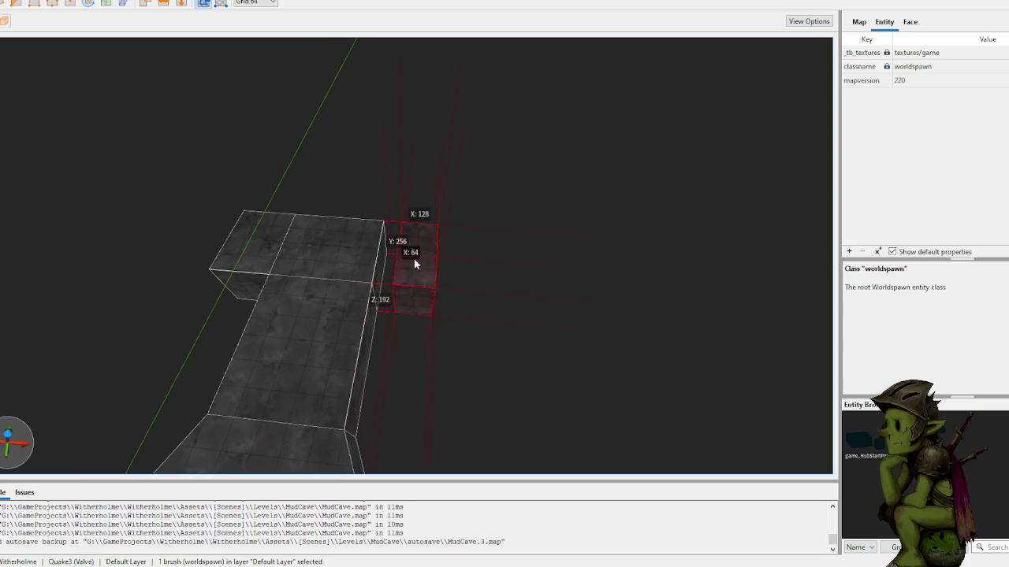
pyautogui.moveTo(421, 267)
pyautogui.mouseDown()
pyautogui.moveTo(401, 261)
pyautogui.moveTo(476, 268)
pyautogui.mouseUp()
pyautogui.moveTo(278, 240)
pyautogui.mouseDown()
pyautogui.moveTo(215, 249)
pyautogui.moveTo(176, 227)
pyautogui.mouseUp()
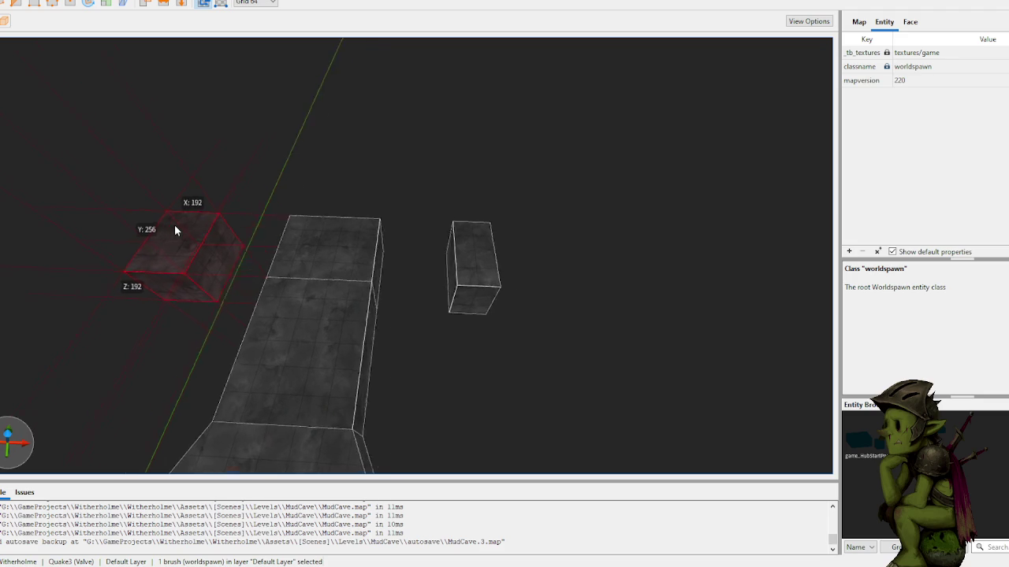
pyautogui.hotkey('ctrl', 'u')
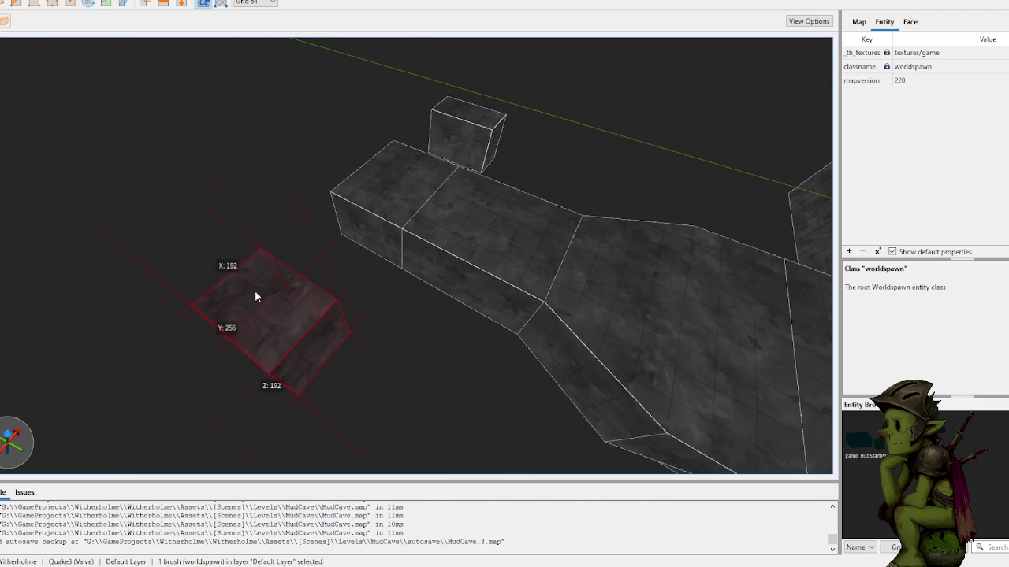
# - Shrink the left block and select the raised crossbar floor
pyautogui.moveTo(303, 398); pyautogui.dragTo(276, 299)
pyautogui.click(308, 236)
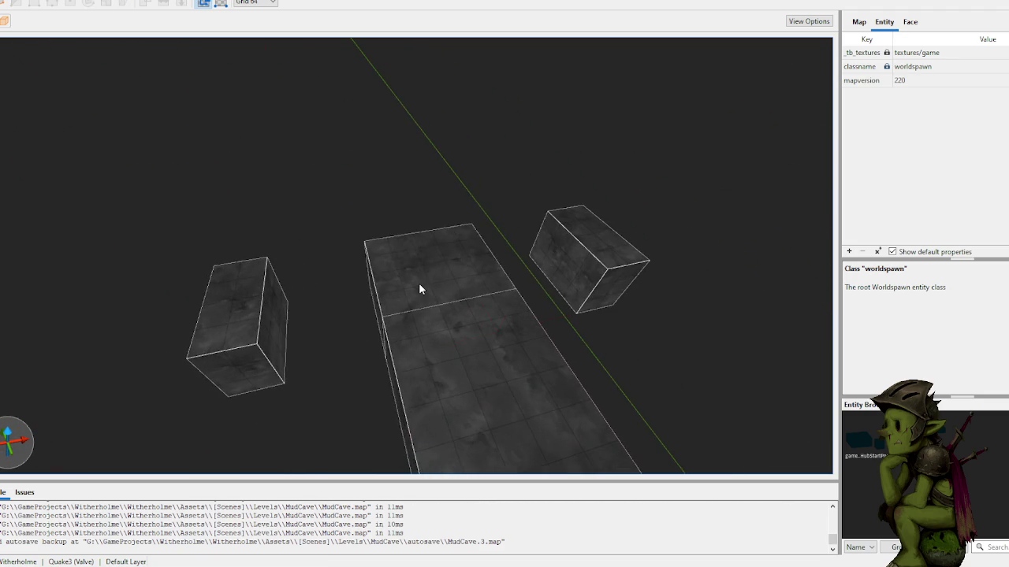
pyautogui.click(420, 281)
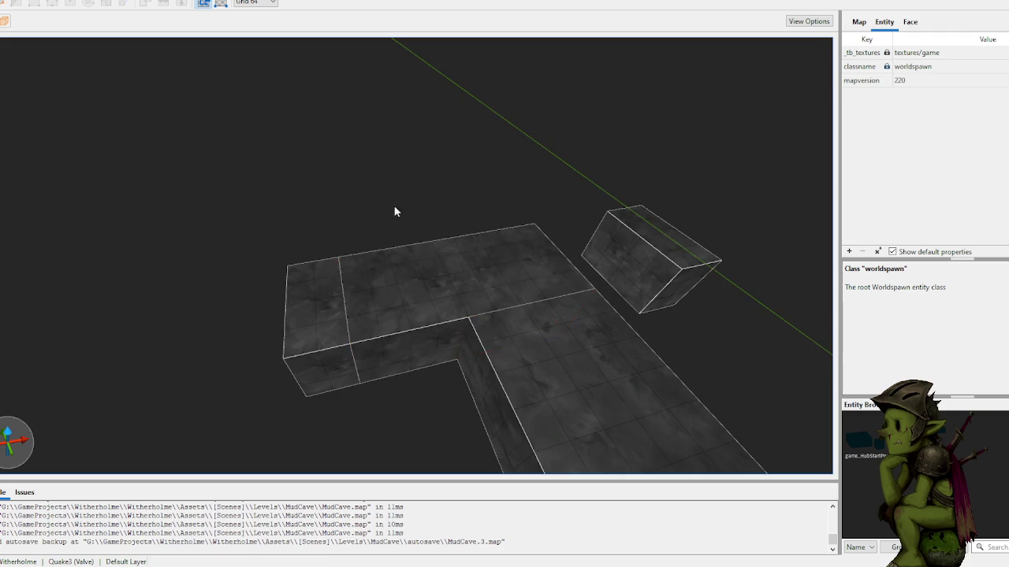
pyautogui.click(389, 209)
pyautogui.click(379, 210)
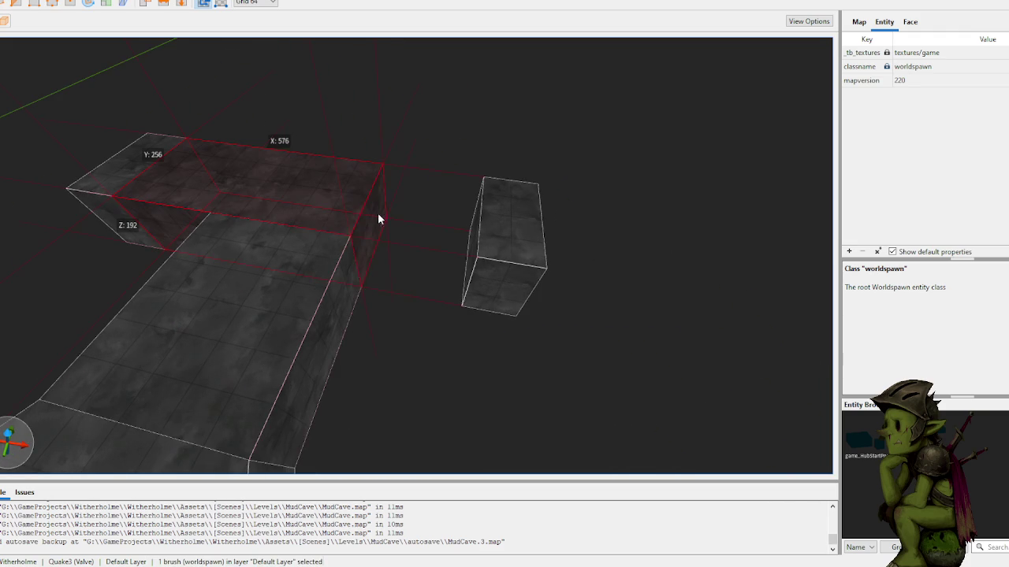
# - Raise both end caps to Z 448 as tall pillars and draw a beam across their tops
pyautogui.click(461, 139)
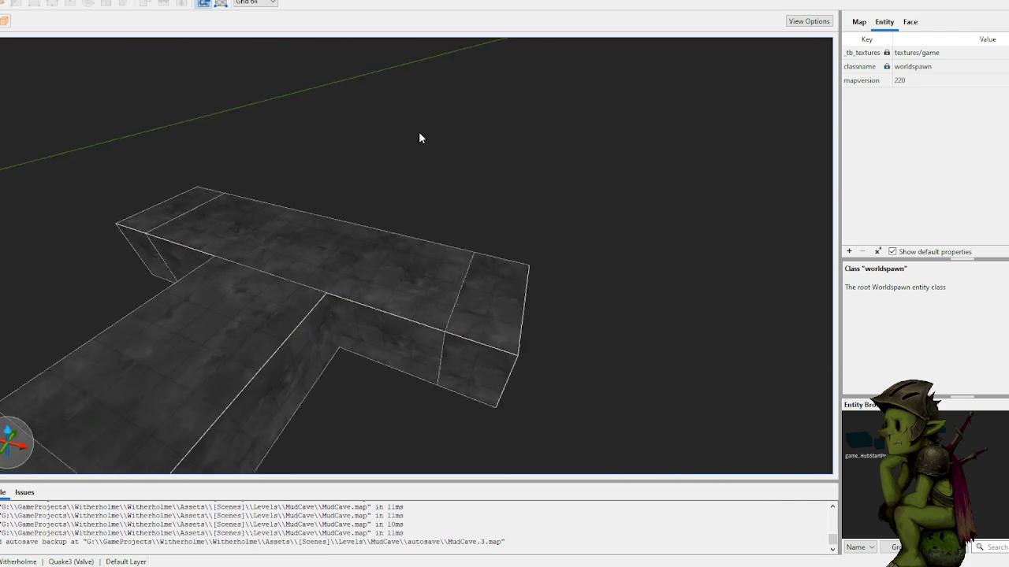
pyautogui.click(405, 197)
pyautogui.keyDown('ctrl'); pyautogui.click(207, 197); pyautogui.keyUp('ctrl')
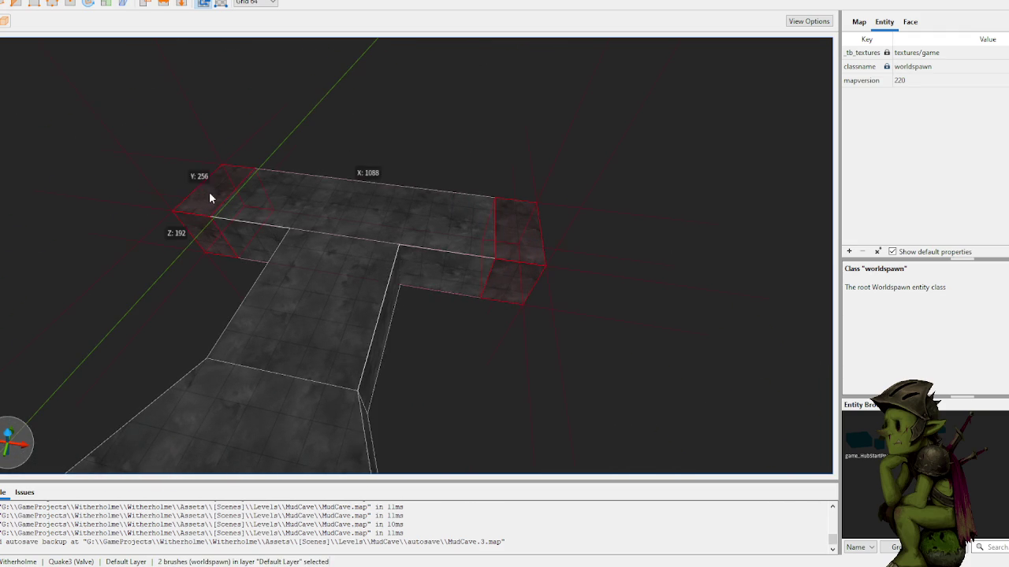
pyautogui.moveTo(516, 224); pyautogui.dragTo(523, 140)
pyautogui.press('Escape')
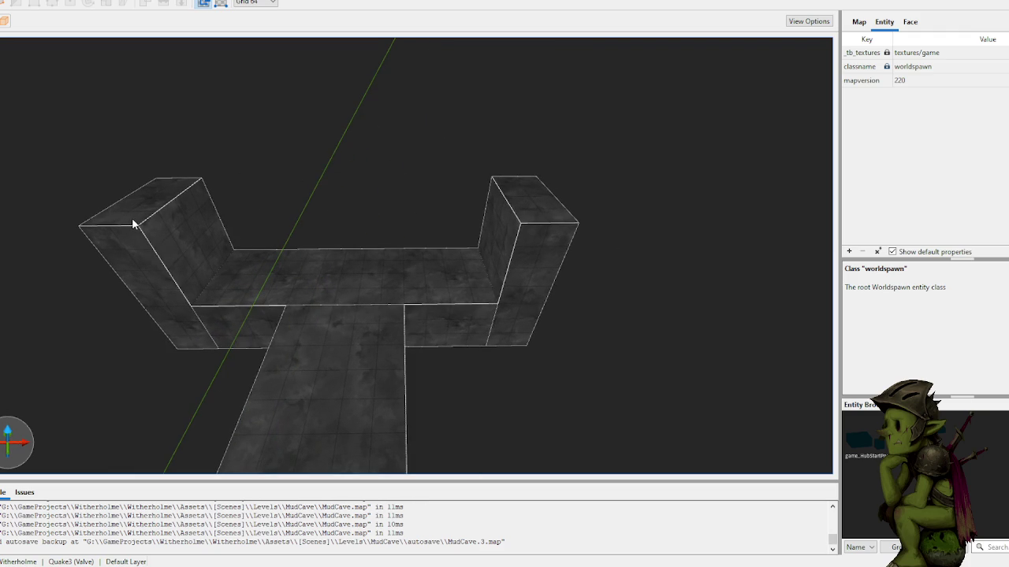
pyautogui.moveTo(137, 223)
pyautogui.mouseDown()
pyautogui.moveTo(528, 218)
pyautogui.moveTo(513, 163)
pyautogui.mouseUp()
# - Widen the top beam to 1024 units and check it from an angled side
pyautogui.press('d')
pyautogui.moveTo(352, 180); pyautogui.dragTo(374, 176)
pyautogui.press('a')
pyautogui.press('s')
pyautogui.press('a')
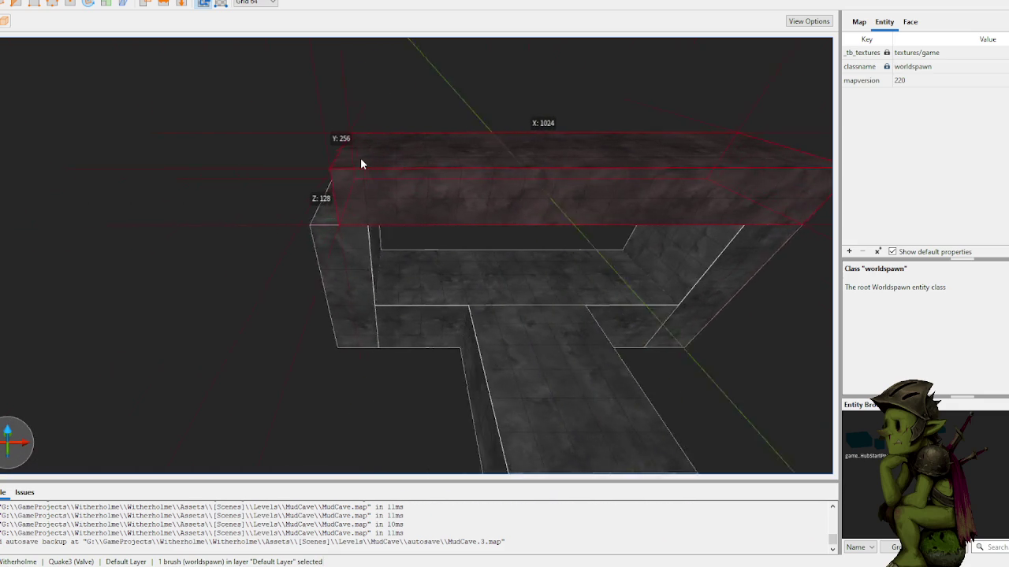
pyautogui.click(240, 197)
# - Fly round to face the arch and select the floor block inside it
pyautogui.press('w')
pyautogui.press('a')
pyautogui.press('s')
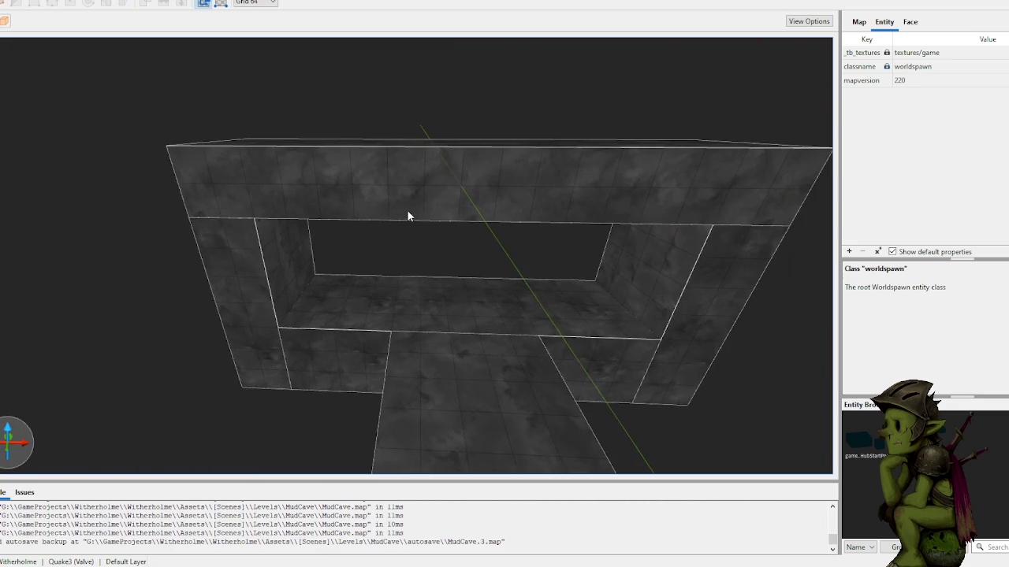
pyautogui.press('w')
pyautogui.press('s')
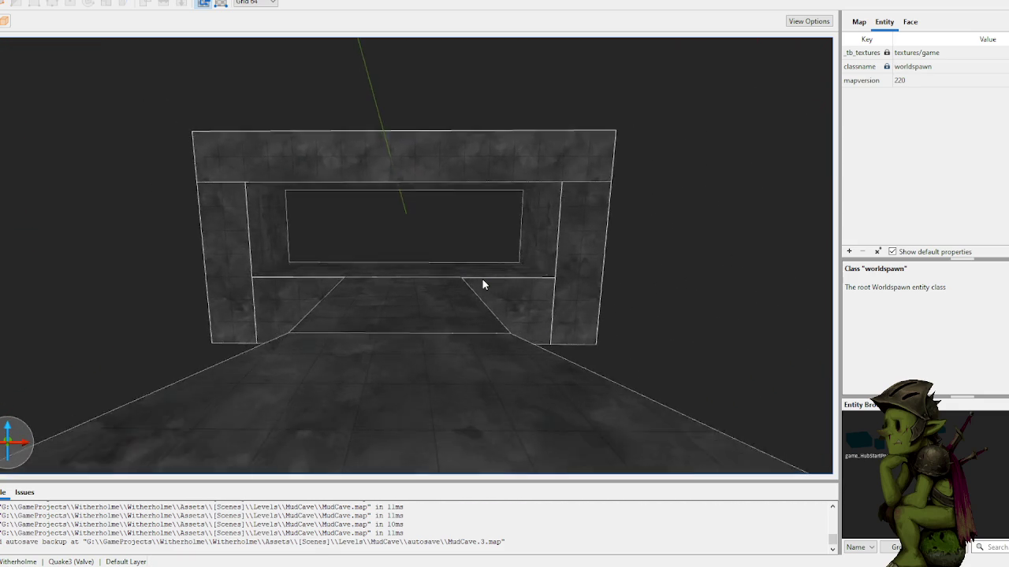
pyautogui.press('w')
pyautogui.press('s')
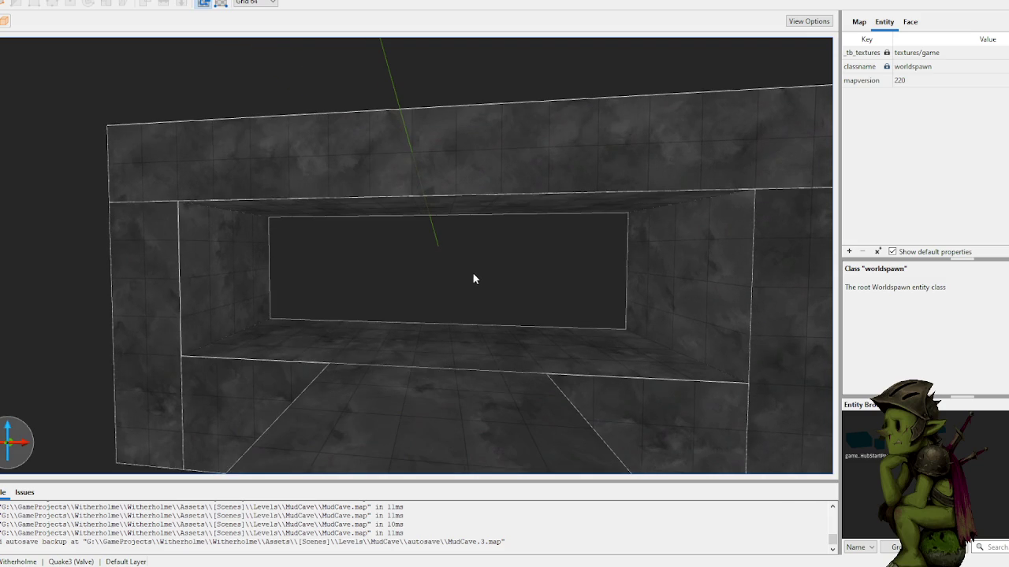
pyautogui.click(260, 371)
# - Reposition around the archway's 576-unit floor block and select the right pillar
pyautogui.press('w')
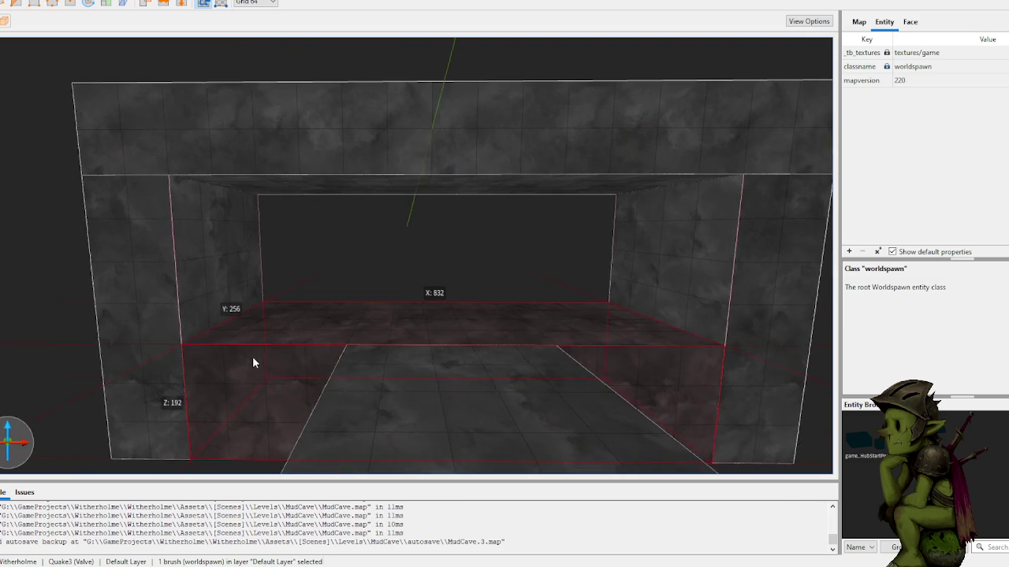
pyautogui.press('w')
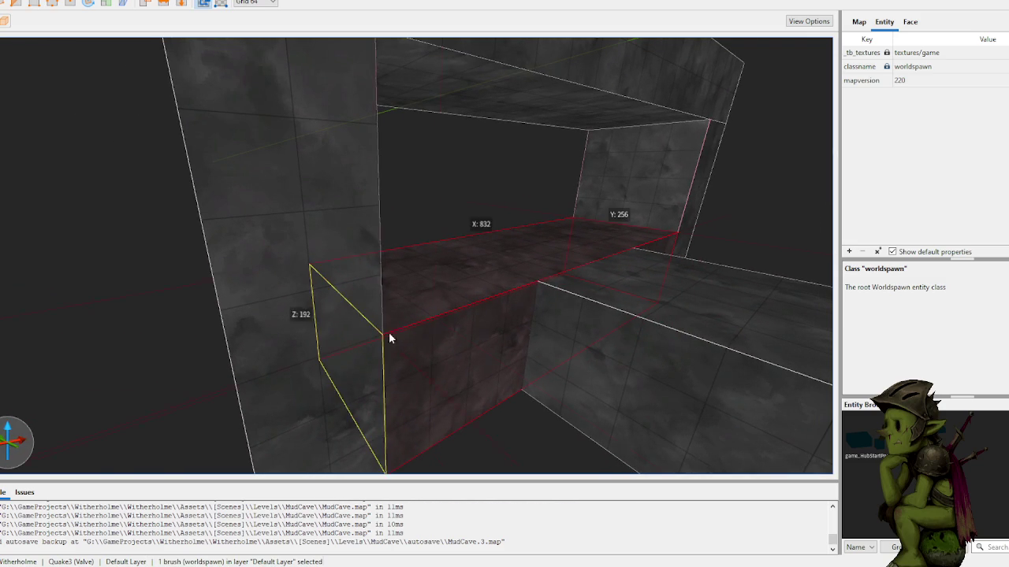
pyautogui.press('w')
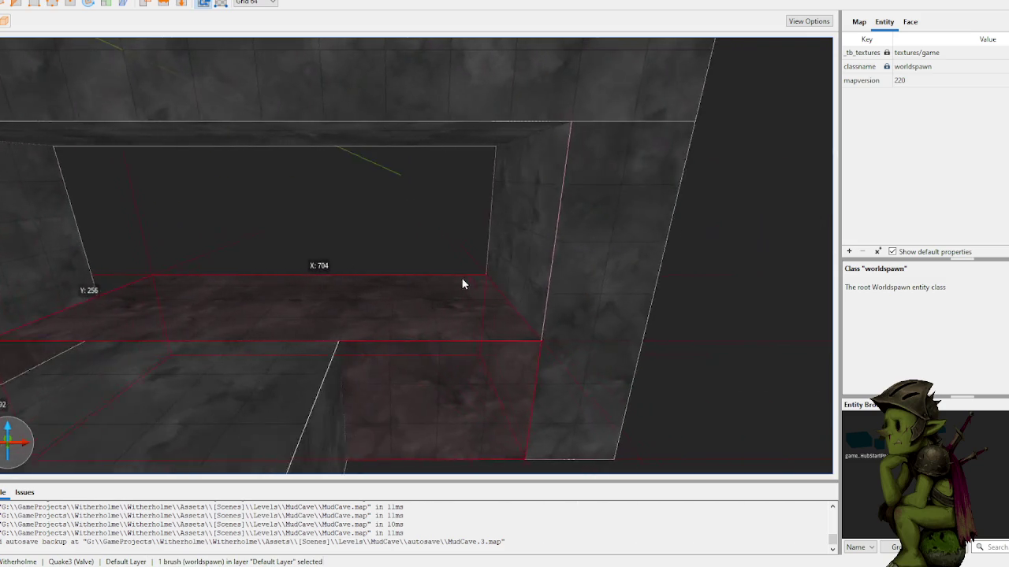
pyautogui.press('w')
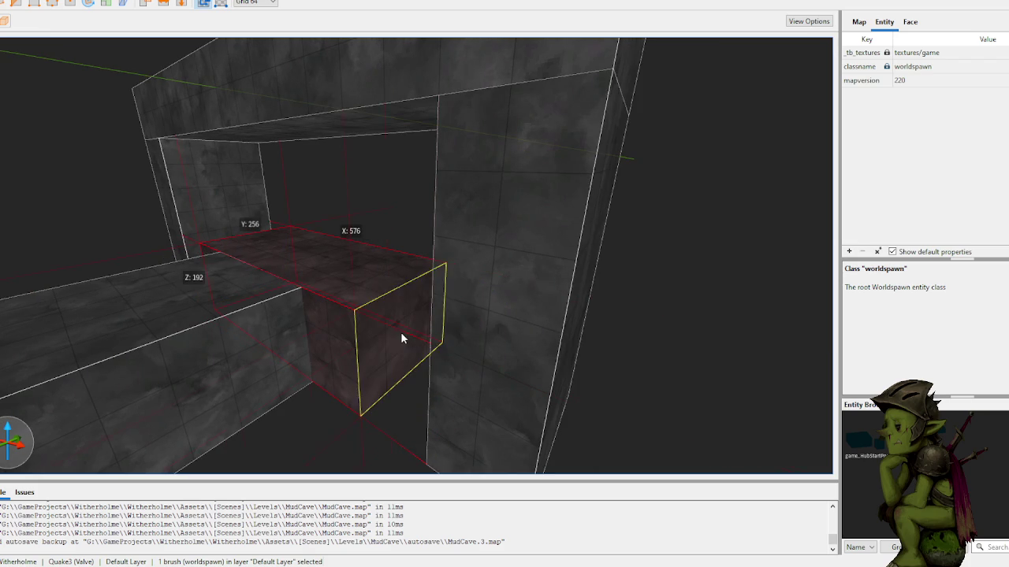
pyautogui.press('Escape')
pyautogui.press('w')
pyautogui.press('s')
pyautogui.click(471, 275)
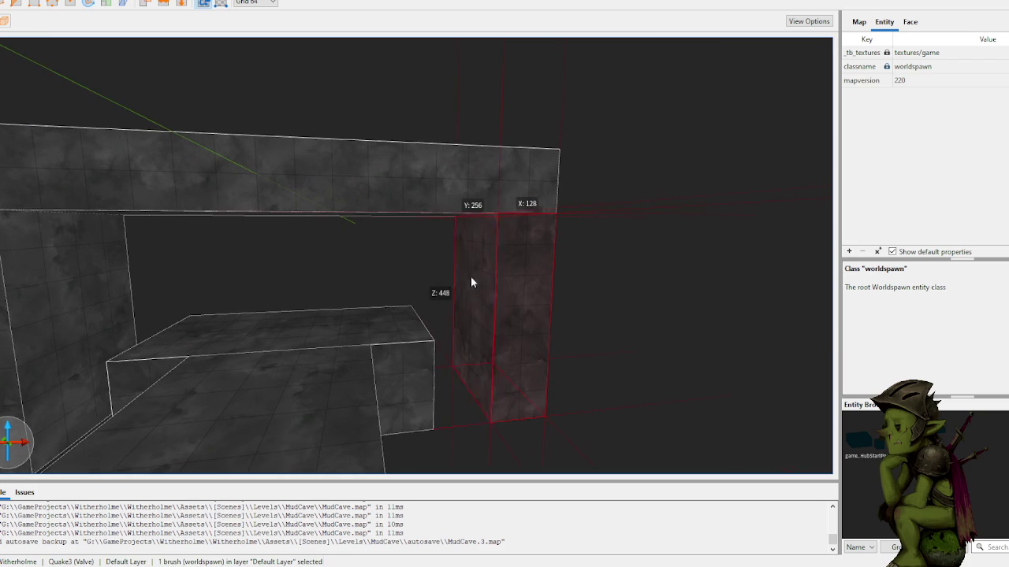
pyautogui.press('s')
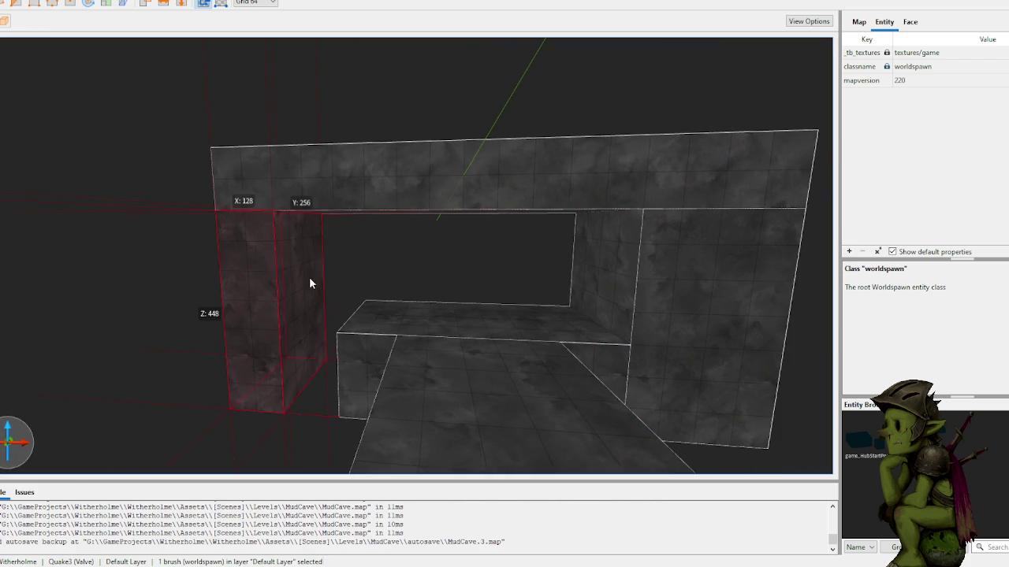
# - Split the top beam over the archway with a two-point clip
pyautogui.click(514, 188)
pyautogui.press('w')
pyautogui.press('c')
pyautogui.click(589, 199)
pyautogui.click(538, 179)
pyautogui.press('Return')
# - Clip the left beam piece at its lower-left corner and delete the middle piece
pyautogui.click(331, 162)
pyautogui.press('c')
pyautogui.click(251, 193)
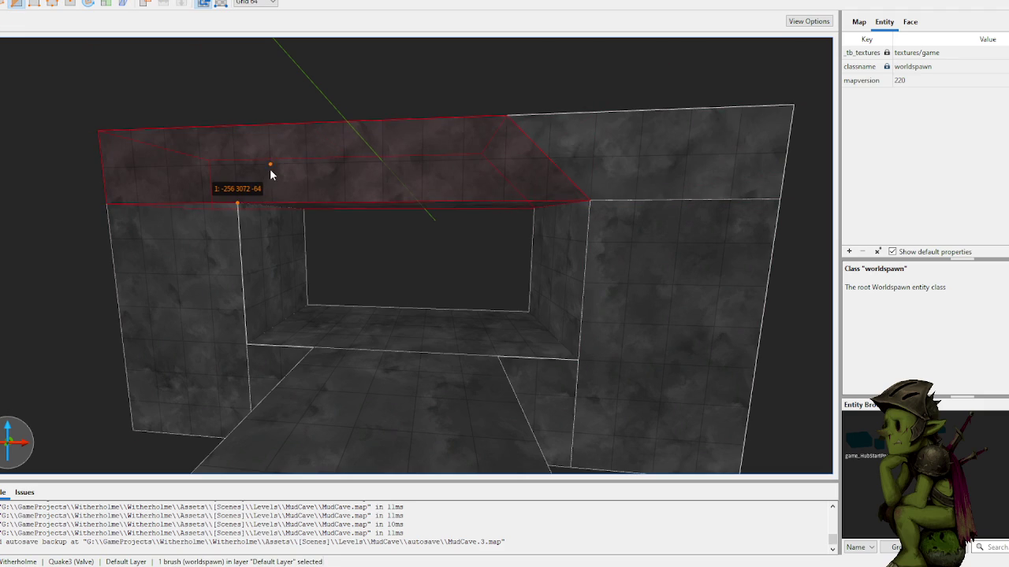
pyautogui.press('Return')
pyautogui.click(418, 165)
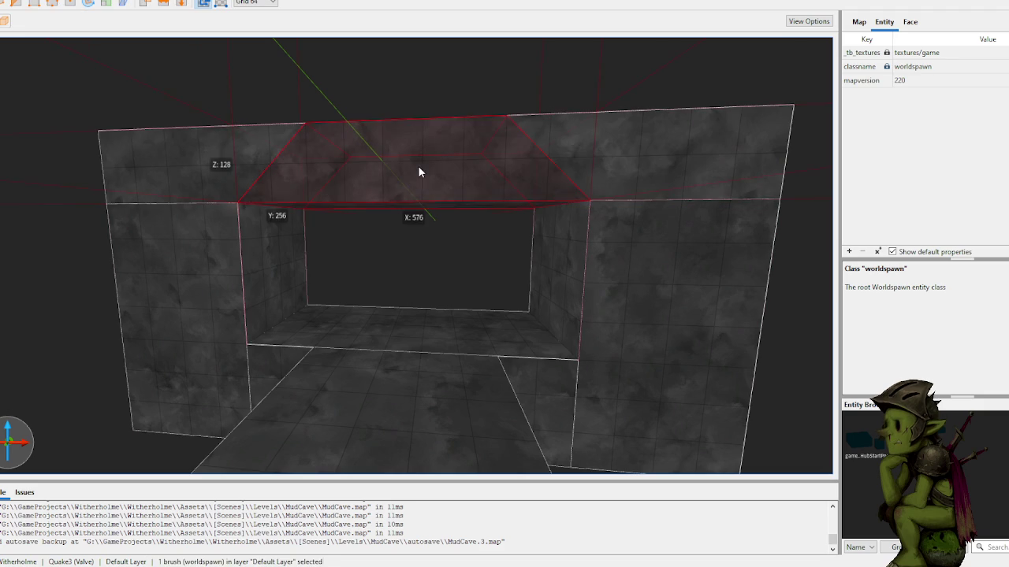
pyautogui.press('Delete')
# - Stretch the remaining left beam piece across the doorway opening
pyautogui.click(290, 162)
pyautogui.moveTo(290, 161)
pyautogui.mouseDown()
pyautogui.moveTo(435, 175)
pyautogui.moveTo(434, 84)
pyautogui.mouseUp()
pyautogui.scroll(-5, 205, 79)
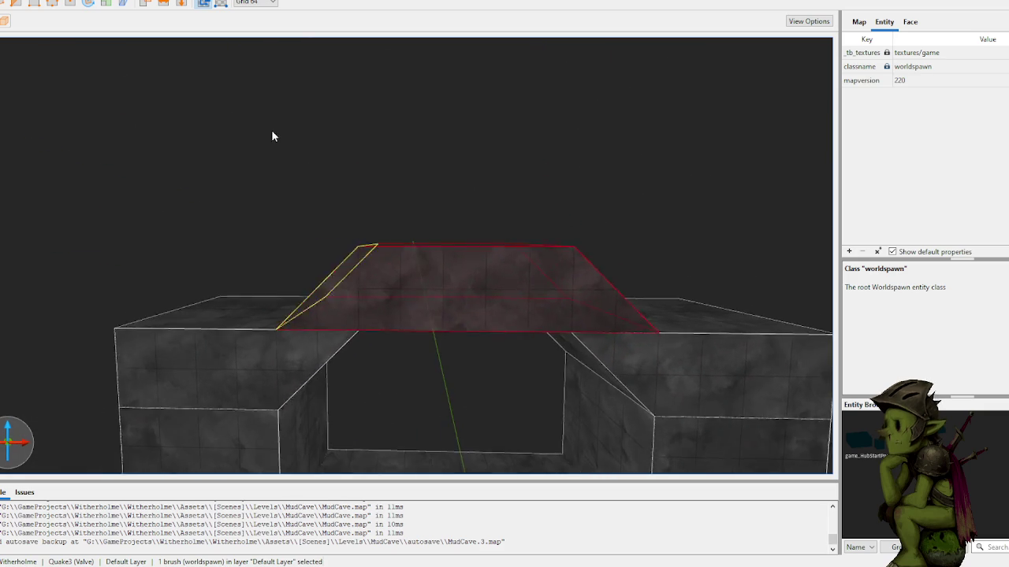
pyautogui.click(287, 160)
pyautogui.press('d')
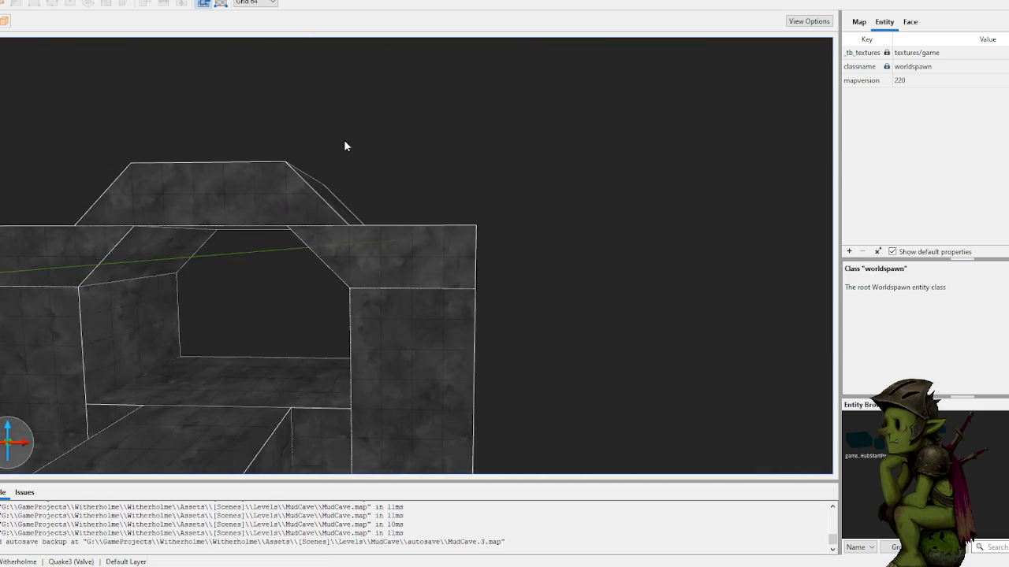
pyautogui.press('a')
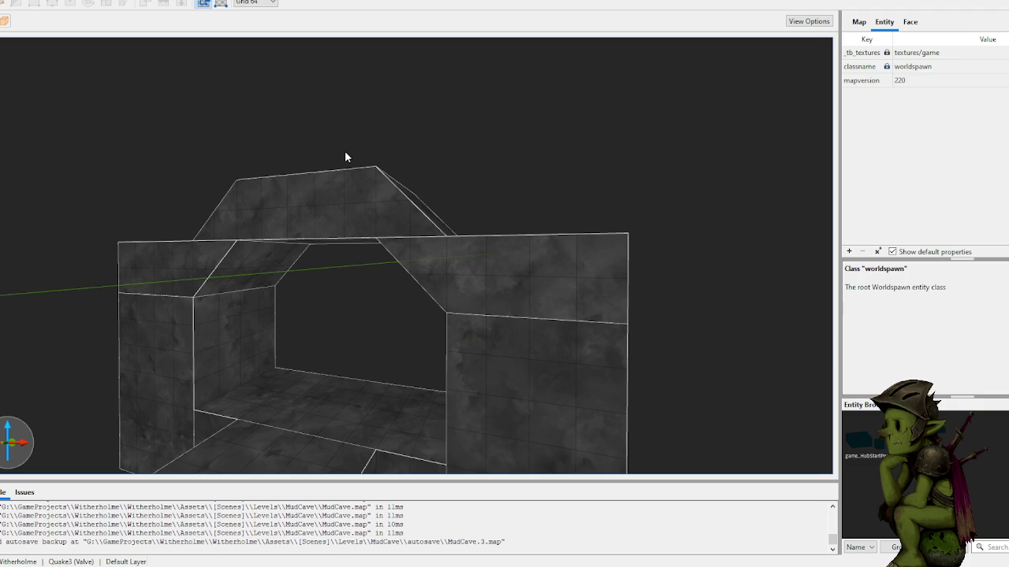
# - Pull the arch roof block's slanted face and left side outward to span the doorway walls
pyautogui.moveTo(531, 150)
pyautogui.mouseDown()
pyautogui.moveTo(496, 157)
pyautogui.moveTo(503, 171)
pyautogui.moveTo(460, 174)
pyautogui.mouseUp()
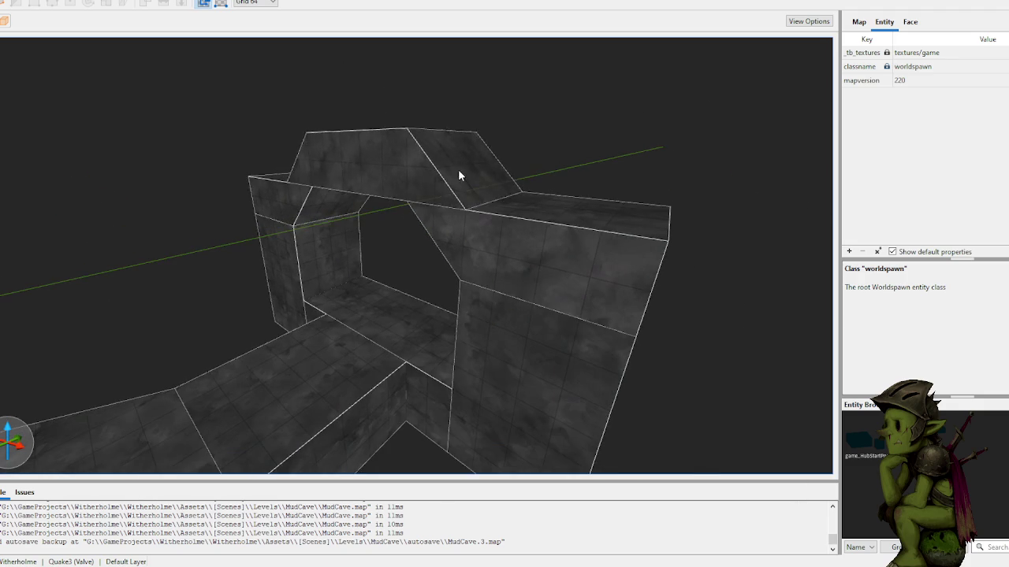
pyautogui.click(576, 174)
pyautogui.moveTo(576, 174)
pyautogui.mouseDown()
pyautogui.moveTo(620, 187)
pyautogui.moveTo(463, 84)
pyautogui.moveTo(402, 135)
pyautogui.moveTo(511, 119)
pyautogui.moveTo(473, 124)
pyautogui.moveTo(453, 153)
pyautogui.mouseUp()
pyautogui.moveTo(414, 197); pyautogui.dragTo(354, 200)
pyautogui.click(270, 223)
pyautogui.moveTo(270, 223); pyautogui.dragTo(313, 202)
pyautogui.scroll(10, 449, 206)
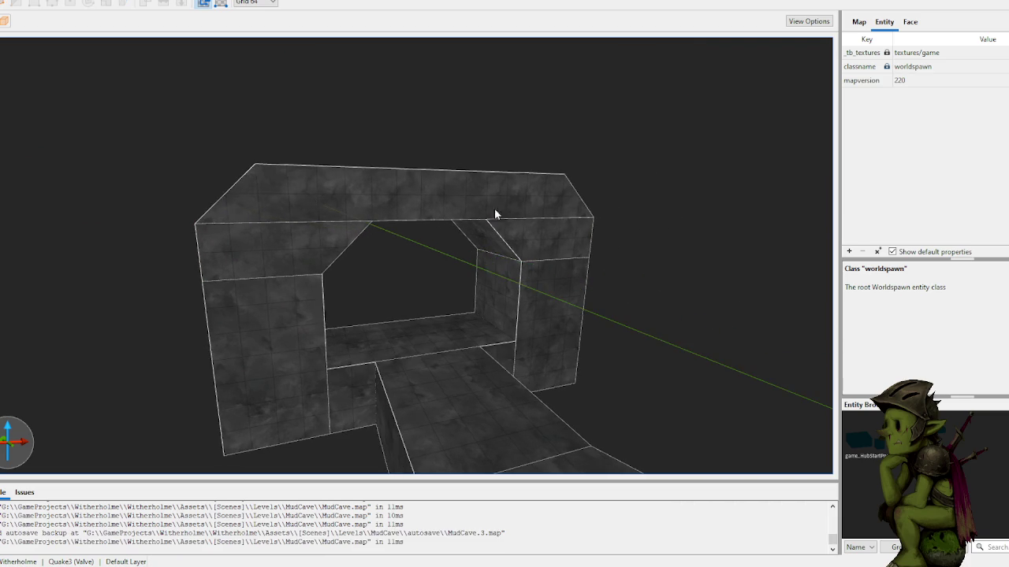
pyautogui.keyDown('shift'); pyautogui.click(477, 324); pyautogui.keyUp('shift')
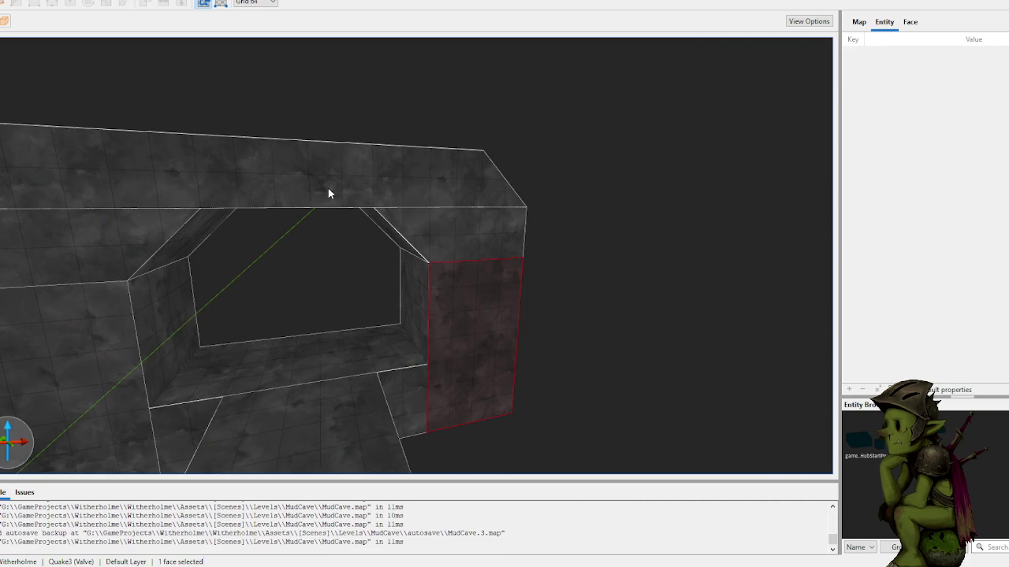
pyautogui.click(420, 116)
pyautogui.scroll(-5, 414, 120)
pyautogui.scroll(-3, 414, 120)
pyautogui.scroll(3, 414, 119)
pyautogui.keyDown('shift'); pyautogui.click(490, 297); pyautogui.keyUp('shift')
pyautogui.click(613, 203)
pyautogui.scroll(6, 568, 201)
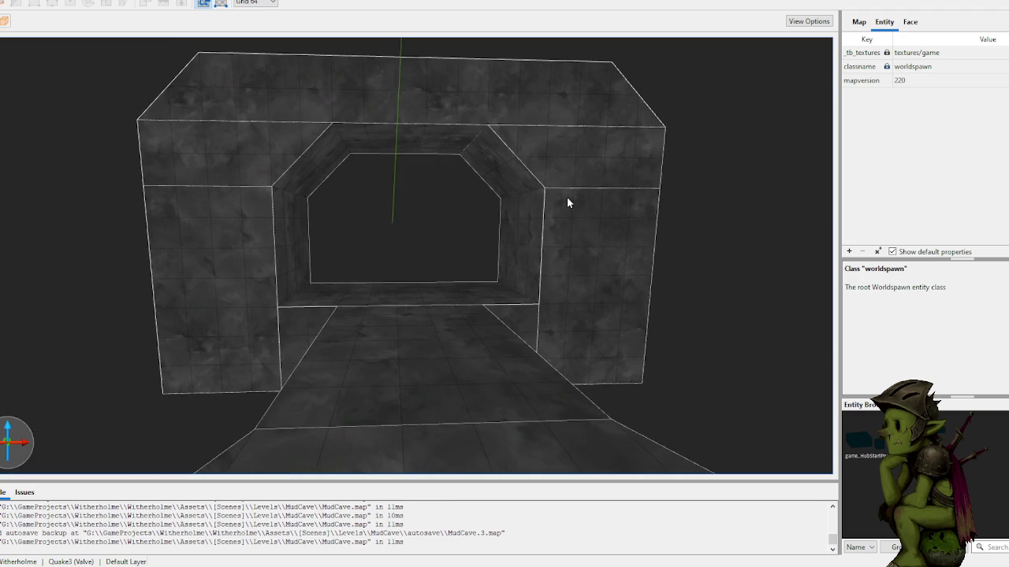
pyautogui.moveTo(416, 235); pyautogui.dragTo(259, 276)
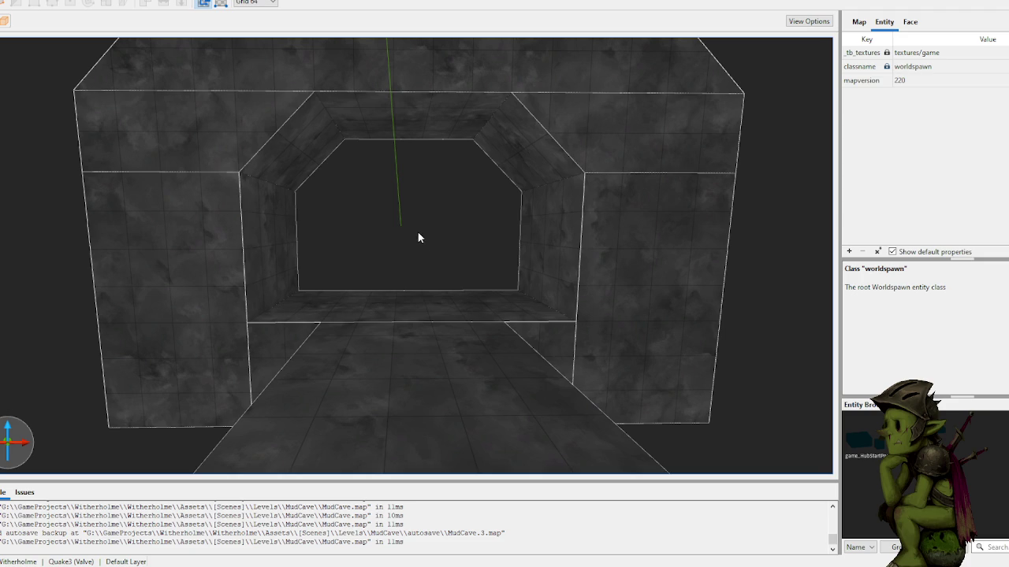
pyautogui.scroll(5, 437, 198)
pyautogui.scroll(-6, 379, 210)
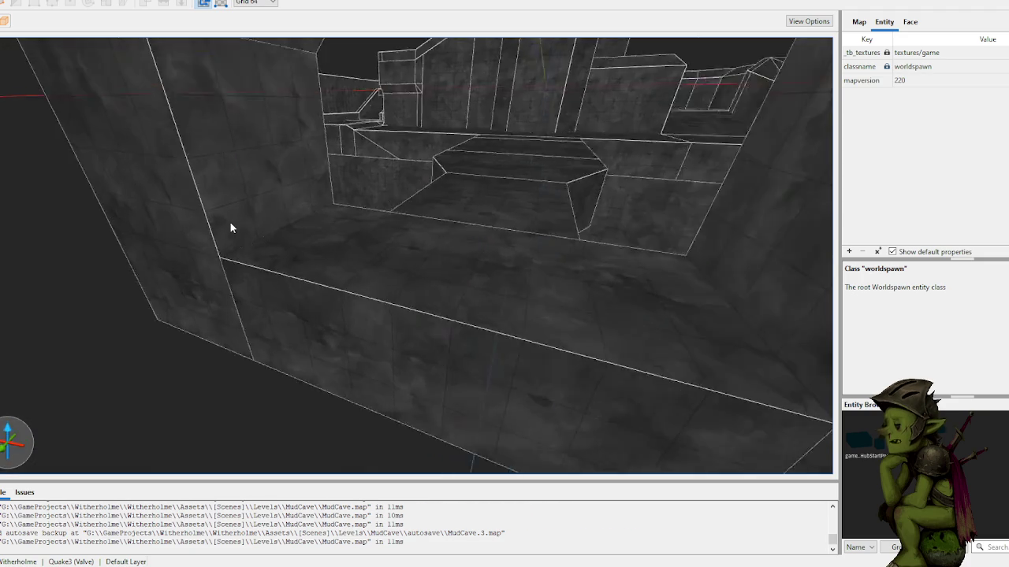
# - Draw a raised floor block and slide it out in front of the doorway
pyautogui.moveTo(256, 313)
pyautogui.mouseDown()
pyautogui.moveTo(550, 296)
pyautogui.moveTo(544, 363)
pyautogui.moveTo(544, 294)
pyautogui.mouseUp()
pyautogui.scroll(3, 544, 293)
pyautogui.moveTo(445, 302)
pyautogui.mouseDown()
pyautogui.moveTo(428, 401)
pyautogui.moveTo(428, 387)
pyautogui.mouseUp()
pyautogui.click(552, 343)
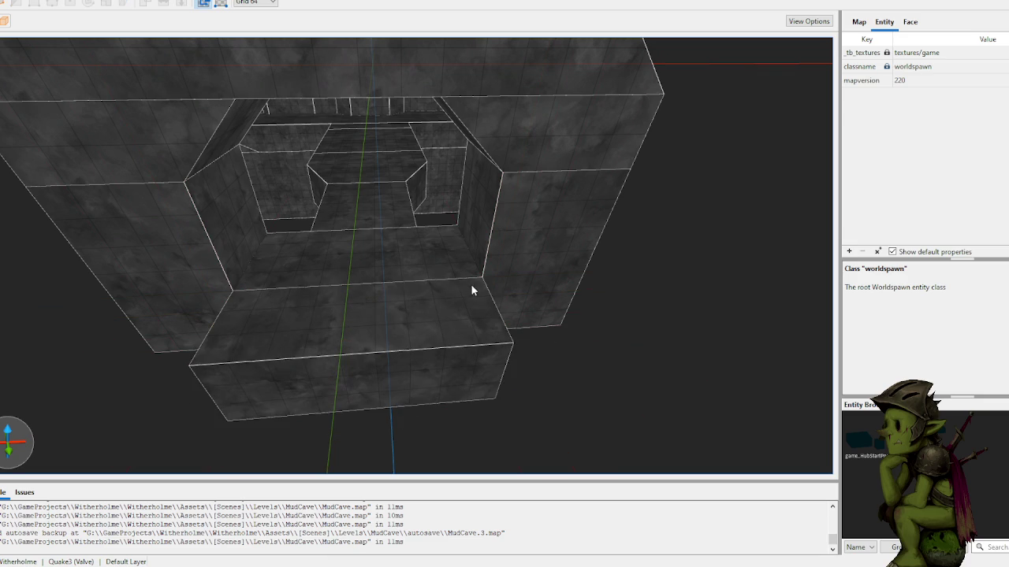
pyautogui.click(511, 250)
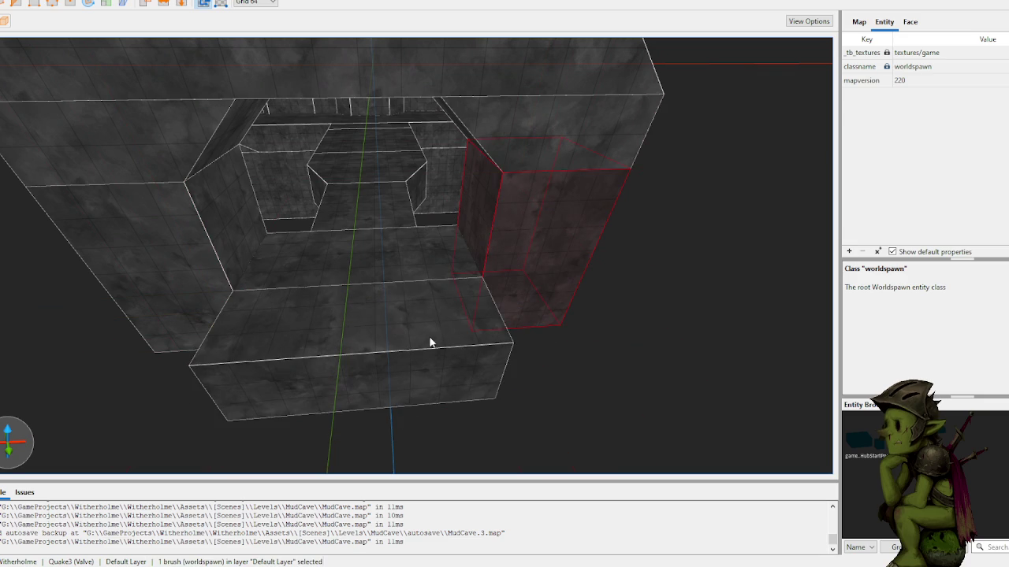
pyautogui.press('Escape')
# - Draw a new block on the floor beside the doorway
pyautogui.moveTo(433, 299)
pyautogui.mouseDown()
pyautogui.moveTo(451, 340)
pyautogui.moveTo(491, 333)
pyautogui.moveTo(509, 223)
pyautogui.mouseUp()
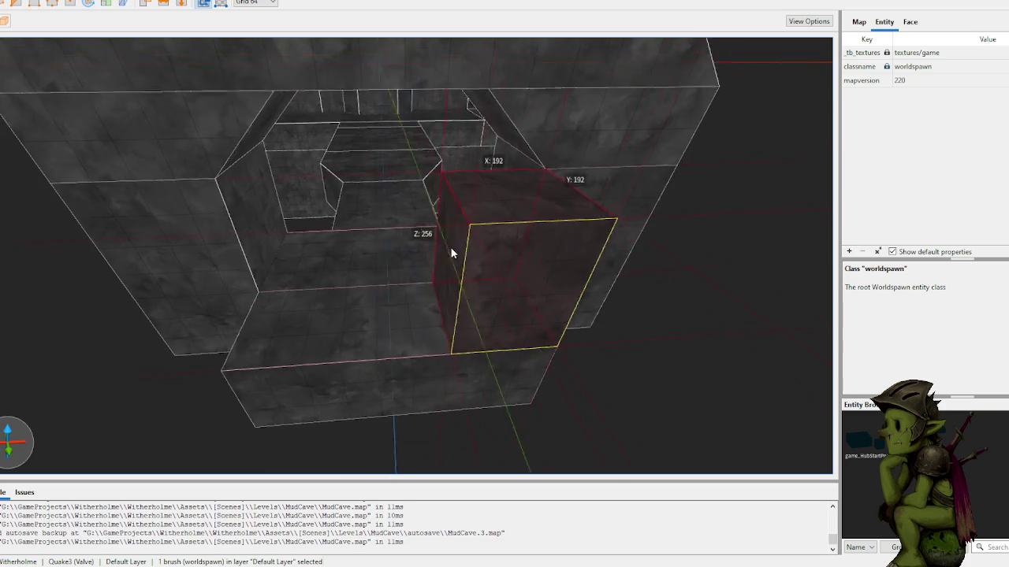
pyautogui.scroll(5, 443, 250)
pyautogui.scroll(-3, 430, 313)
pyautogui.press('Escape')
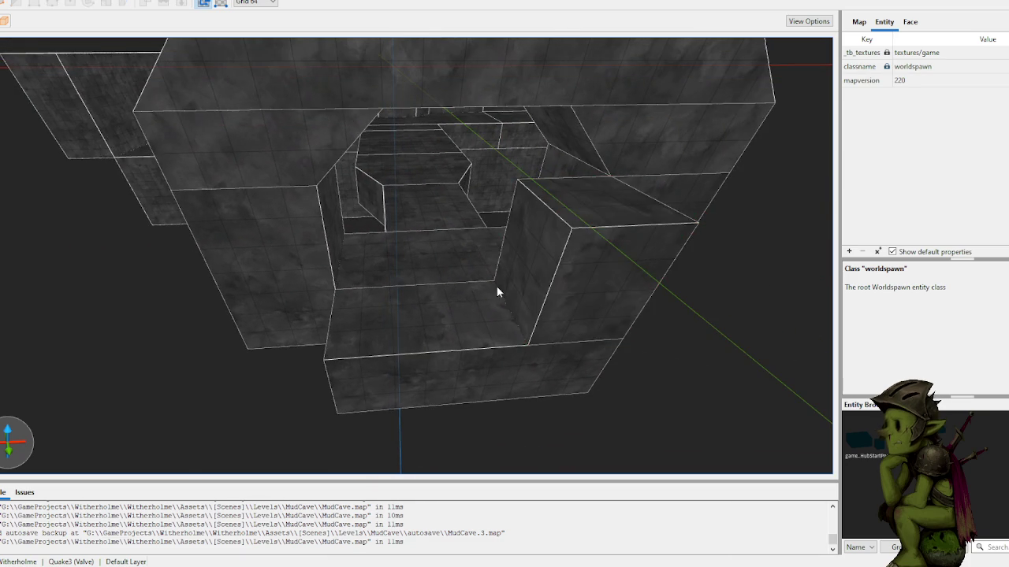
pyautogui.scroll(8, 506, 261)
pyautogui.scroll(10, 540, 239)
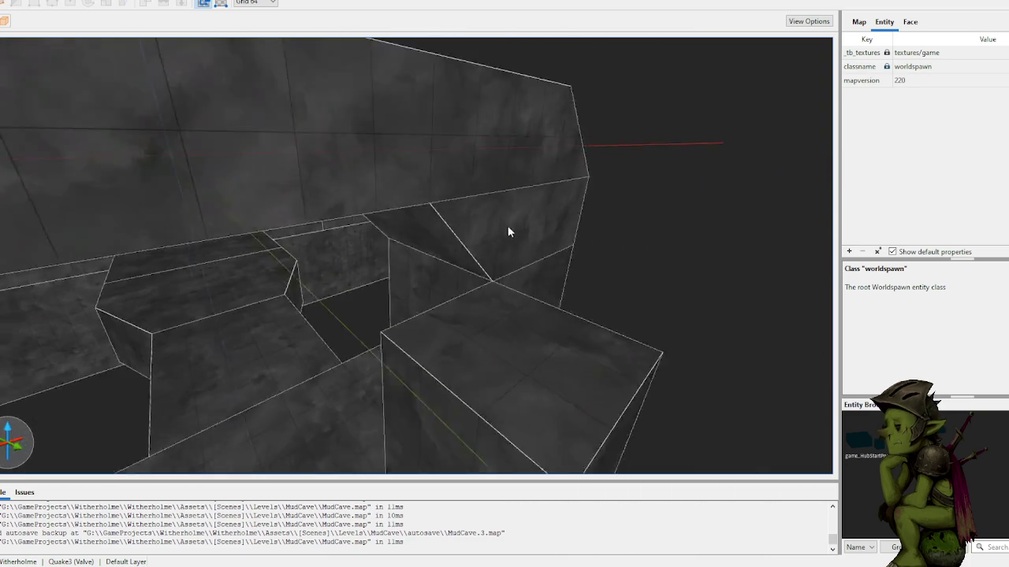
pyautogui.scroll(-5, 504, 245)
pyautogui.moveTo(492, 258)
pyautogui.mouseDown()
pyautogui.moveTo(527, 251)
pyautogui.moveTo(538, 292)
pyautogui.moveTo(487, 310)
pyautogui.mouseUp()
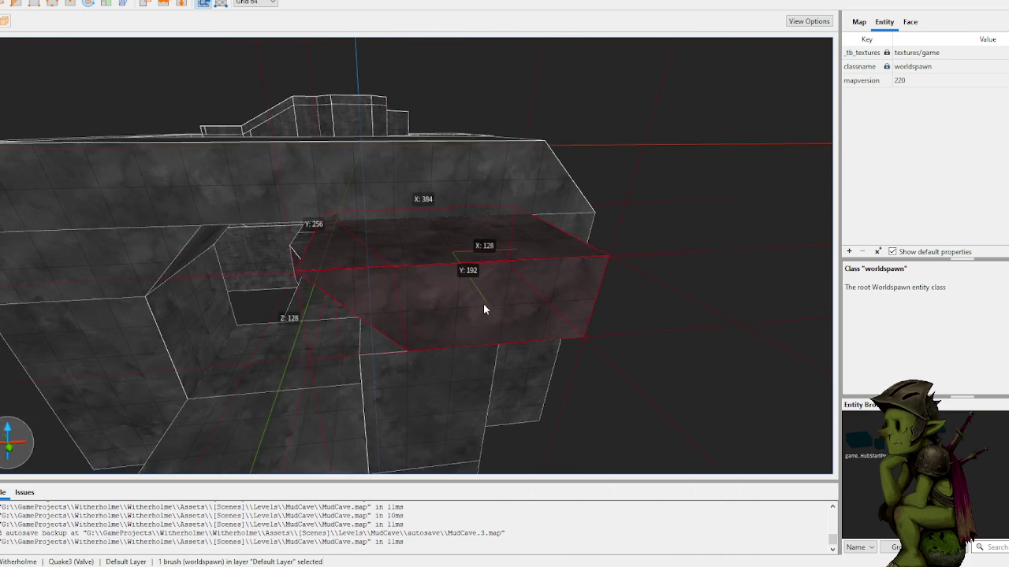
pyautogui.press('Escape')
pyautogui.scroll(5, 398, 206)
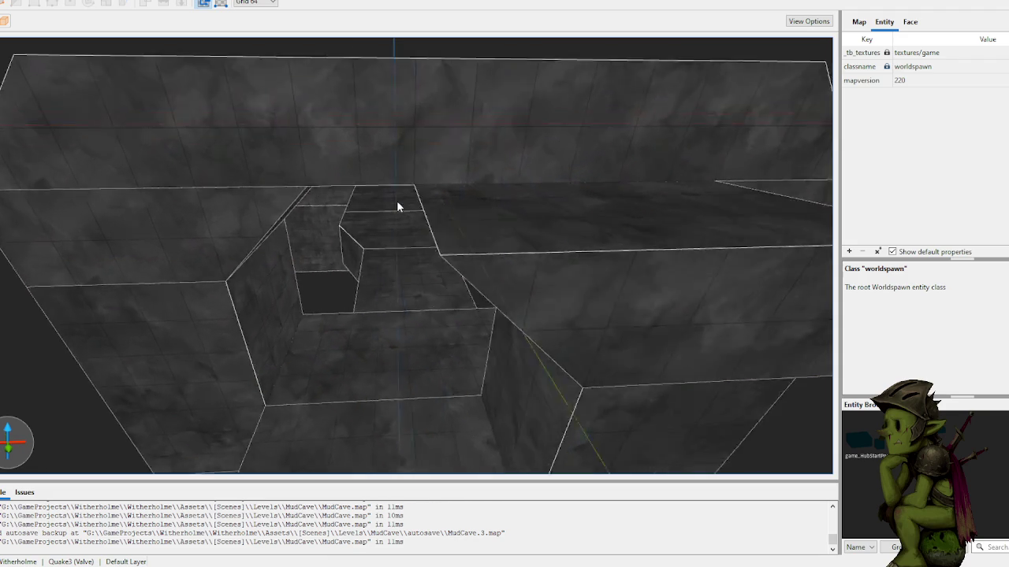
pyautogui.scroll(10, 398, 206)
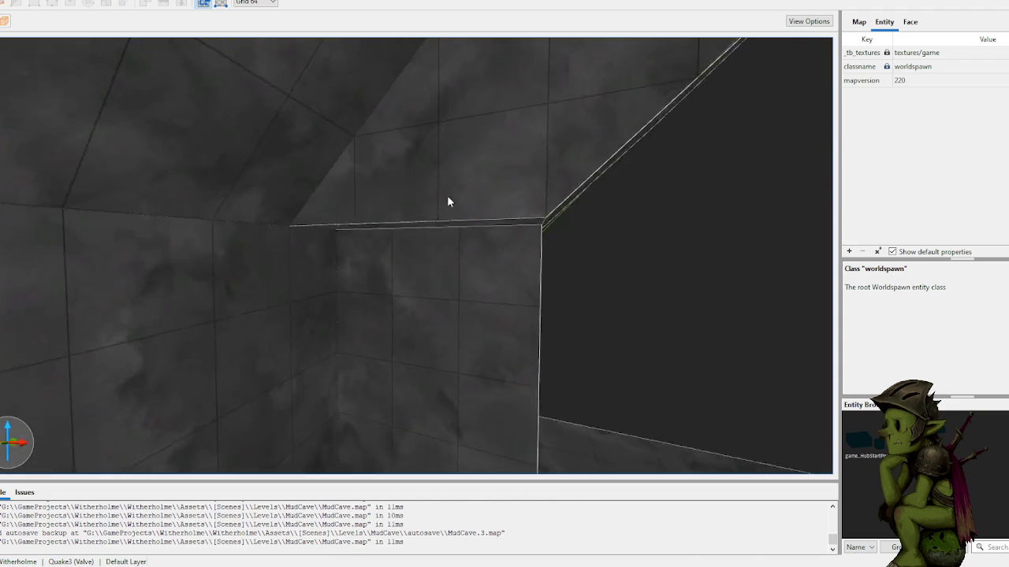
pyautogui.scroll(-5, 449, 202)
# - Delete the lower corner pillar beside the doorway
pyautogui.click(648, 185)
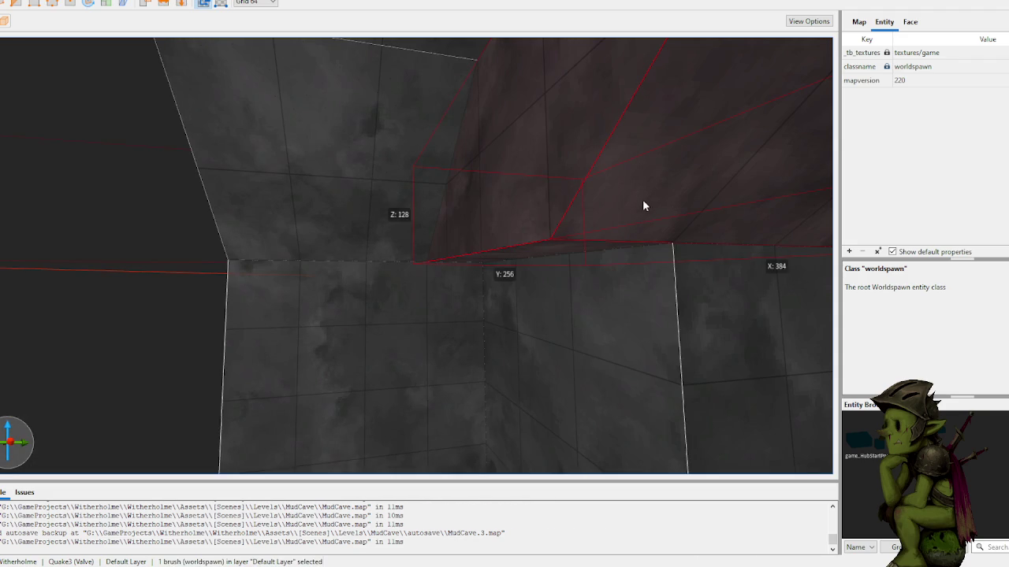
pyautogui.click(177, 238)
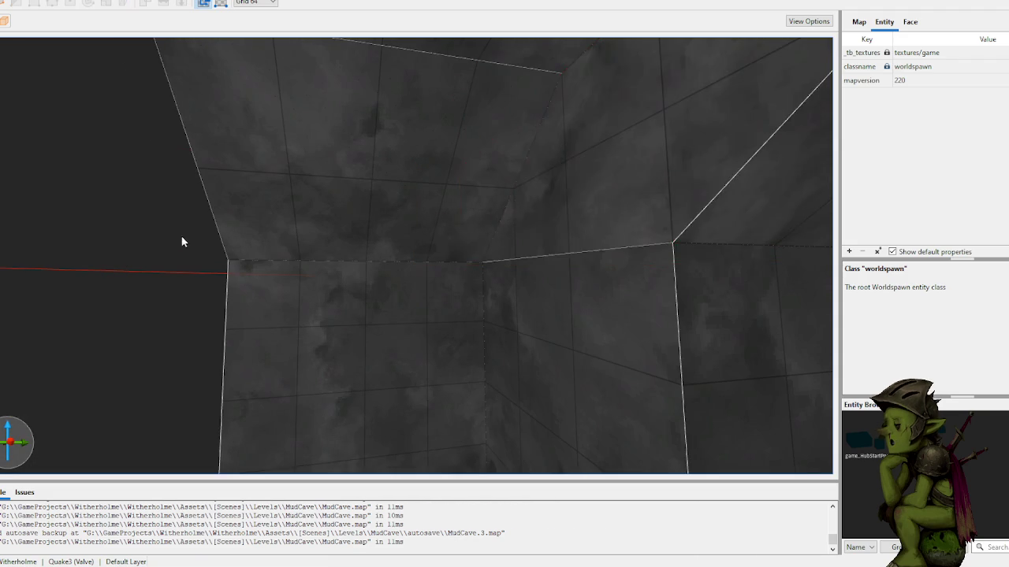
pyautogui.scroll(-5, 212, 251)
pyautogui.click(351, 239)
pyautogui.keyDown('ctrl'); pyautogui.click(355, 170); pyautogui.keyUp('ctrl')
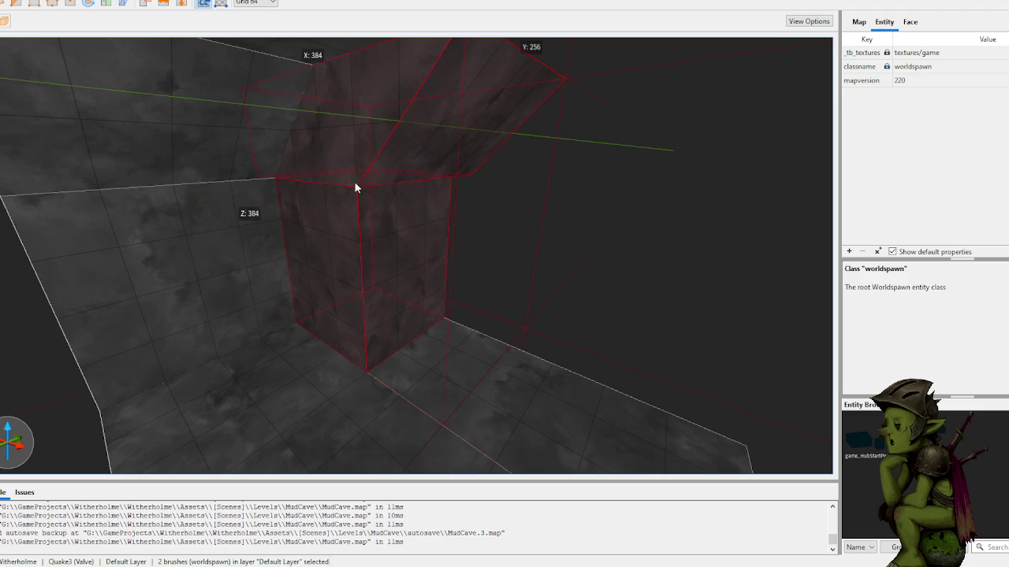
pyautogui.press('v')
pyautogui.click(295, 323)
pyautogui.click(422, 331)
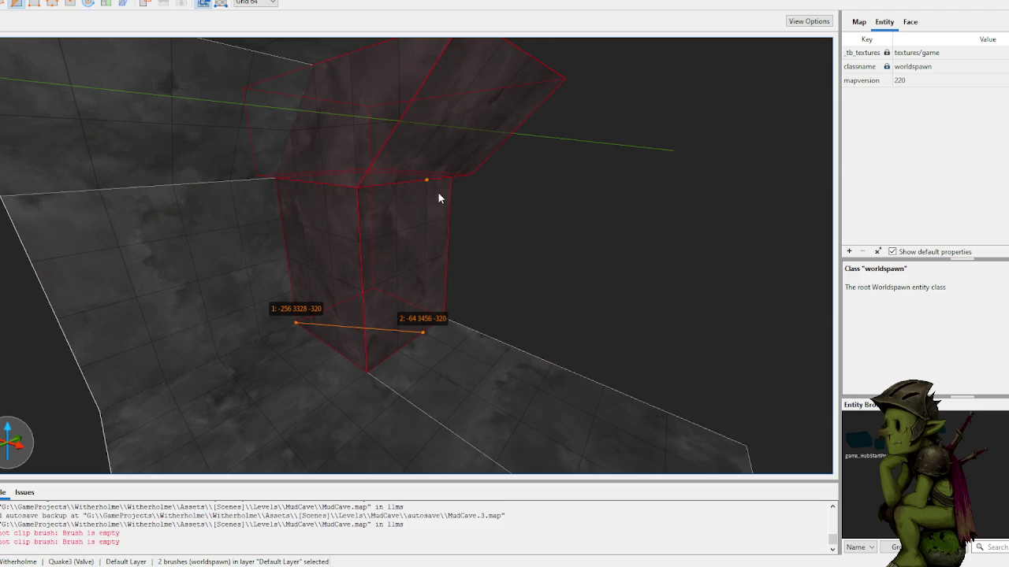
pyautogui.click(436, 192)
pyautogui.press('Escape')
pyautogui.press('Escape')
pyautogui.click(396, 251)
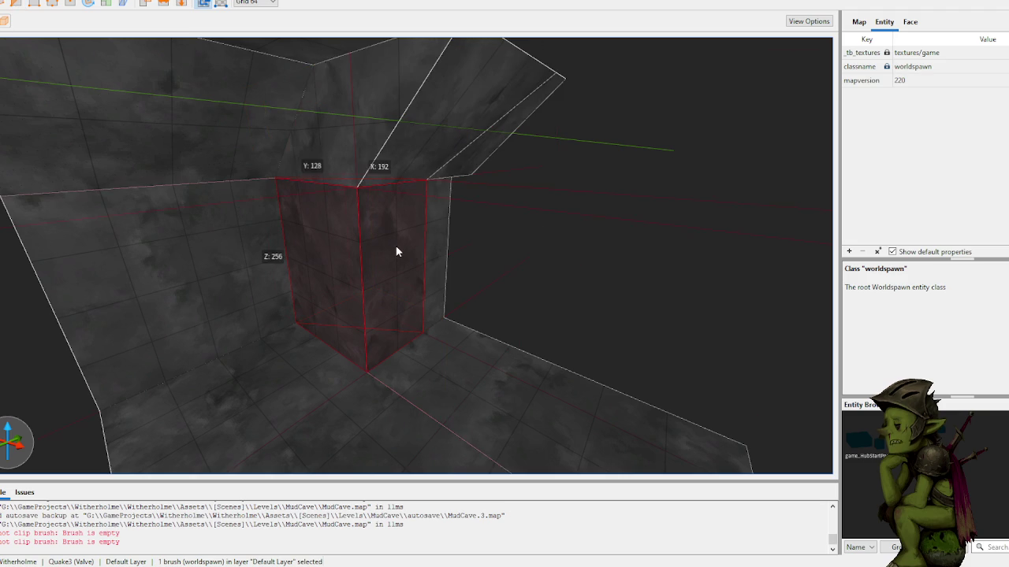
pyautogui.press('Delete')
# - Bevel the ceiling corner block with a diagonal three-point clip
pyautogui.click(398, 150)
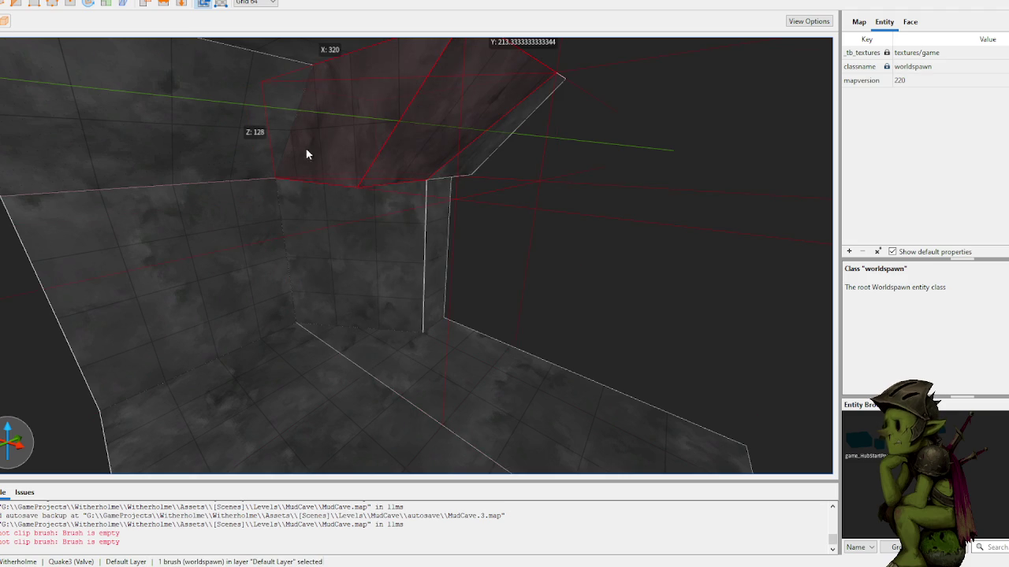
pyautogui.scroll(5, 318, 159)
pyautogui.click(322, 217)
pyautogui.click(509, 218)
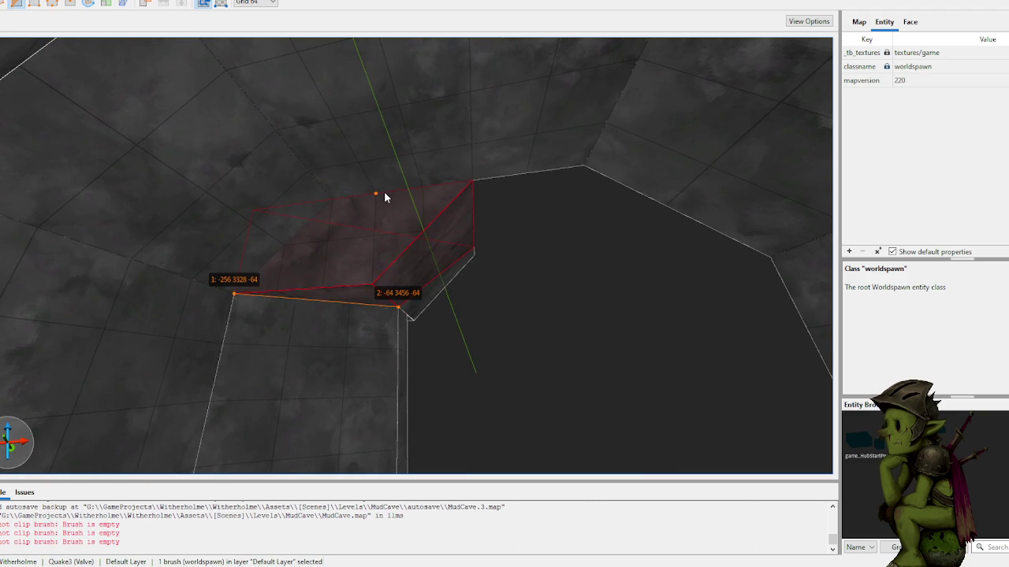
pyautogui.click(334, 199)
pyautogui.press('Return')
pyautogui.press('Escape')
pyautogui.hotkey('ctrl', 'z')
pyautogui.press('Escape')
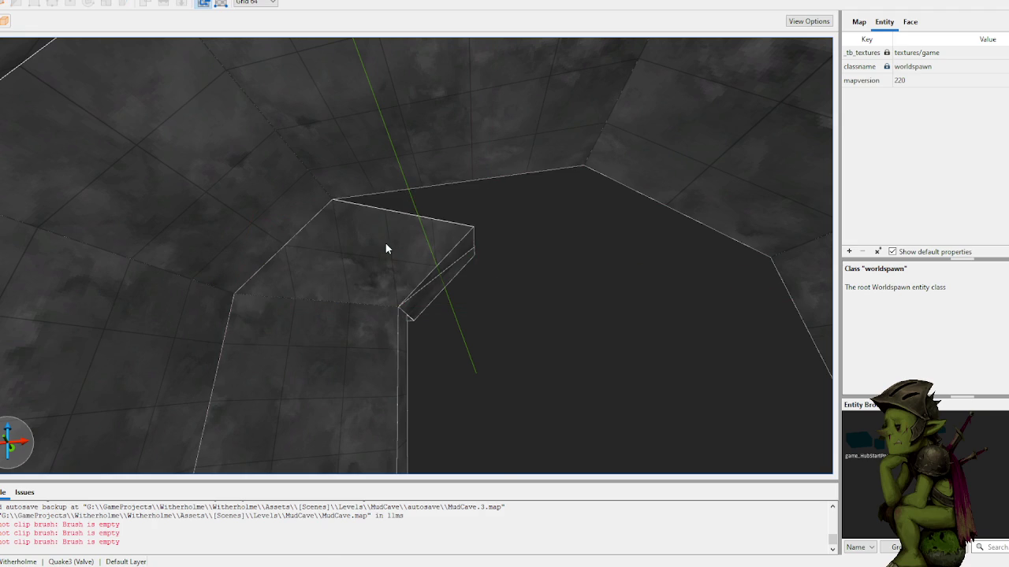
pyautogui.press('a')
pyautogui.press('s')
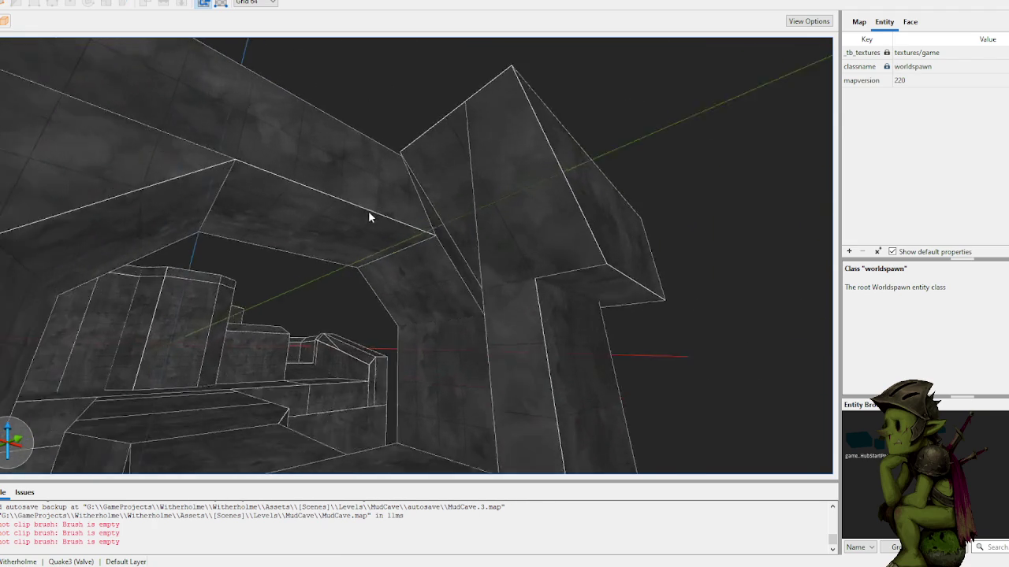
pyautogui.click(394, 174)
# - Check the block and slanted wedge beside the opening by selecting them
pyautogui.press('Escape')
pyautogui.press('w')
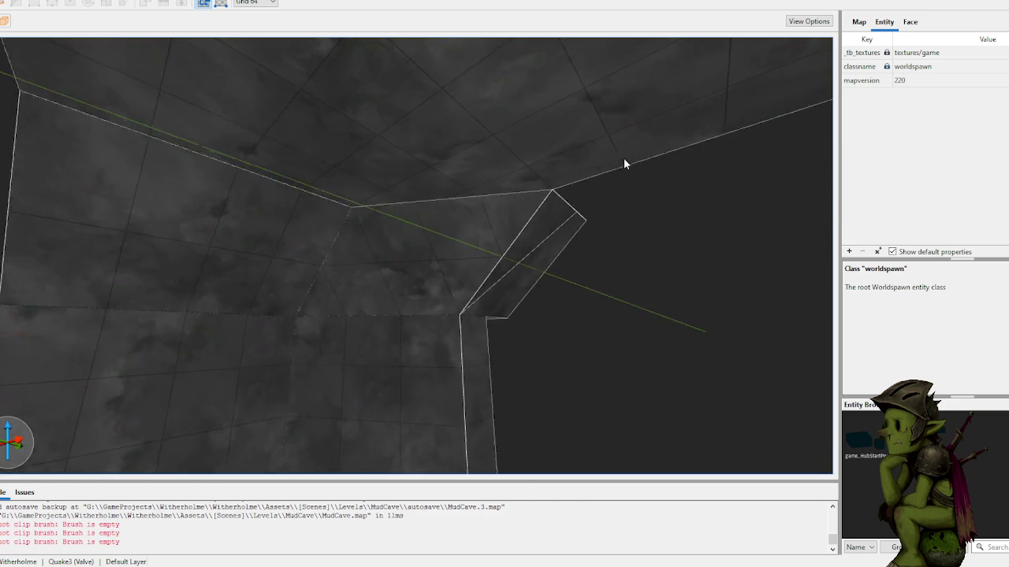
pyautogui.click(477, 187)
pyautogui.click(481, 193)
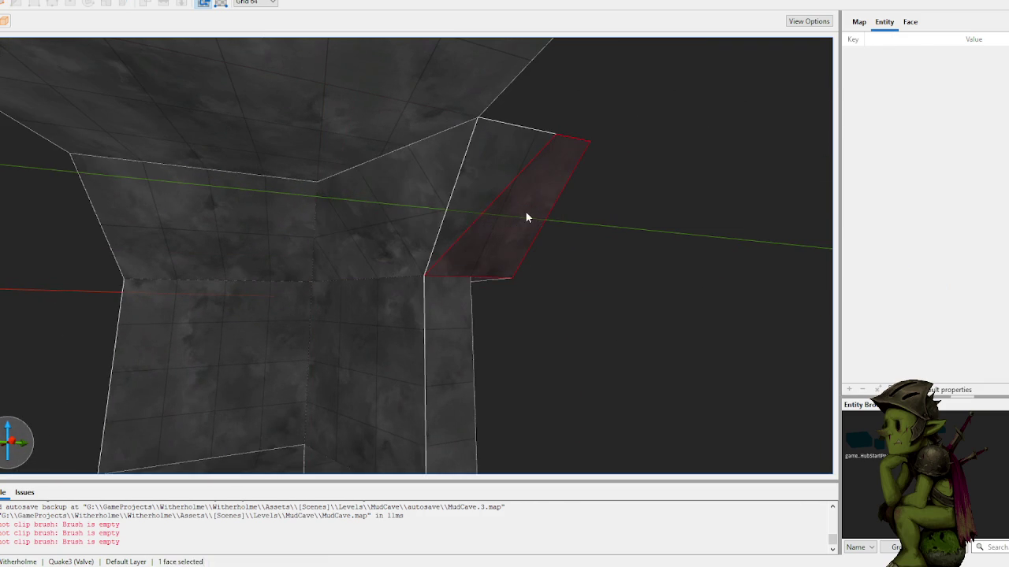
pyautogui.keyDown('ctrl'); pyautogui.click(482, 209); pyautogui.keyUp('ctrl')
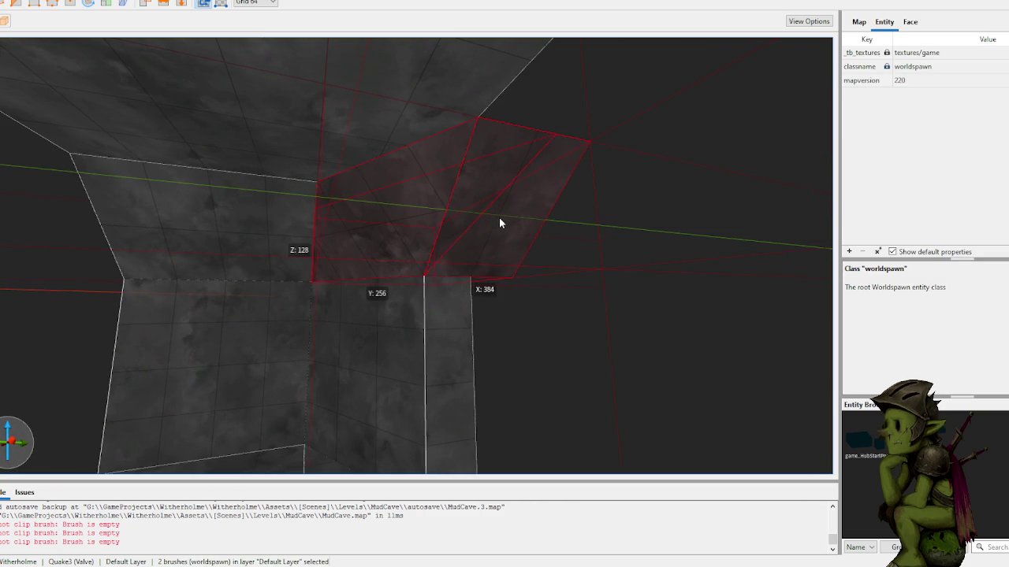
pyautogui.click(601, 306)
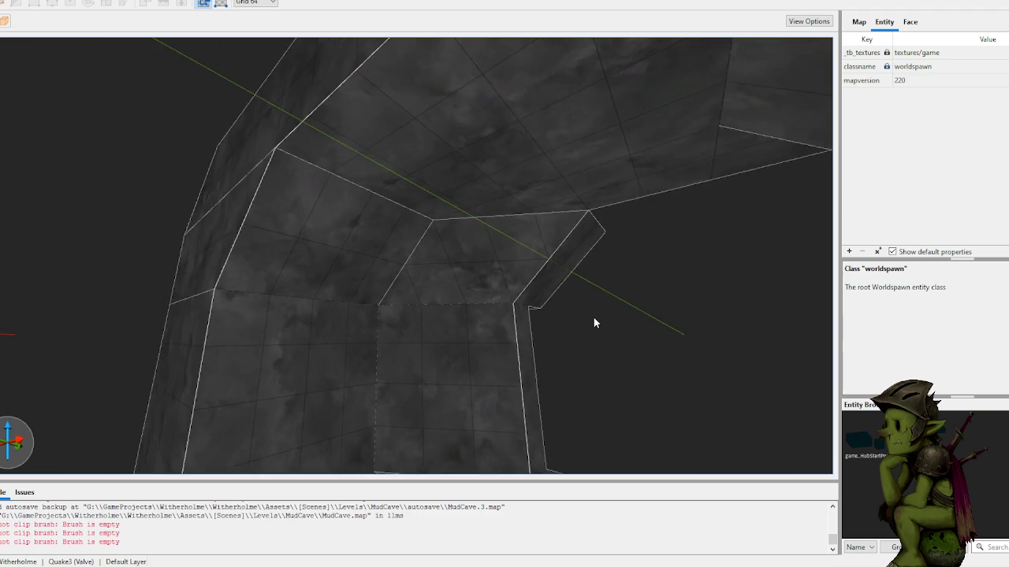
pyautogui.scroll(-5, 594, 316)
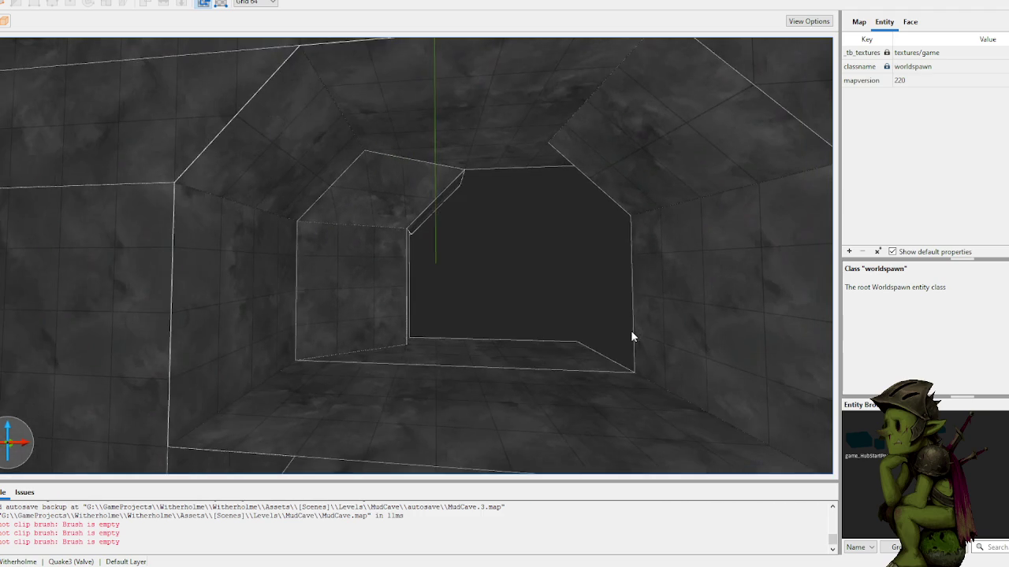
pyautogui.scroll(3, 469, 272)
# - Move the two bevel brushes from the left of the opening to its right
pyautogui.click(426, 252)
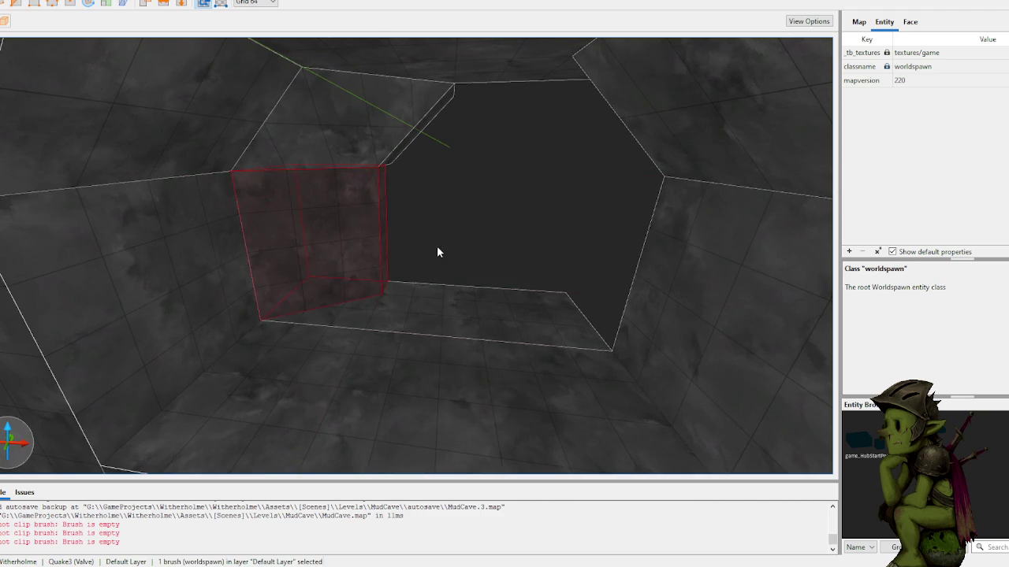
pyautogui.scroll(-2, 446, 252)
pyautogui.keyDown('ctrl'); pyautogui.click(421, 169); pyautogui.keyUp('ctrl')
pyautogui.moveTo(400, 214)
pyautogui.mouseDown()
pyautogui.moveTo(519, 233)
pyautogui.moveTo(679, 231)
pyautogui.moveTo(616, 239)
pyautogui.mouseUp()
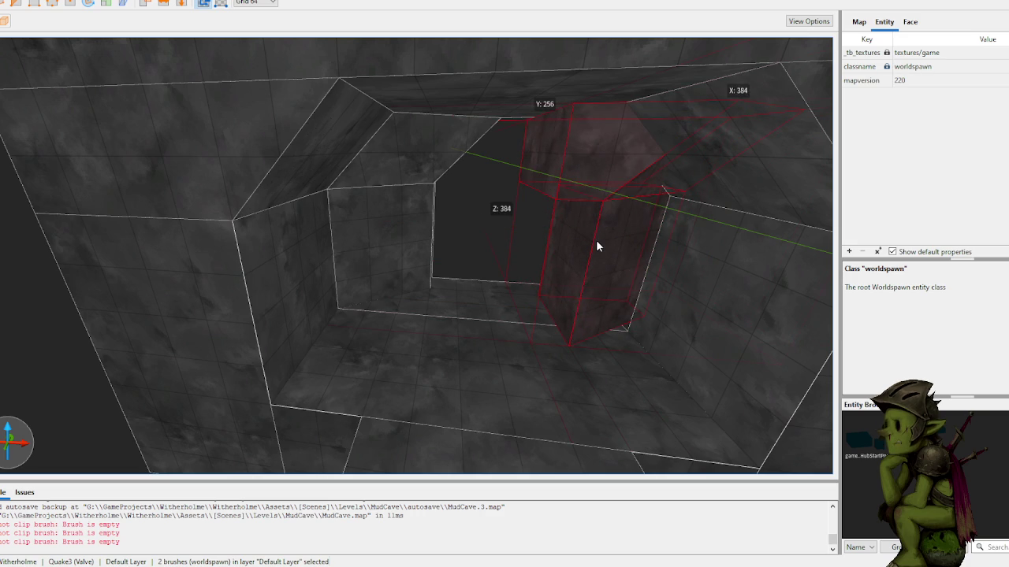
pyautogui.hotkey('ctrl', 'z')
pyautogui.hotkey('ctrl', 'z')
pyautogui.hotkey('ctrl', 'shift', 'z')
pyautogui.hotkey('ctrl', 'shift', 'z')
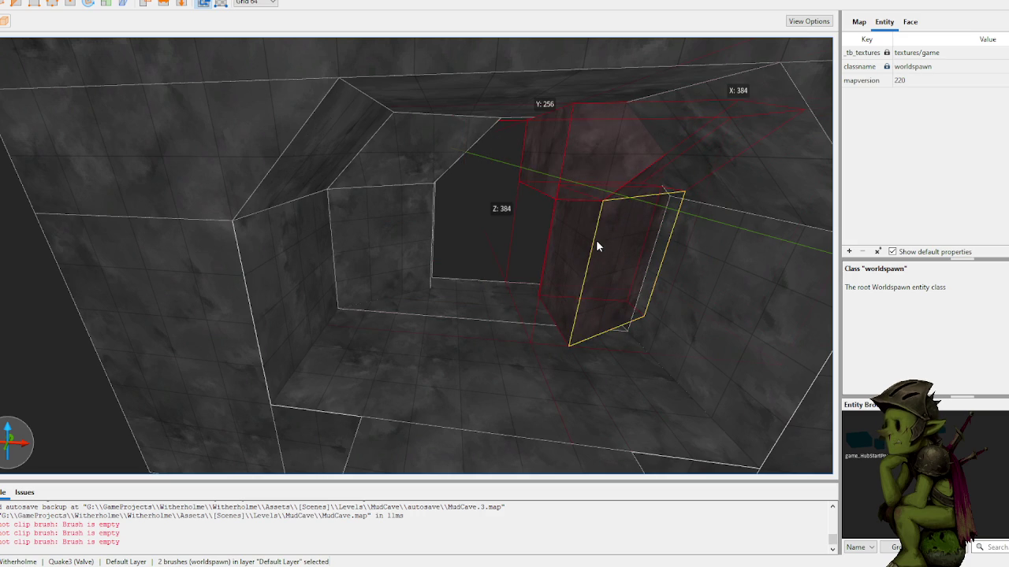
pyautogui.hotkey('ctrl', 'z')
pyautogui.hotkey('ctrl', 'z')
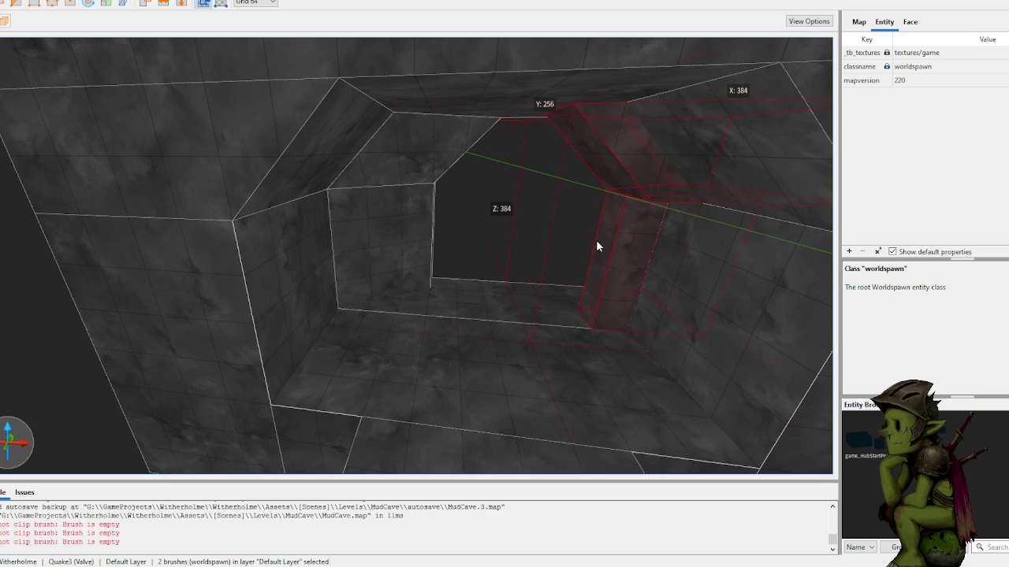
# - Rotate the bevel brushes to face the doorway and shift them 64 units into its right side
pyautogui.click(182, 5)
pyautogui.click(182, 4)
pyautogui.click(168, 5)
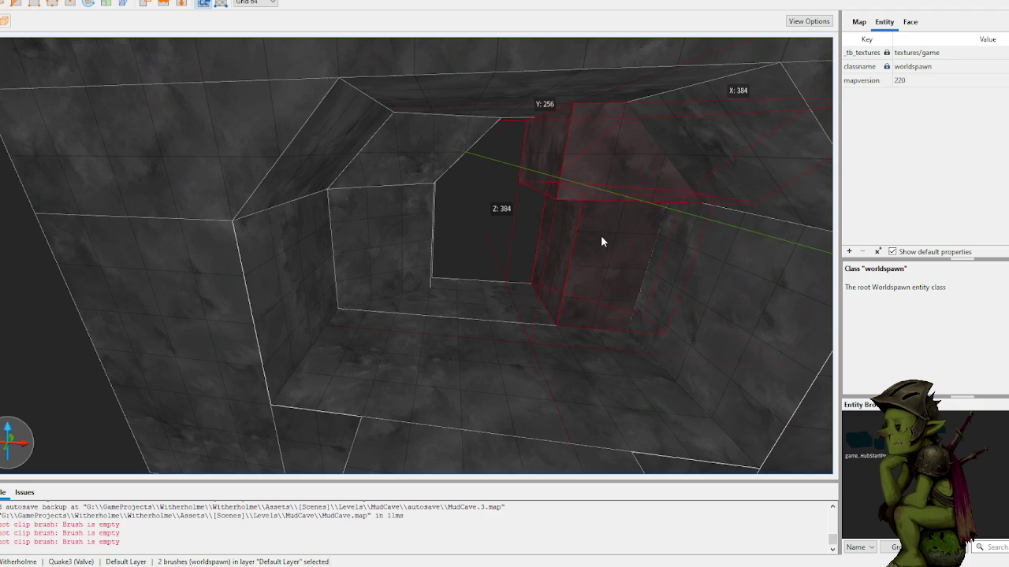
pyautogui.press('Right')
pyautogui.press('Right')
pyautogui.moveTo(693, 193)
pyautogui.mouseDown()
pyautogui.moveTo(560, 261)
pyautogui.moveTo(551, 253)
pyautogui.moveTo(562, 249)
pyautogui.mouseUp()
pyautogui.hotkey('ctrl', 'z')
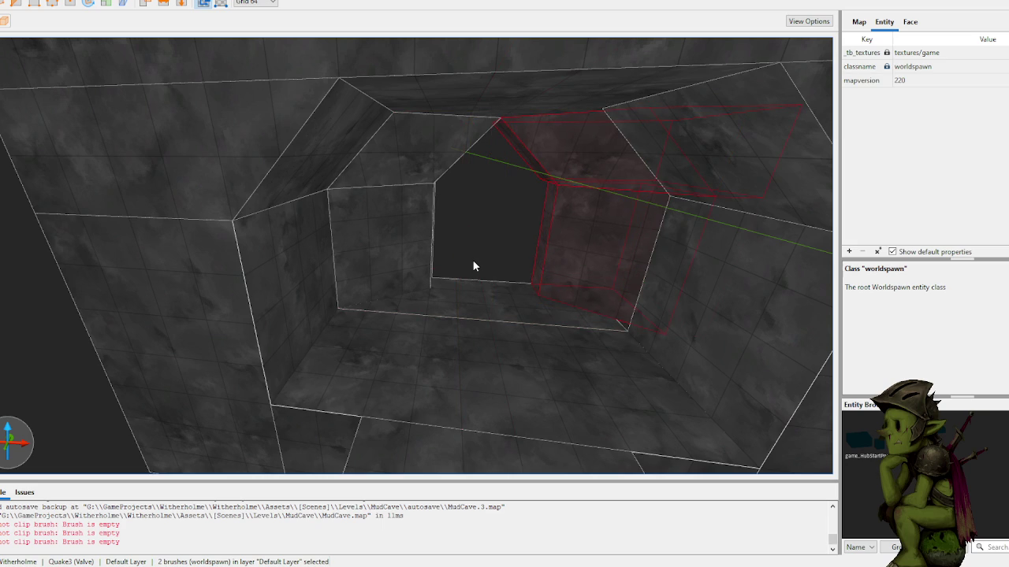
pyautogui.moveTo(628, 262); pyautogui.dragTo(579, 259)
pyautogui.moveTo(462, 231)
pyautogui.mouseDown()
pyautogui.moveTo(580, 239)
pyautogui.moveTo(585, 255)
pyautogui.mouseUp()
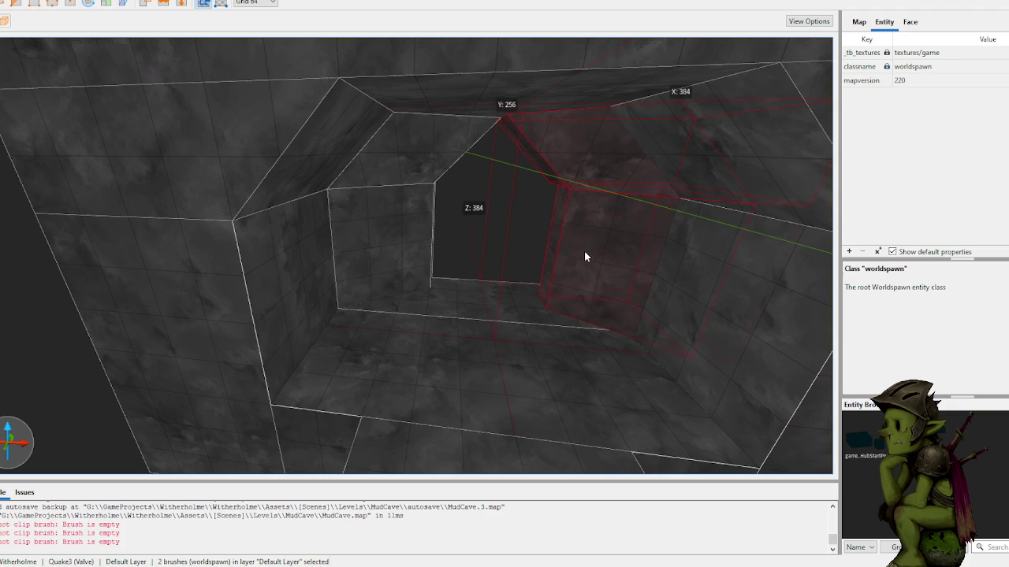
# - Set grid snapping to 32 units and pick a side face of the doorway jamb
pyautogui.scroll(5, 541, 260)
pyautogui.scroll(3, 565, 265)
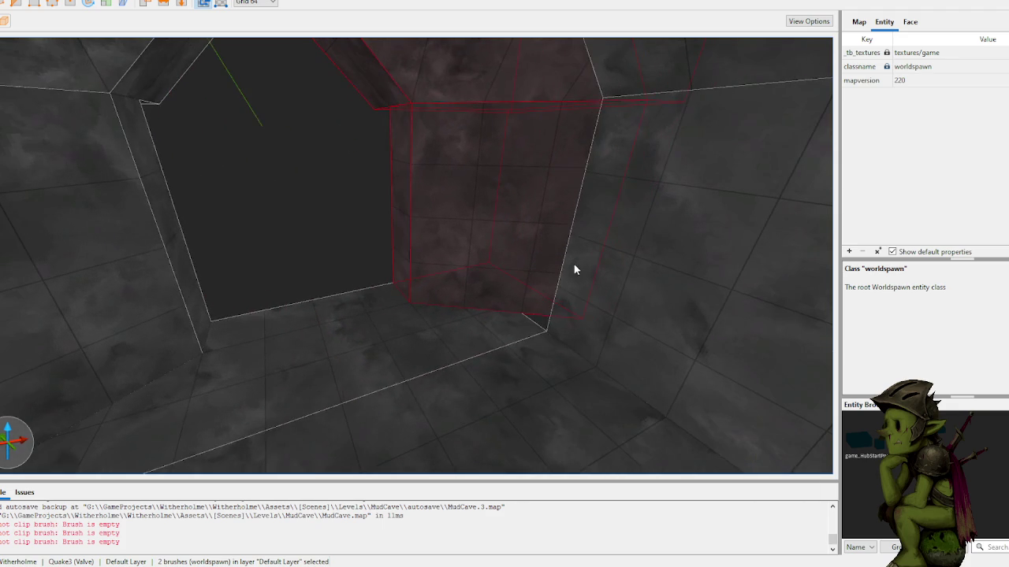
pyautogui.scroll(5, 505, 236)
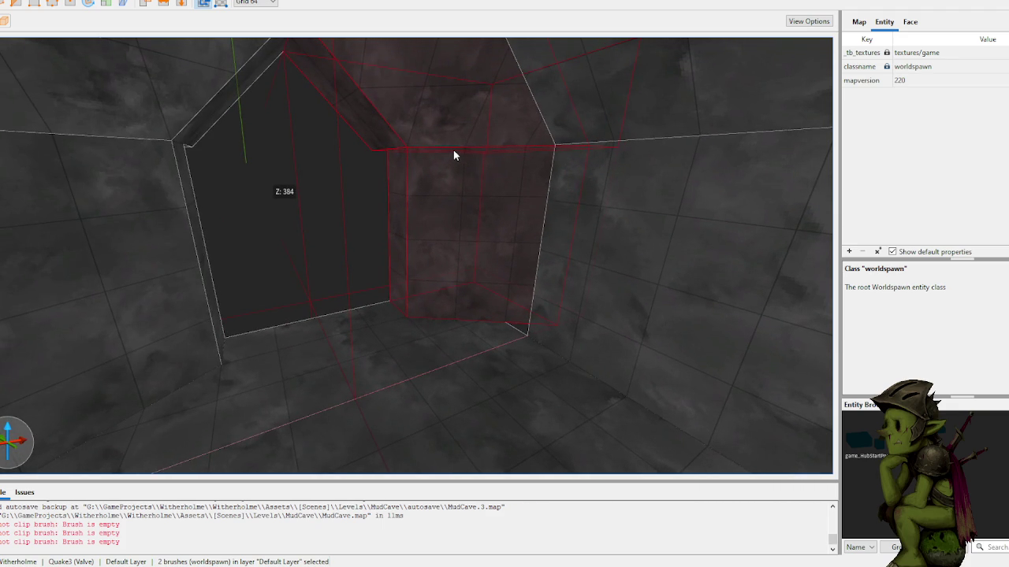
pyautogui.scroll(4, 459, 171)
pyautogui.press('[')
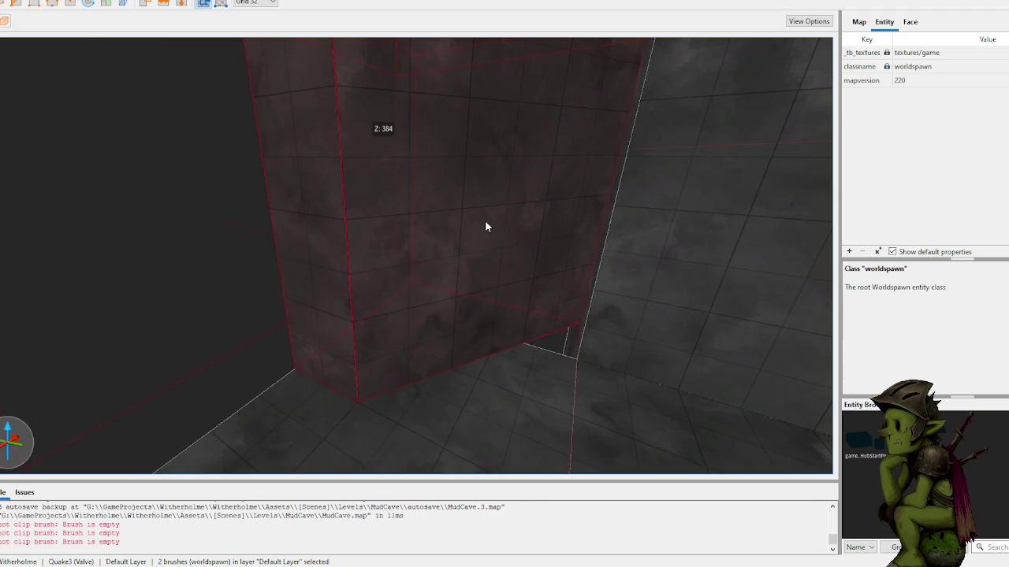
pyautogui.scroll(5, 493, 233)
pyautogui.scroll(-4, 465, 234)
pyautogui.scroll(-4, 475, 221)
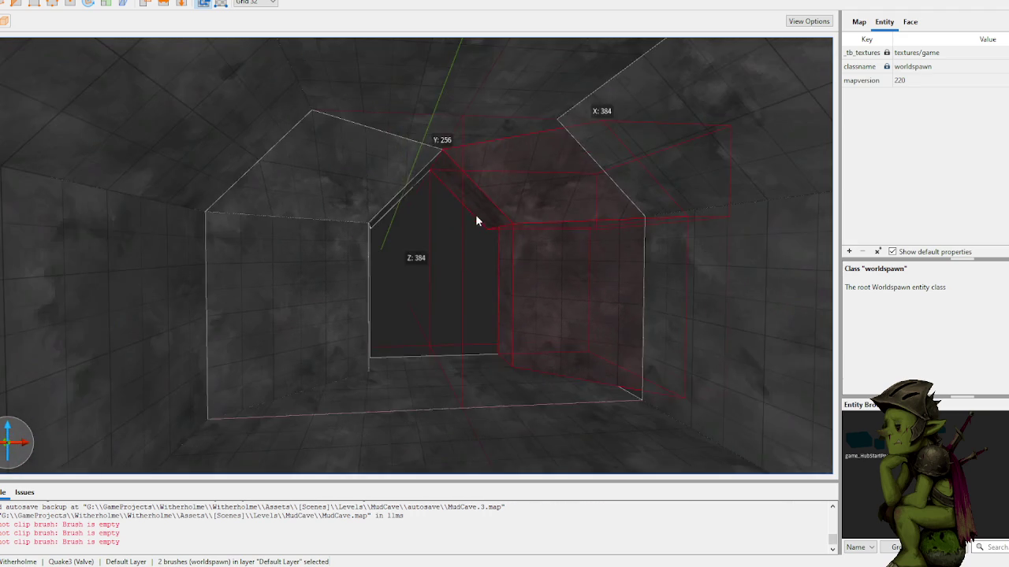
pyautogui.scroll(-3, 471, 225)
pyautogui.scroll(4, 536, 268)
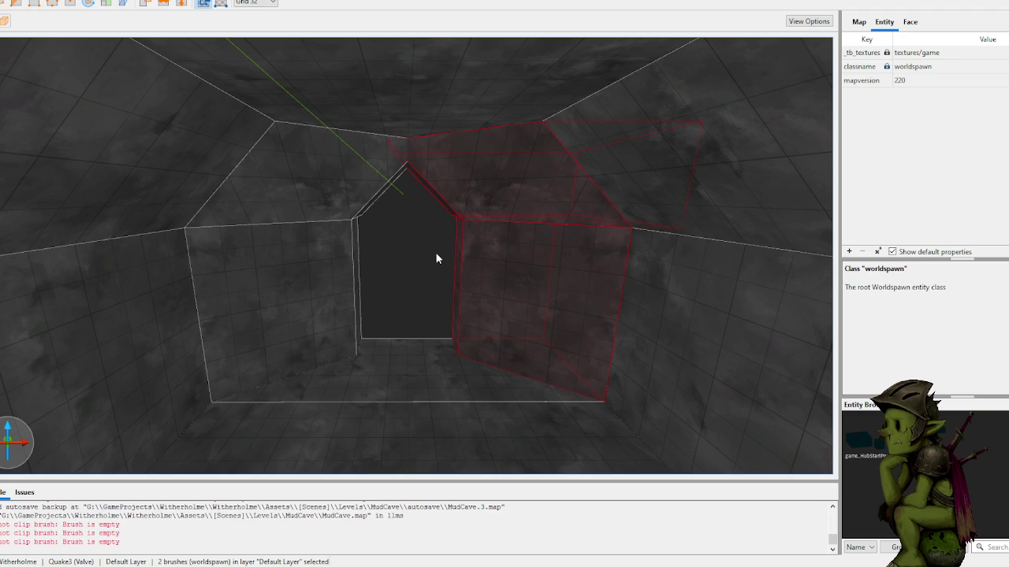
pyautogui.click(417, 267)
pyautogui.scroll(3, 442, 244)
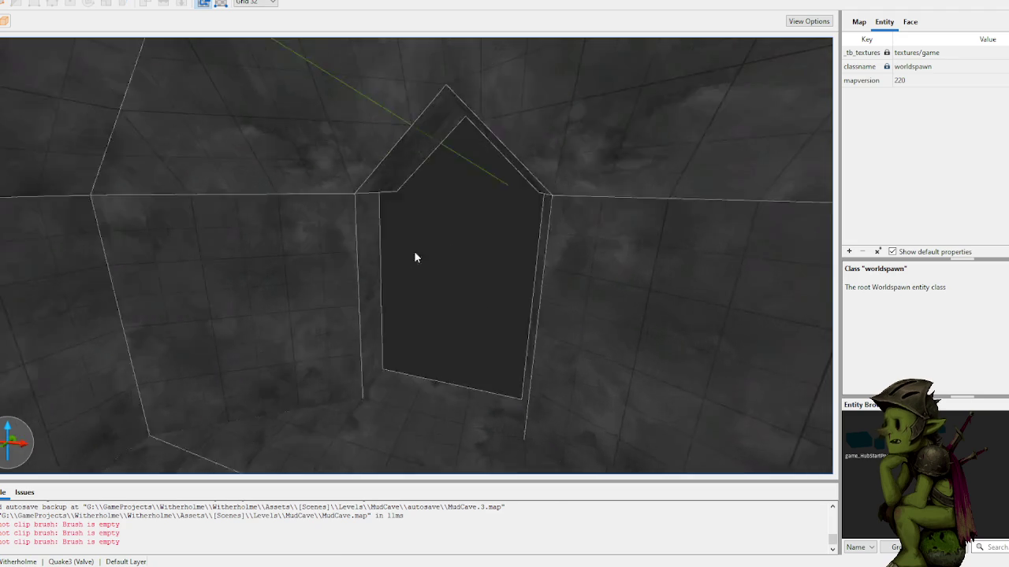
pyautogui.keyDown('shift'); pyautogui.click(504, 281); pyautogui.keyUp('shift')
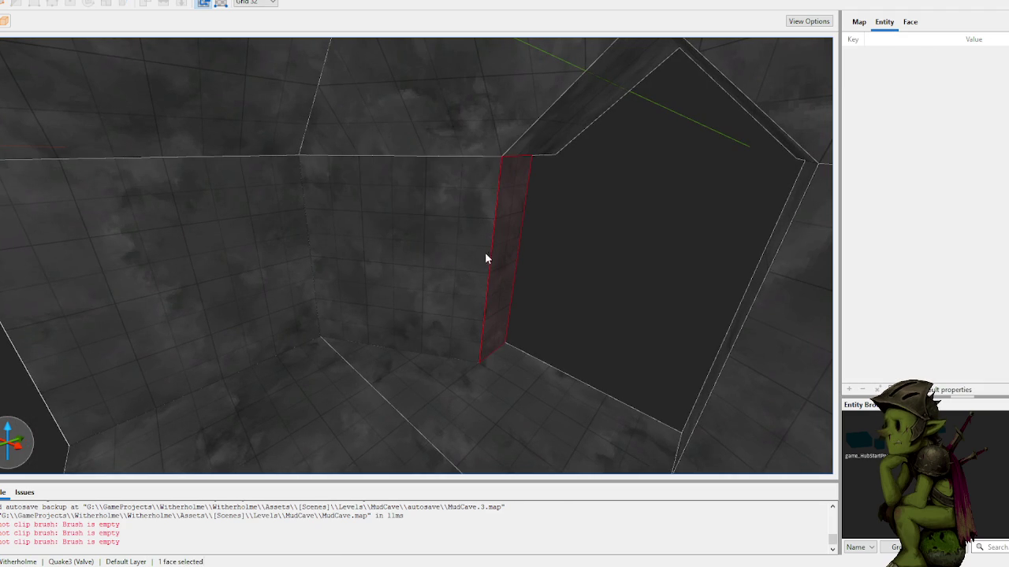
# - Shrink the jamb brush width from 192 to 160 and restore 64-unit grid snapping
pyautogui.click(503, 265)
pyautogui.moveTo(499, 283)
pyautogui.mouseDown()
pyautogui.moveTo(466, 267)
pyautogui.moveTo(480, 283)
pyautogui.moveTo(455, 277)
pyautogui.moveTo(481, 266)
pyautogui.moveTo(378, 252)
pyautogui.mouseUp()
pyautogui.press('+')
pyautogui.click(442, 265)
pyautogui.click(406, 207)
pyautogui.press('Escape')
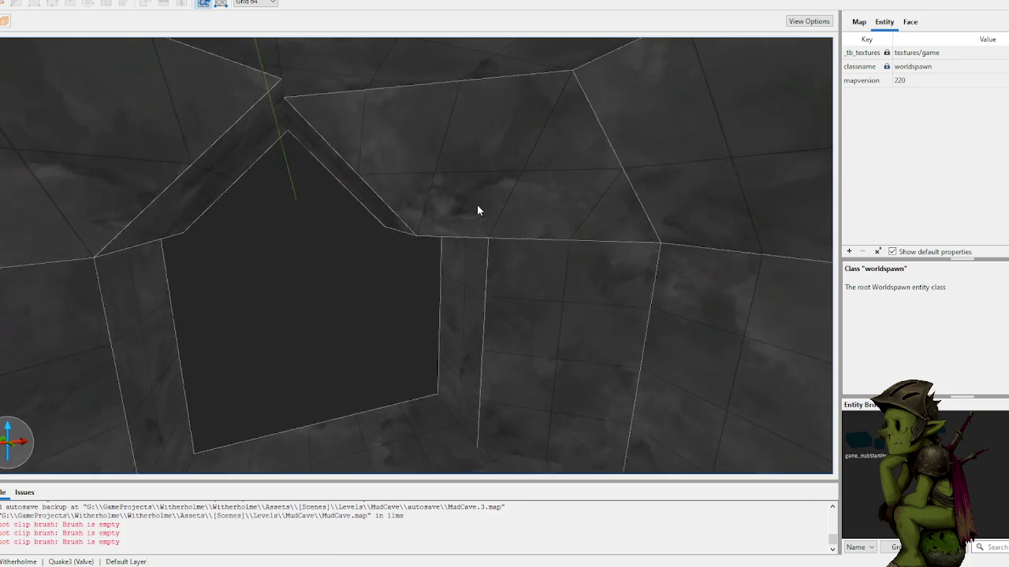
# - Drag the sloped wedge's face above the doorway to even out the slope
pyautogui.keyDown('shift'); pyautogui.click(407, 193); pyautogui.keyUp('shift')
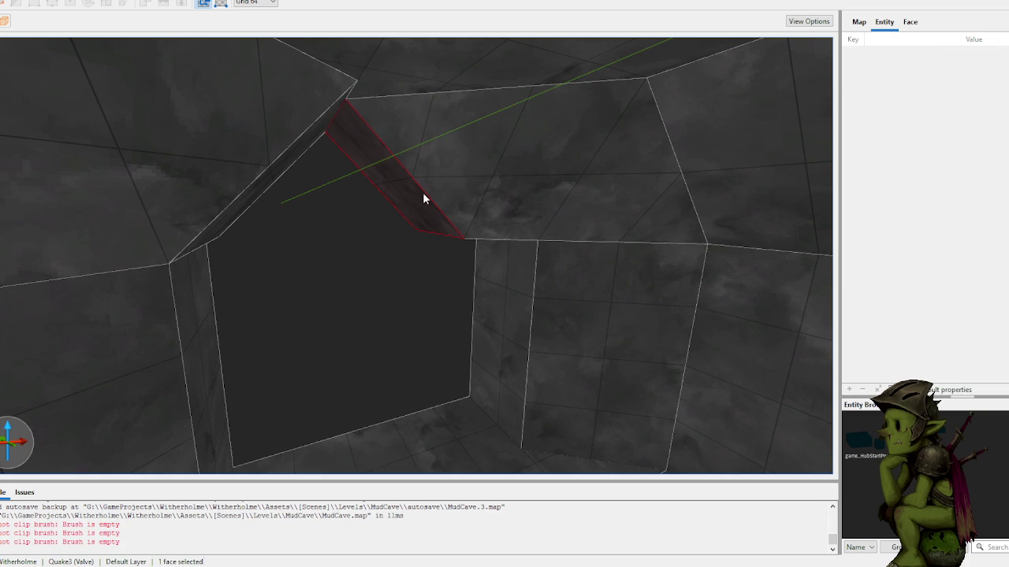
pyautogui.click(442, 210)
pyautogui.moveTo(441, 210)
pyautogui.mouseDown()
pyautogui.moveTo(504, 205)
pyautogui.moveTo(478, 205)
pyautogui.mouseUp()
pyautogui.press('Escape')
# - Orbit outside the archway and fly the camera through it to inspect the pointed doorway
pyautogui.moveTo(365, 279)
pyautogui.mouseDown()
pyautogui.moveTo(397, 266)
pyautogui.moveTo(495, 263)
pyautogui.moveTo(463, 227)
pyautogui.mouseUp()
pyautogui.click(428, 223)
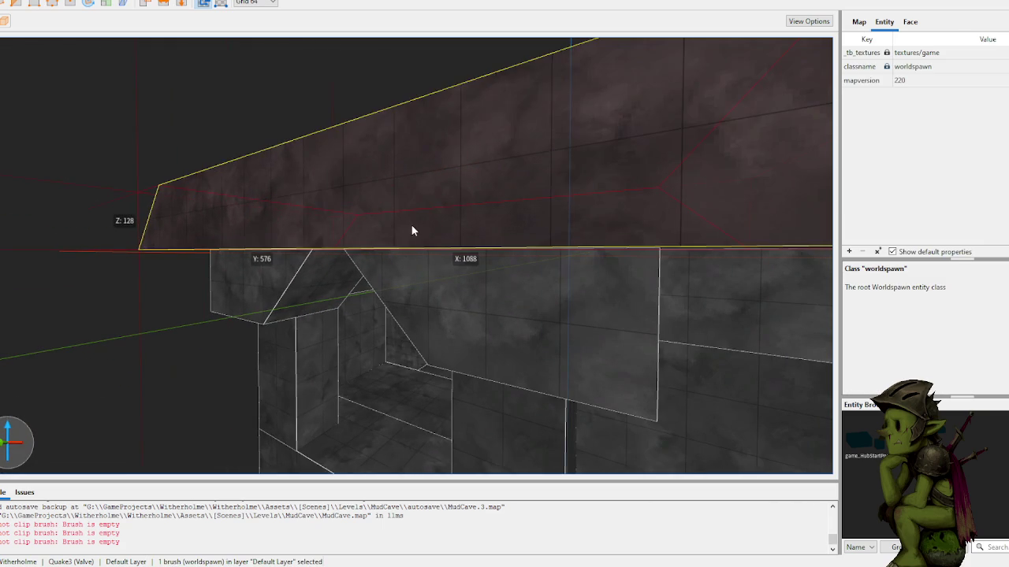
pyautogui.press('Escape')
pyautogui.moveTo(168, 371)
pyautogui.mouseDown()
pyautogui.moveTo(299, 329)
pyautogui.moveTo(194, 296)
pyautogui.mouseUp()
pyautogui.press('w')
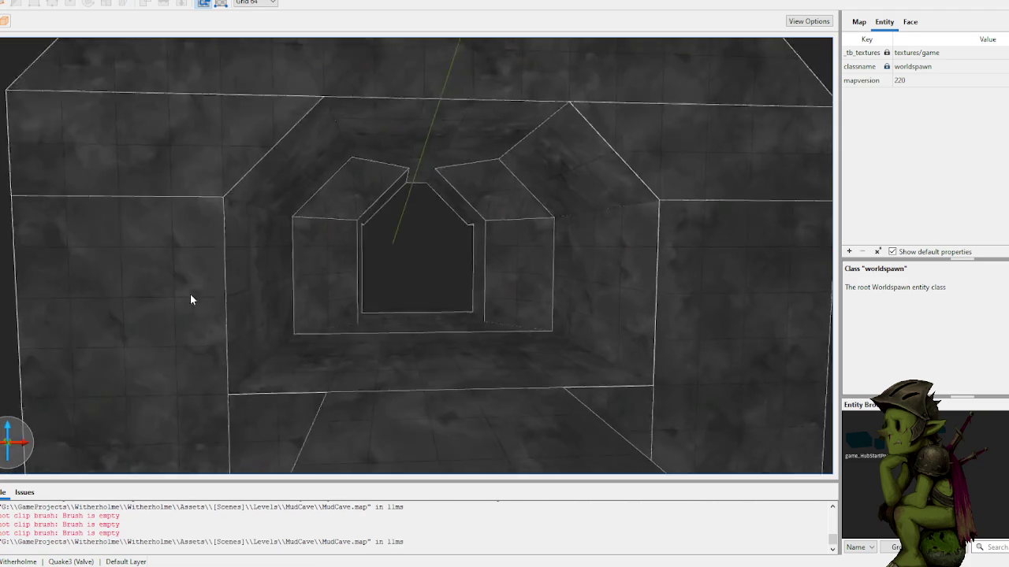
pyautogui.press('s')
pyautogui.press('w')
pyautogui.press('w')
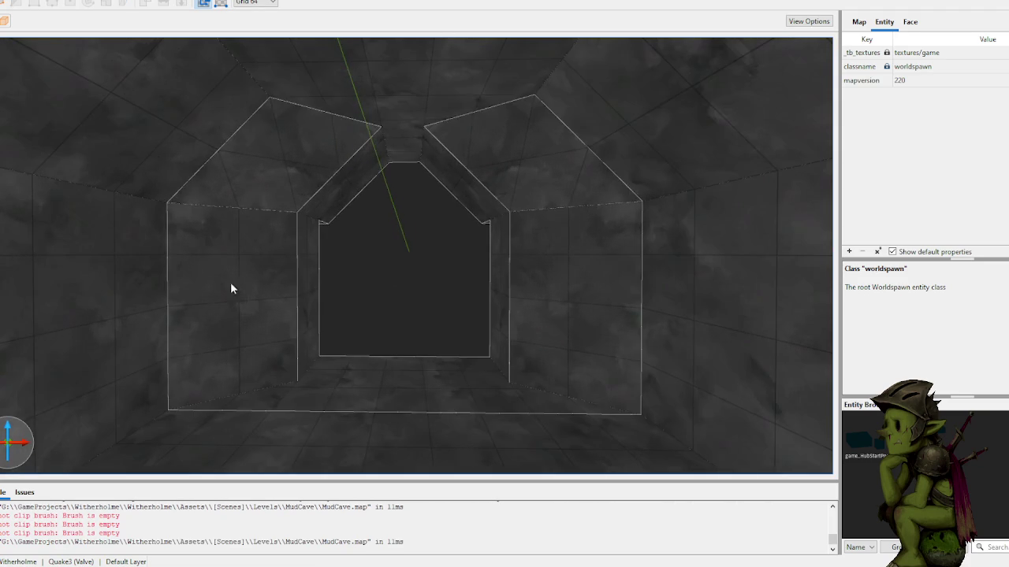
pyautogui.moveTo(306, 279)
pyautogui.mouseDown()
pyautogui.moveTo(186, 287)
pyautogui.moveTo(190, 273)
pyautogui.moveTo(337, 242)
pyautogui.moveTo(311, 252)
pyautogui.mouseUp()
# - Select the wall brushes beside the archway, then look down the tapering corridor
pyautogui.click(375, 280)
pyautogui.moveTo(380, 385); pyautogui.dragTo(359, 390)
pyautogui.keyDown('ctrl'); pyautogui.click(359, 390); pyautogui.keyUp('ctrl')
pyautogui.keyDown('ctrl'); pyautogui.click(205, 306); pyautogui.keyUp('ctrl')
pyautogui.moveTo(193, 328); pyautogui.dragTo(402, 312)
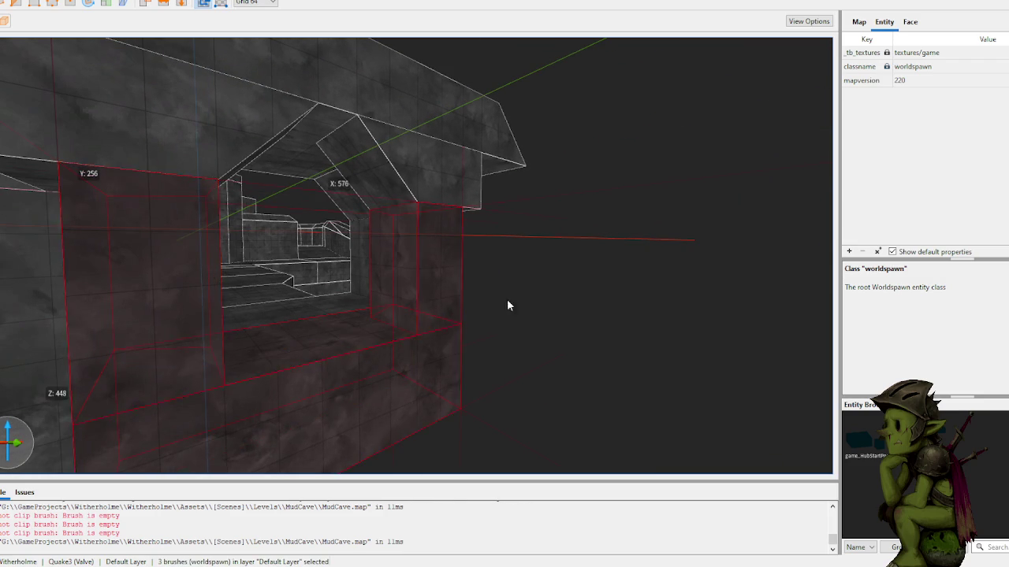
pyautogui.press('Escape')
pyautogui.scroll(10, 536, 298)
pyautogui.scroll(10, 544, 193)
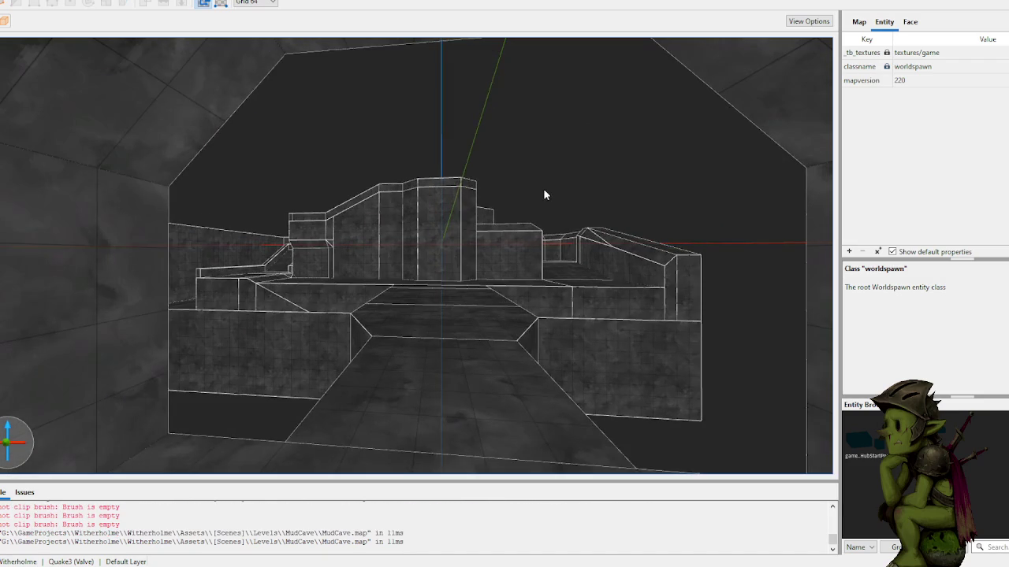
pyautogui.moveTo(551, 204)
pyautogui.mouseDown()
pyautogui.moveTo(439, 259)
pyautogui.moveTo(337, 259)
pyautogui.moveTo(361, 267)
pyautogui.mouseUp()
pyautogui.press('a')
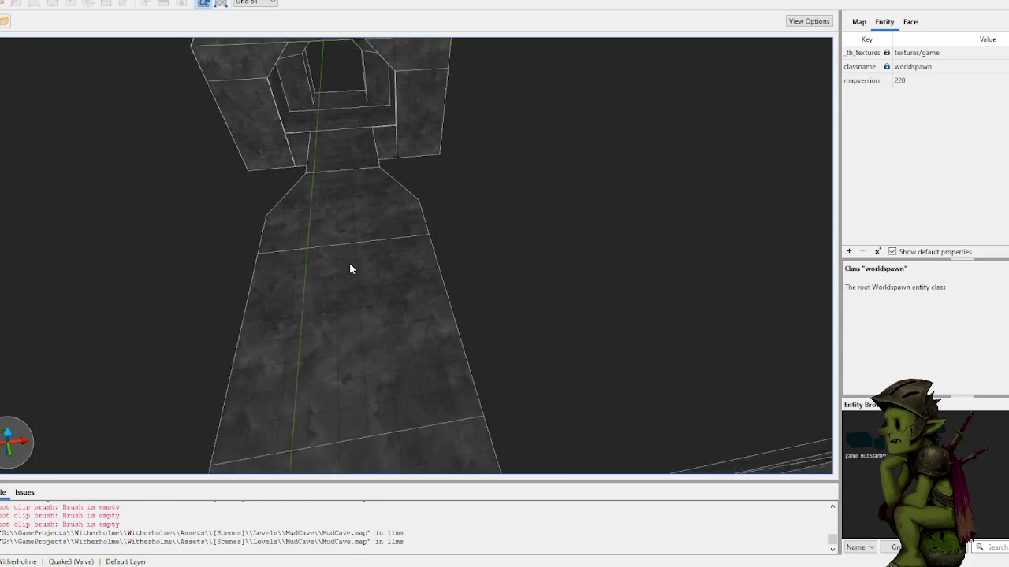
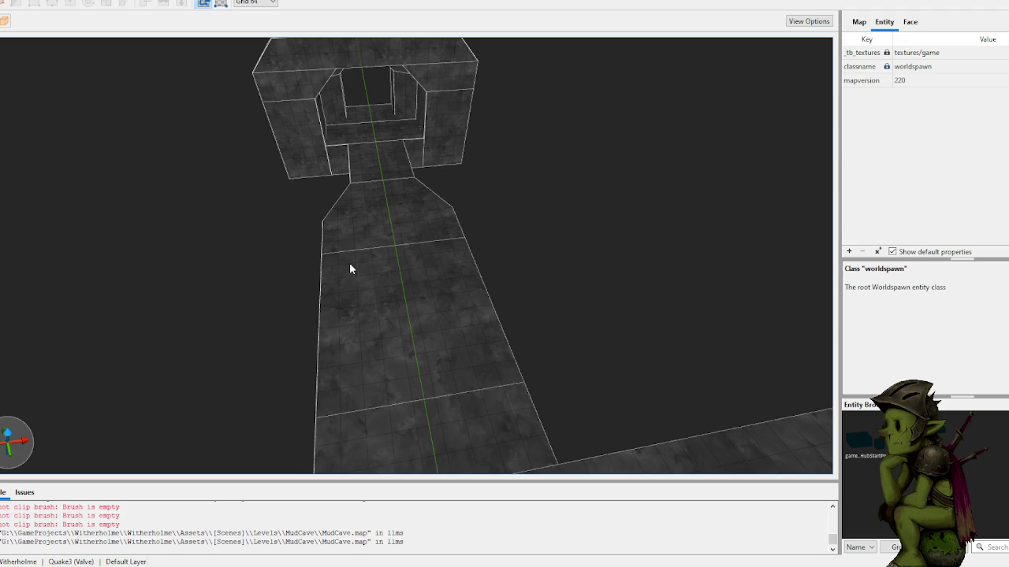
# - Draw a new 64×192×64 brush and position it beneath the raised walkway
pyautogui.press('w')
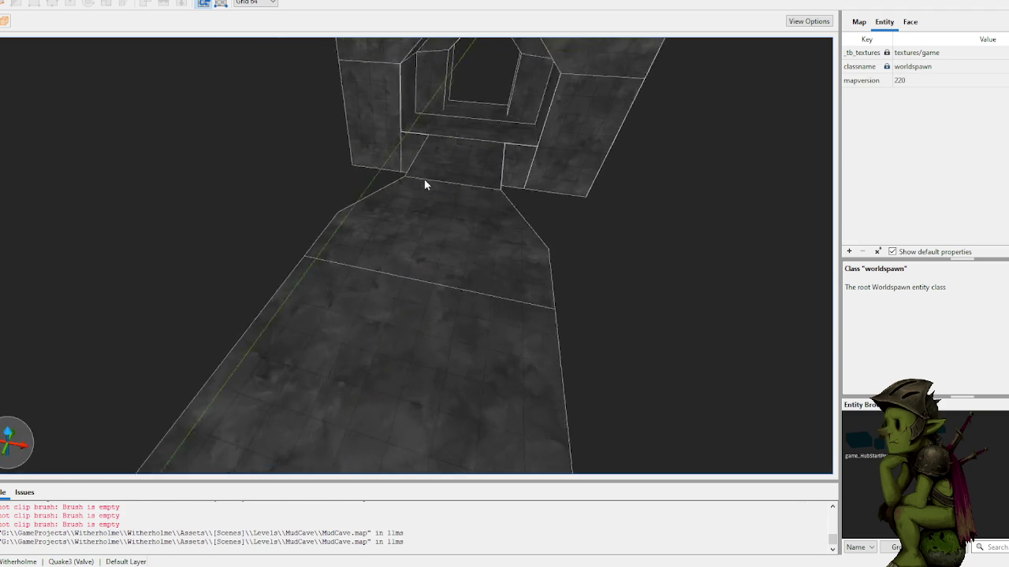
pyautogui.press('w')
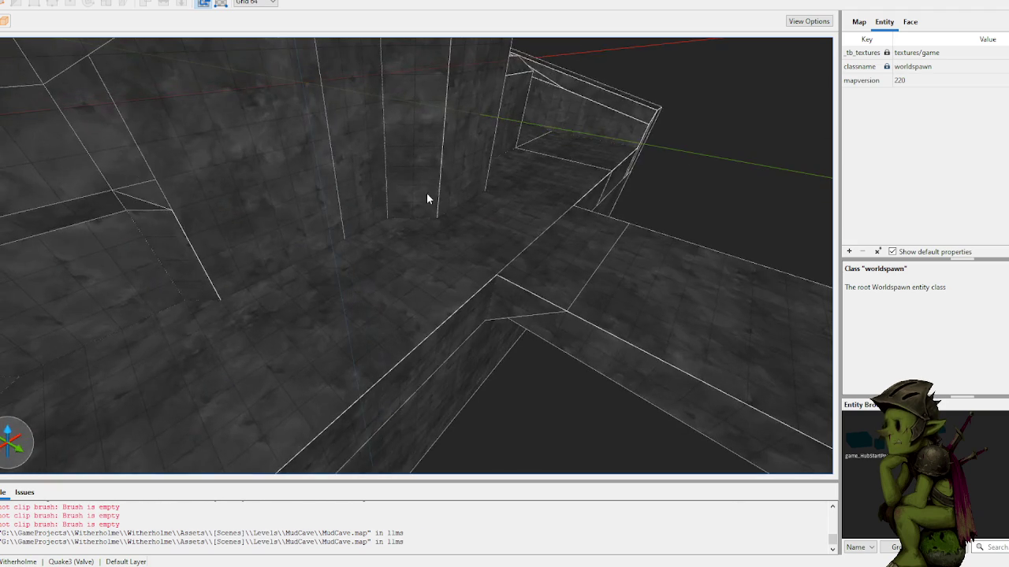
pyautogui.press('s')
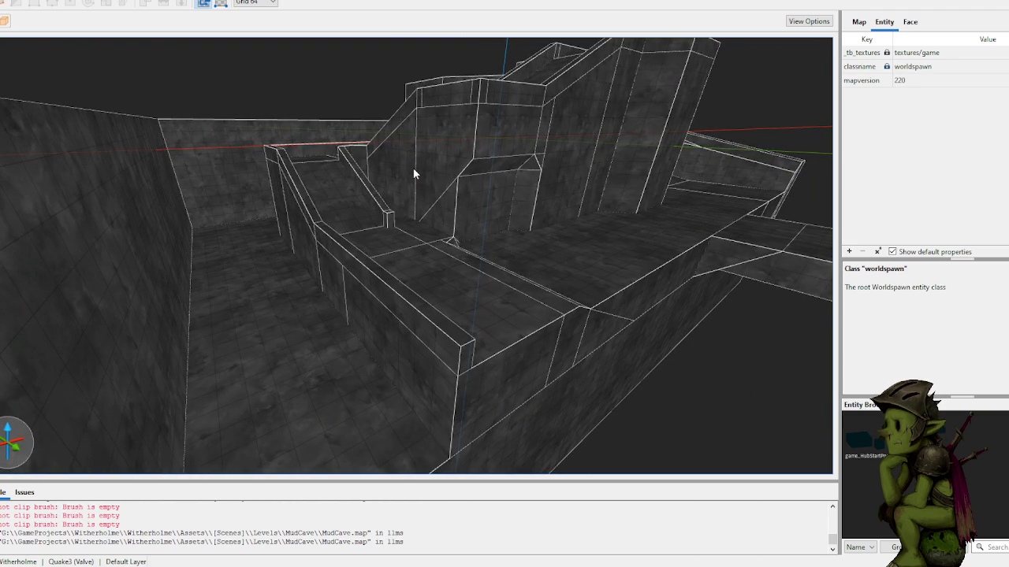
pyautogui.press('s')
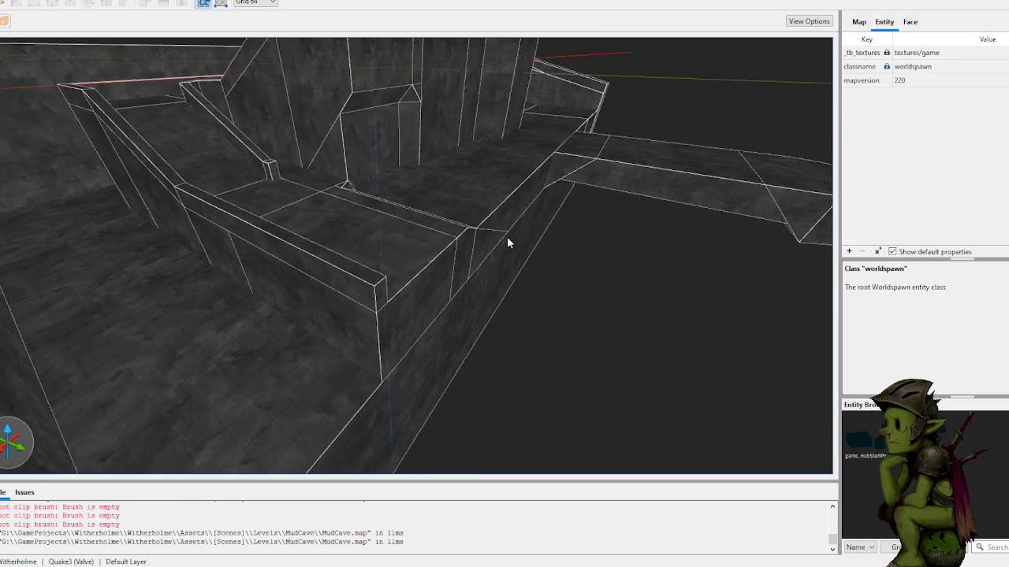
pyautogui.press('w')
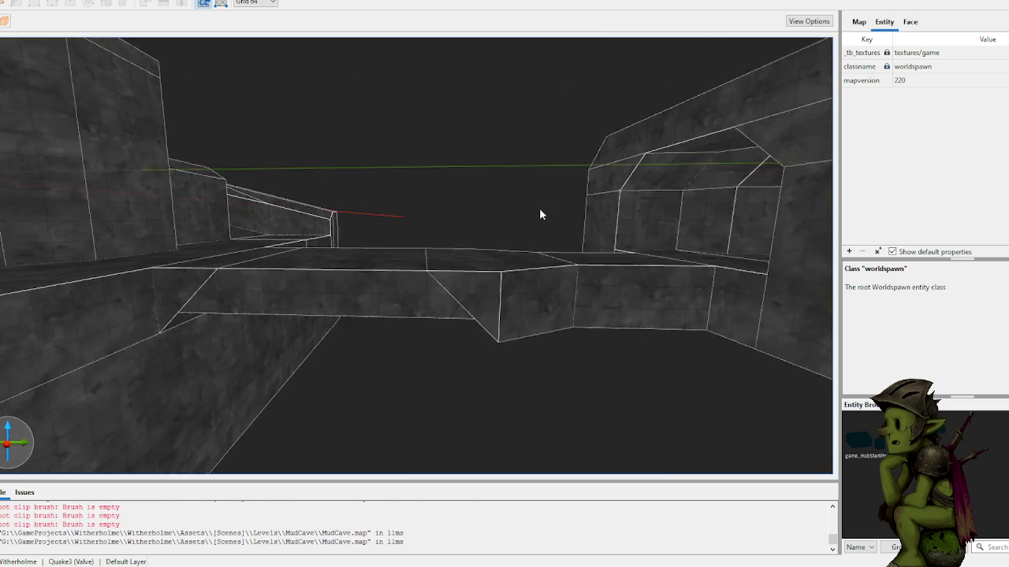
pyautogui.press('w')
pyautogui.click(482, 224)
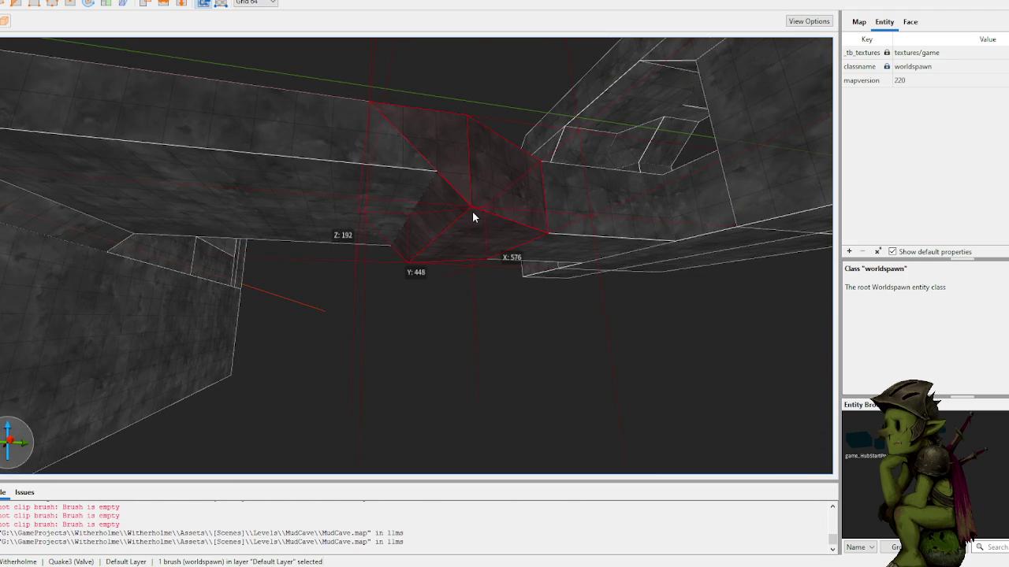
pyautogui.press('w')
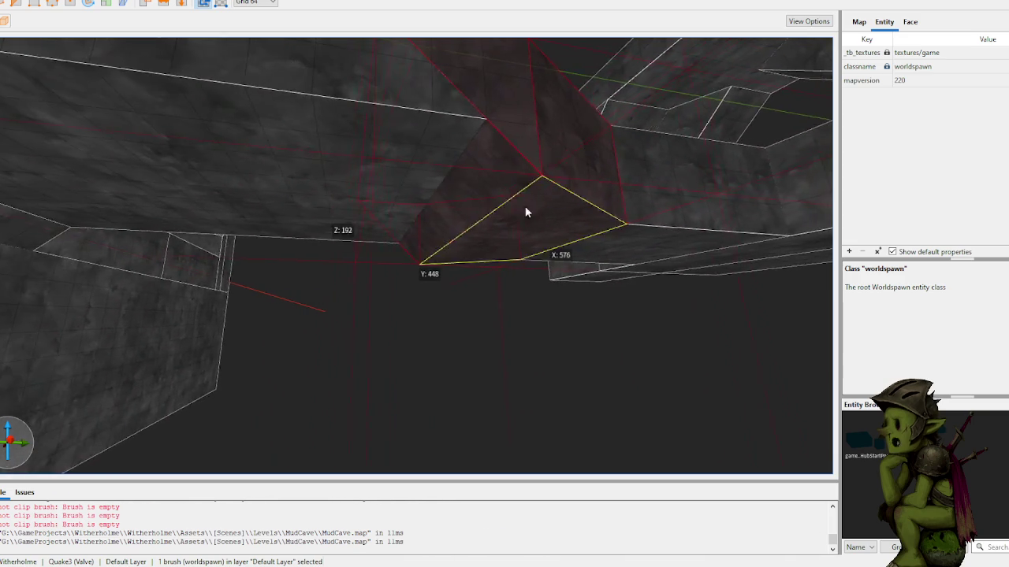
pyautogui.press('w')
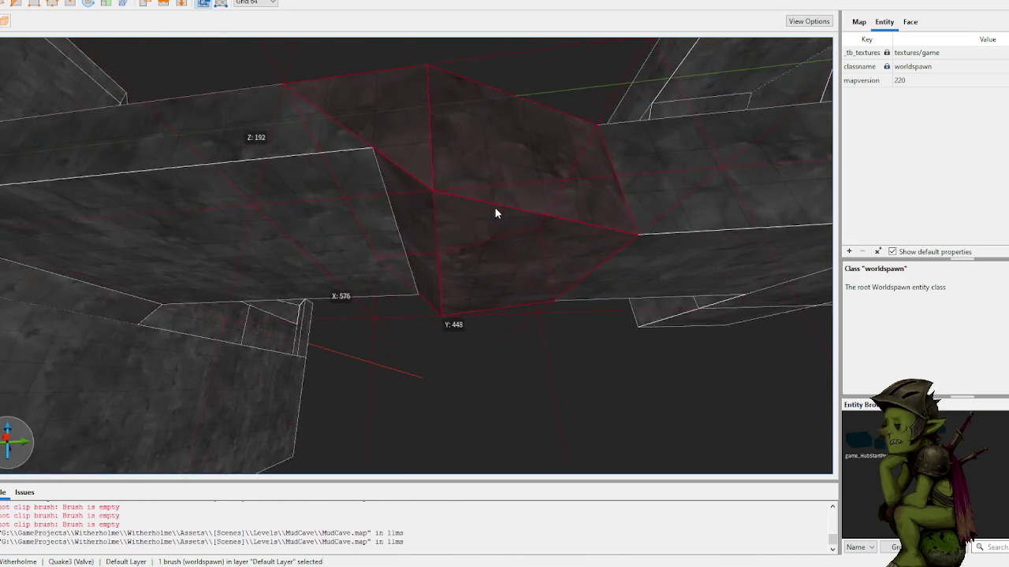
pyautogui.press('Escape')
pyautogui.moveTo(521, 166)
pyautogui.mouseDown()
pyautogui.moveTo(433, 182)
pyautogui.moveTo(409, 295)
pyautogui.moveTo(428, 295)
pyautogui.mouseUp()
pyautogui.moveTo(369, 361)
pyautogui.mouseDown()
pyautogui.moveTo(294, 372)
pyautogui.moveTo(326, 363)
pyautogui.moveTo(378, 315)
pyautogui.moveTo(378, 356)
pyautogui.mouseUp()
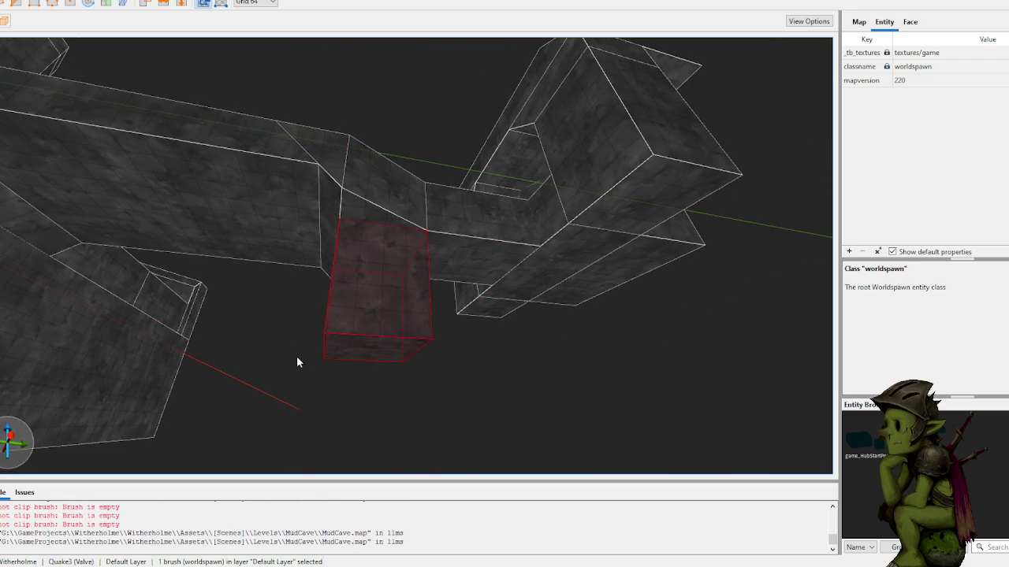
# - Lengthen the pillar block by dragging its face, then shorten the lower block's right face
pyautogui.click(298, 362)
pyautogui.moveTo(293, 342)
pyautogui.mouseDown()
pyautogui.moveTo(344, 367)
pyautogui.moveTo(365, 333)
pyautogui.mouseUp()
pyautogui.click(365, 332)
pyautogui.moveTo(405, 304)
pyautogui.mouseDown()
pyautogui.moveTo(772, 338)
pyautogui.moveTo(619, 196)
pyautogui.moveTo(620, 239)
pyautogui.moveTo(579, 259)
pyautogui.mouseUp()
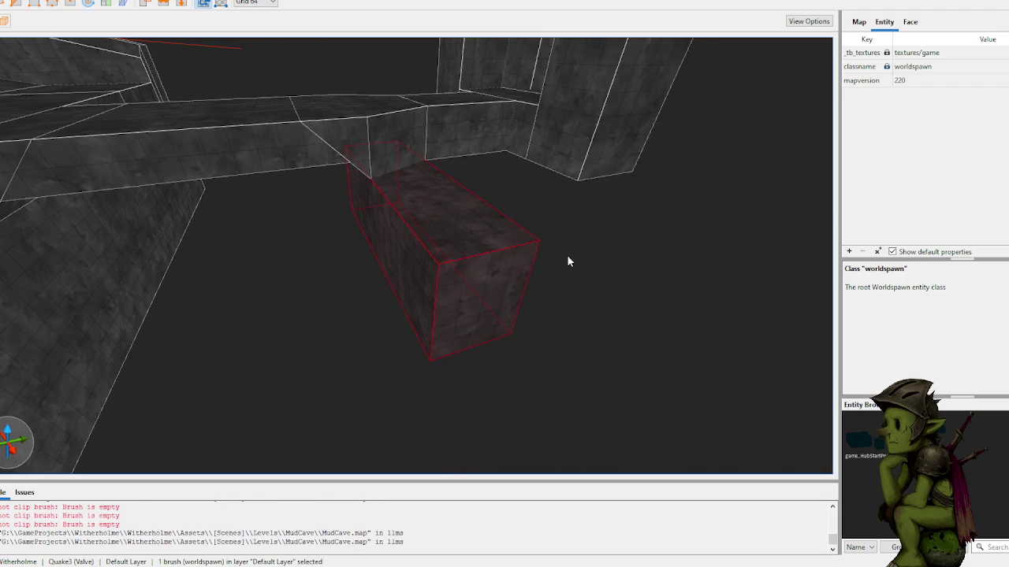
pyautogui.press('Escape')
pyautogui.moveTo(434, 335)
pyautogui.mouseDown()
pyautogui.moveTo(368, 247)
pyautogui.moveTo(464, 279)
pyautogui.moveTo(446, 279)
pyautogui.moveTo(543, 295)
pyautogui.moveTo(423, 320)
pyautogui.mouseUp()
pyautogui.click(375, 342)
pyautogui.moveTo(378, 344)
pyautogui.mouseDown()
pyautogui.moveTo(212, 336)
pyautogui.moveTo(222, 337)
pyautogui.mouseUp()
pyautogui.moveTo(394, 286)
pyautogui.mouseDown()
pyautogui.moveTo(386, 286)
pyautogui.moveTo(518, 288)
pyautogui.moveTo(488, 301)
pyautogui.moveTo(498, 238)
pyautogui.moveTo(598, 254)
pyautogui.moveTo(483, 315)
pyautogui.mouseUp()
# - Drag a cave room block's face left to shorten it
pyautogui.press('Escape')
pyautogui.moveTo(279, 286)
pyautogui.mouseDown()
pyautogui.moveTo(356, 297)
pyautogui.moveTo(321, 284)
pyautogui.moveTo(408, 229)
pyautogui.mouseUp()
pyautogui.moveTo(459, 180)
pyautogui.mouseDown()
pyautogui.moveTo(452, 203)
pyautogui.moveTo(488, 203)
pyautogui.mouseUp()
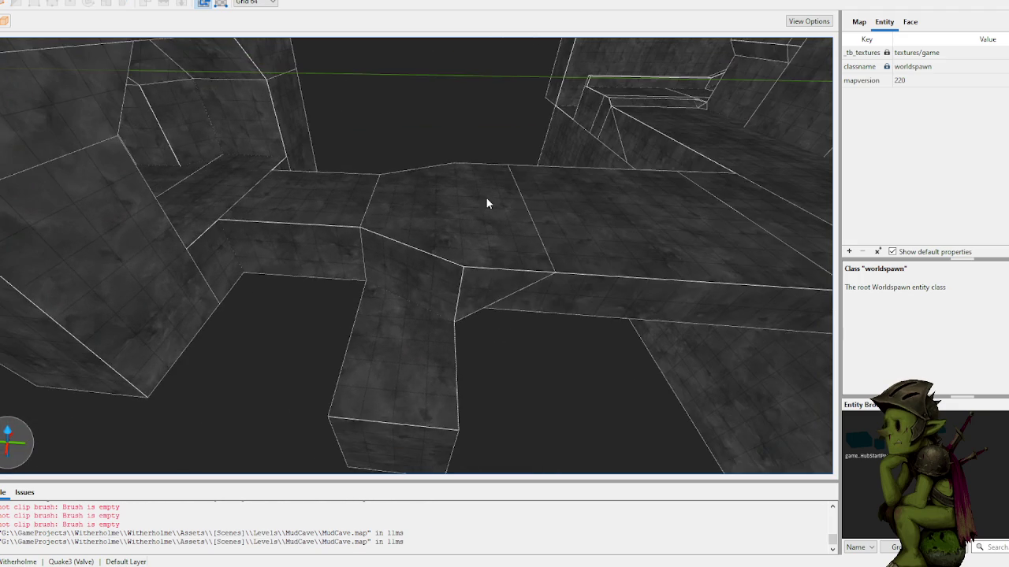
pyautogui.moveTo(468, 139)
pyautogui.mouseDown()
pyautogui.moveTo(412, 162)
pyautogui.moveTo(462, 162)
pyautogui.moveTo(465, 143)
pyautogui.moveTo(475, 165)
pyautogui.moveTo(448, 272)
pyautogui.moveTo(278, 293)
pyautogui.moveTo(213, 287)
pyautogui.mouseUp()
pyautogui.click(103, 339)
pyautogui.moveTo(103, 338)
pyautogui.mouseDown()
pyautogui.moveTo(338, 262)
pyautogui.moveTo(283, 236)
pyautogui.moveTo(333, 237)
pyautogui.moveTo(322, 234)
pyautogui.mouseUp()
# - Place two trial clip points across the wall block, then cancel without cutting
pyautogui.click(322, 235)
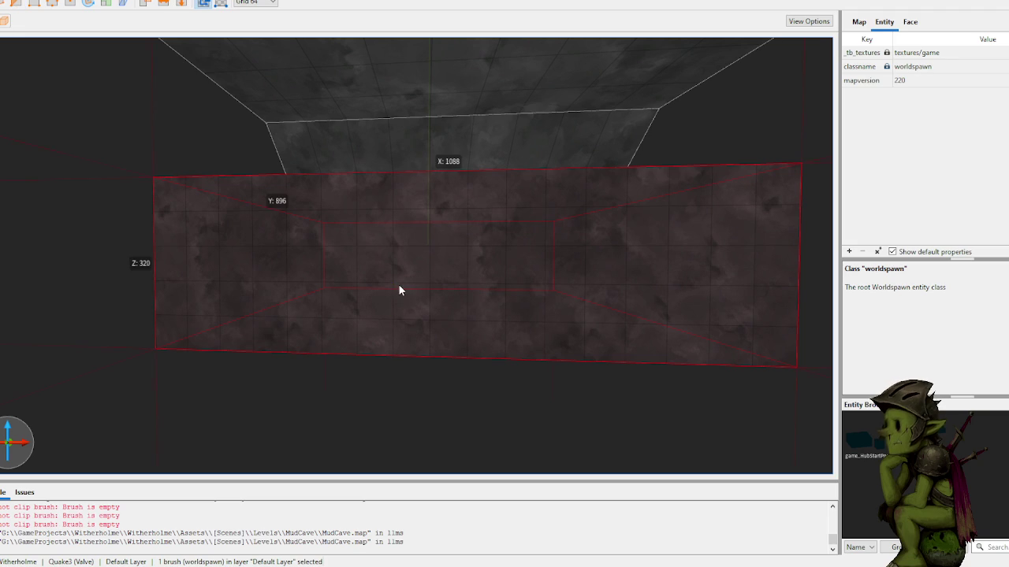
pyautogui.click(347, 312)
pyautogui.click(422, 314)
pyautogui.press('Escape')
pyautogui.press('Escape')
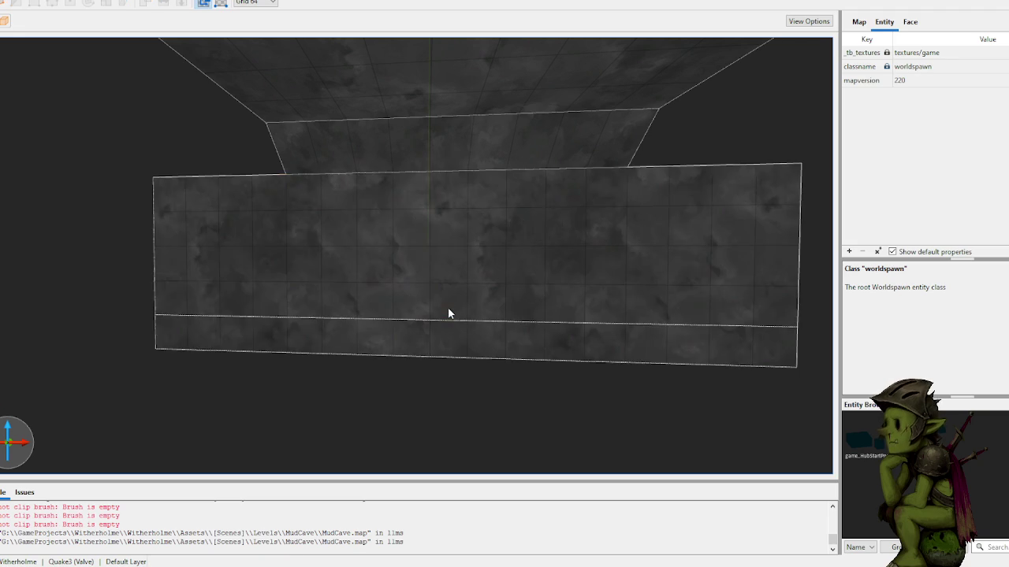
pyautogui.click(508, 333)
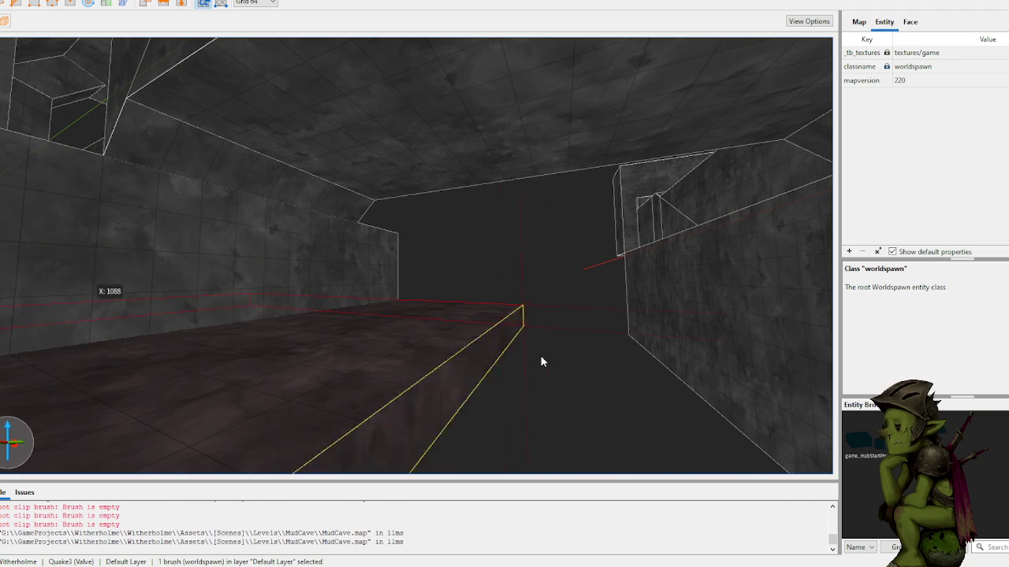
pyautogui.press('w')
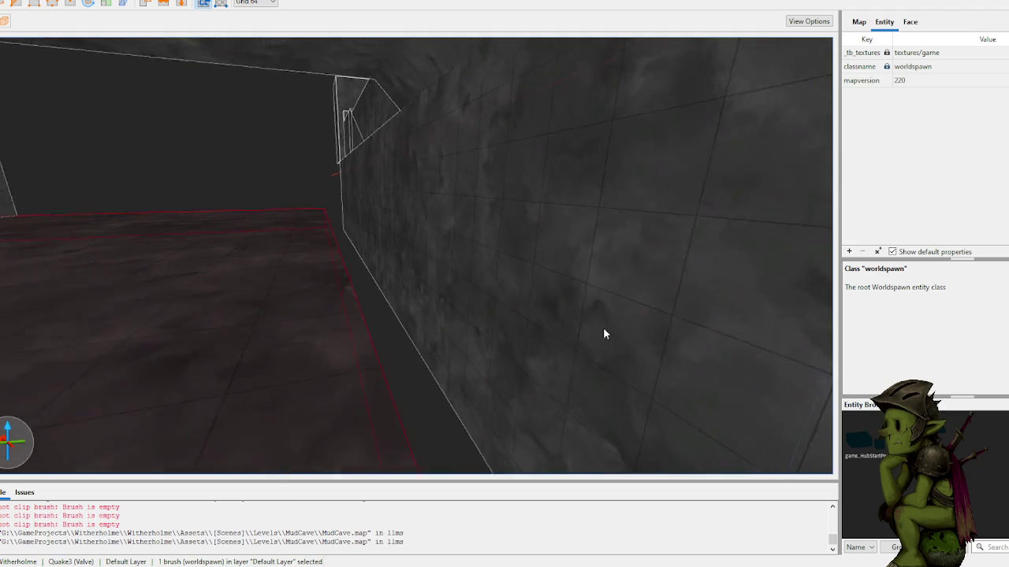
pyautogui.scroll(-5, 535, 337)
pyautogui.click(423, 373)
pyautogui.click(417, 302)
pyautogui.scroll(6, 451, 315)
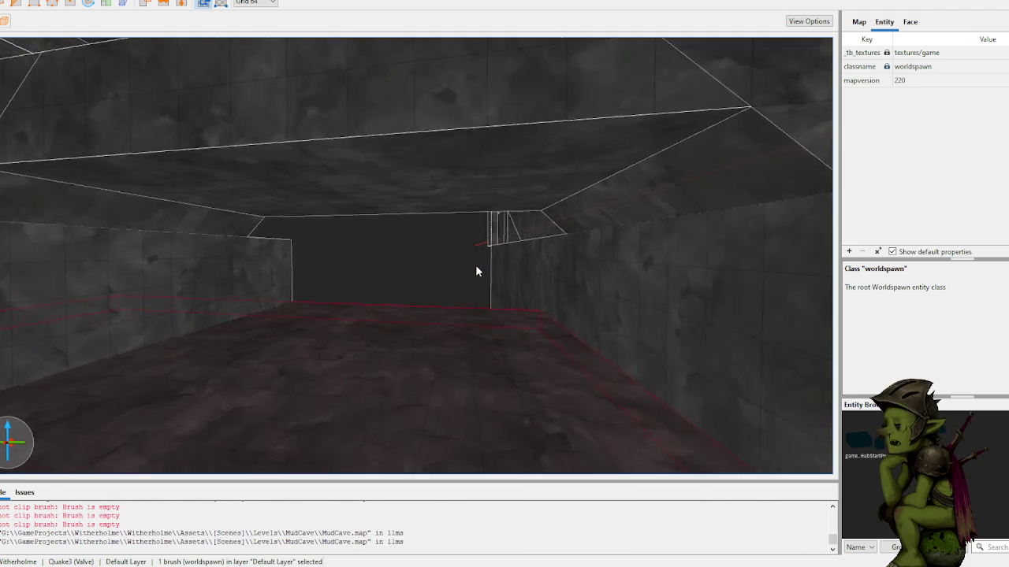
pyautogui.scroll(8, 475, 271)
pyautogui.moveTo(351, 279)
pyautogui.mouseDown()
pyautogui.moveTo(549, 318)
pyautogui.moveTo(361, 328)
pyautogui.mouseUp()
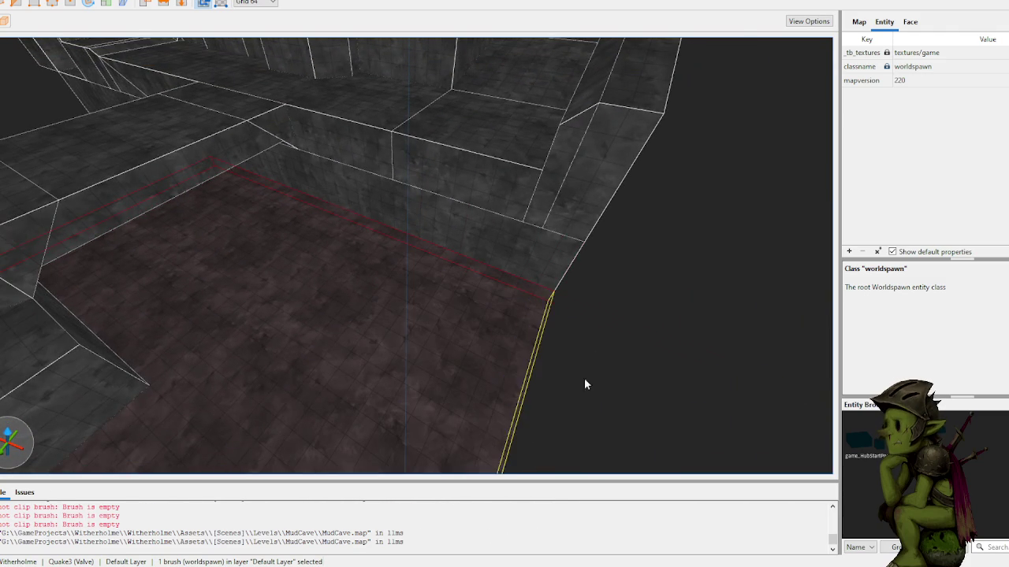
pyautogui.click(536, 392)
pyautogui.moveTo(605, 340)
pyautogui.mouseDown()
pyautogui.moveTo(588, 326)
pyautogui.moveTo(696, 362)
pyautogui.moveTo(673, 364)
pyautogui.moveTo(669, 387)
pyautogui.moveTo(547, 342)
pyautogui.moveTo(534, 318)
pyautogui.moveTo(472, 315)
pyautogui.mouseUp()
pyautogui.click(472, 315)
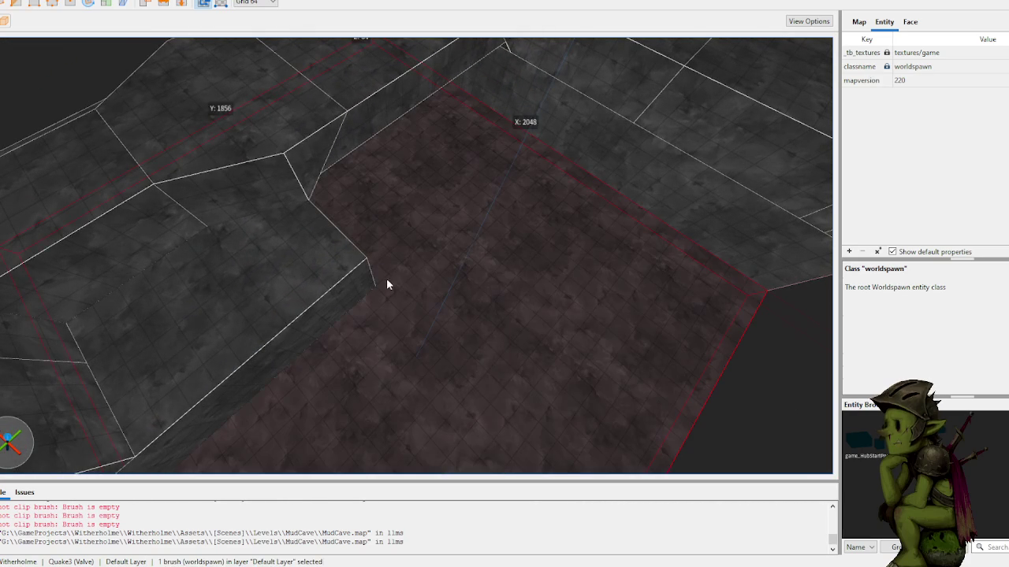
pyautogui.press('Escape')
pyautogui.press('Escape')
pyautogui.click(409, 313)
pyautogui.moveTo(410, 320)
pyautogui.mouseDown()
pyautogui.moveTo(516, 344)
pyautogui.moveTo(213, 144)
pyautogui.moveTo(249, 139)
pyautogui.moveTo(264, 180)
pyautogui.moveTo(263, 171)
pyautogui.moveTo(291, 187)
pyautogui.moveTo(205, 239)
pyautogui.moveTo(125, 218)
pyautogui.moveTo(147, 261)
pyautogui.moveTo(131, 273)
pyautogui.moveTo(168, 263)
pyautogui.moveTo(168, 250)
pyautogui.moveTo(428, 291)
pyautogui.moveTo(253, 288)
pyautogui.moveTo(252, 279)
pyautogui.moveTo(376, 252)
pyautogui.moveTo(398, 268)
pyautogui.moveTo(415, 304)
pyautogui.mouseUp()
pyautogui.press('Escape')
pyautogui.click(423, 323)
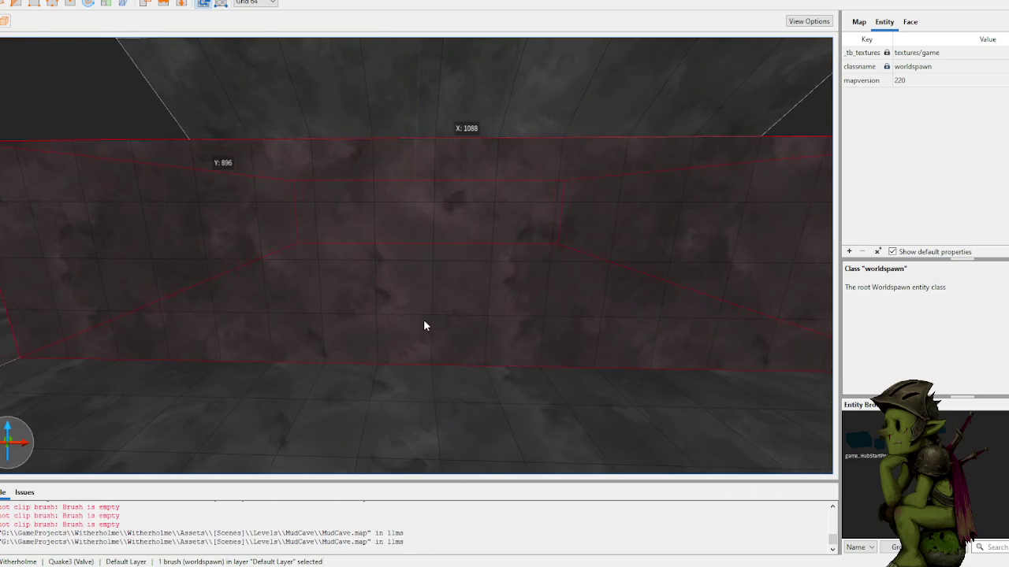
# - Clip the wall brush down its middle with the Clip tool on a 32-unit grid
pyautogui.rightClick(423, 320)
pyautogui.press('Escape')
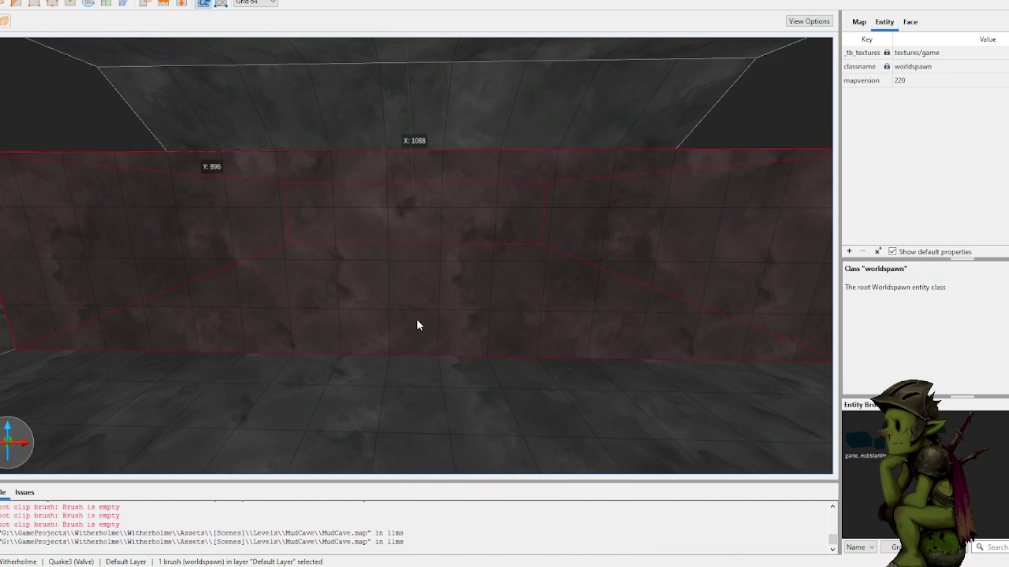
pyautogui.press('c')
pyautogui.scroll(-5, 441, 305)
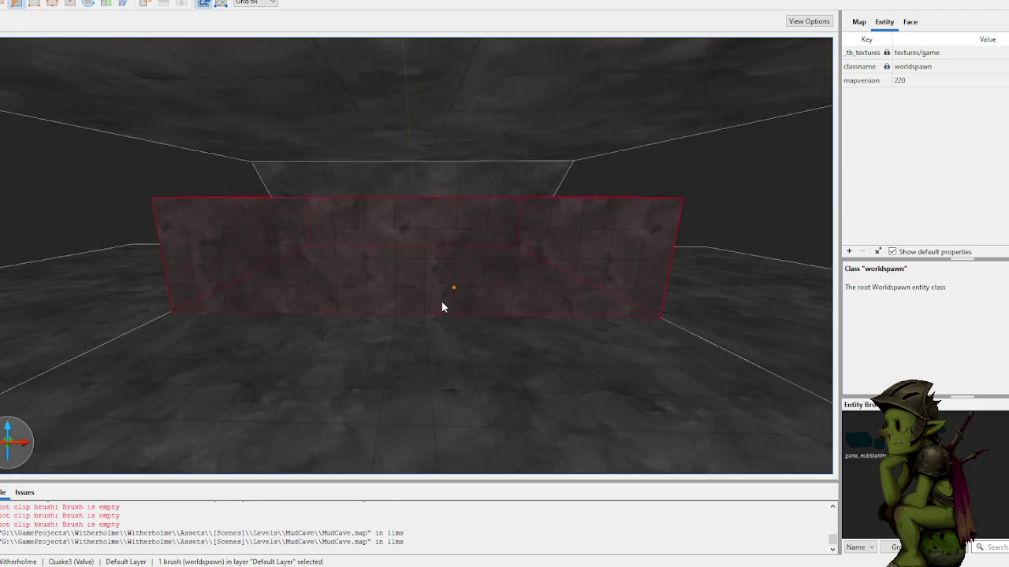
pyautogui.scroll(3, 441, 303)
pyautogui.rightClick(442, 302)
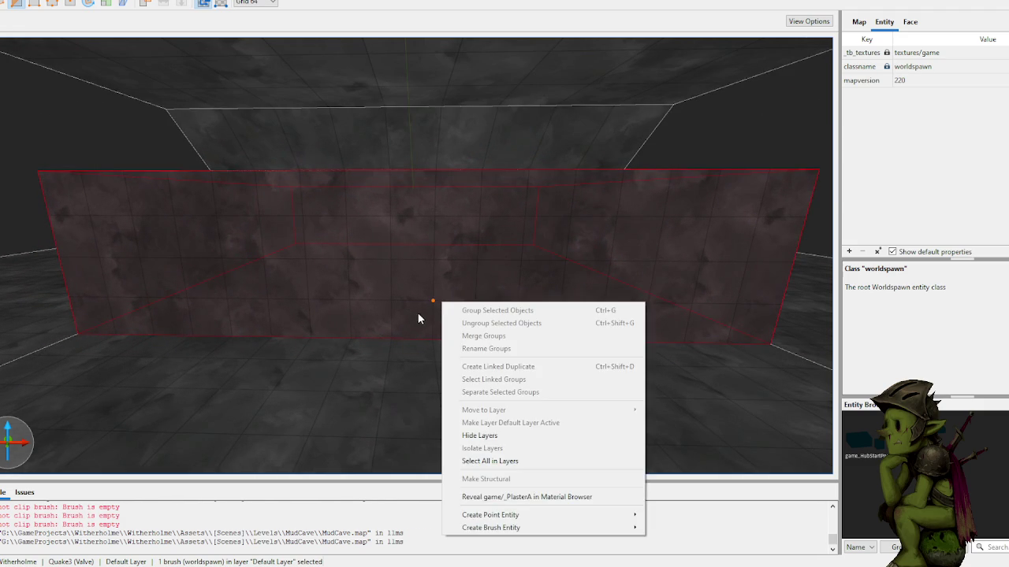
pyautogui.click(416, 313)
pyautogui.press('Escape')
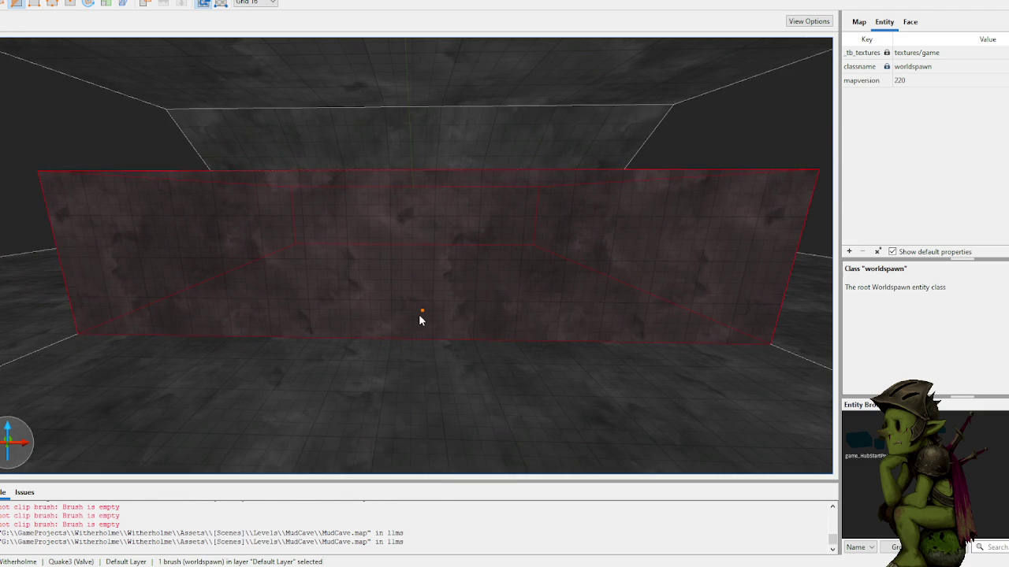
pyautogui.press('Return')
pyautogui.press('Escape')
# - Select the left and right wall halves in Clip mode, then clear the selection
pyautogui.click(403, 237)
pyautogui.press('c')
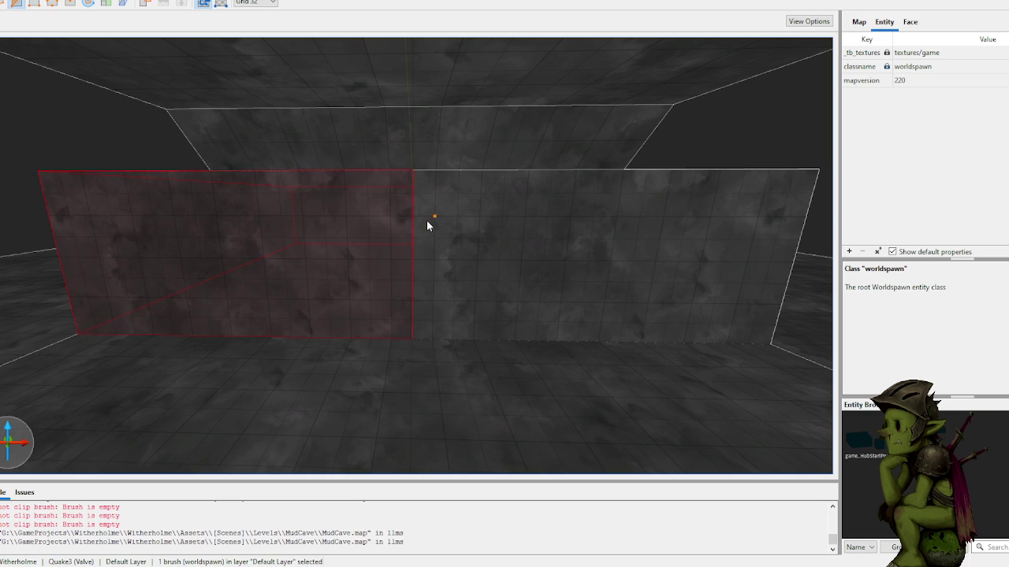
pyautogui.press('Escape')
pyautogui.click(436, 215)
pyautogui.press('c')
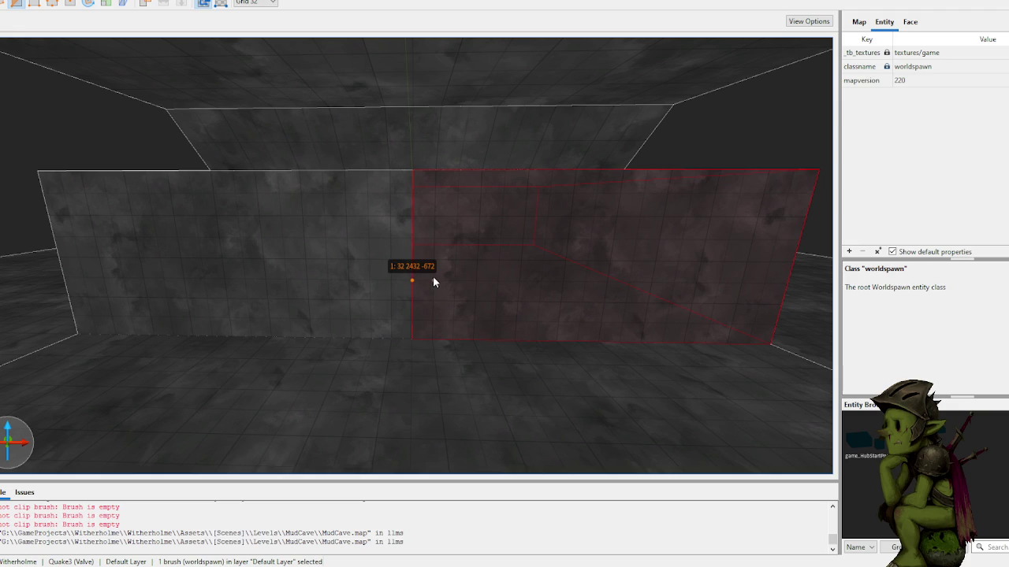
pyautogui.press('Escape')
pyautogui.press('Escape')
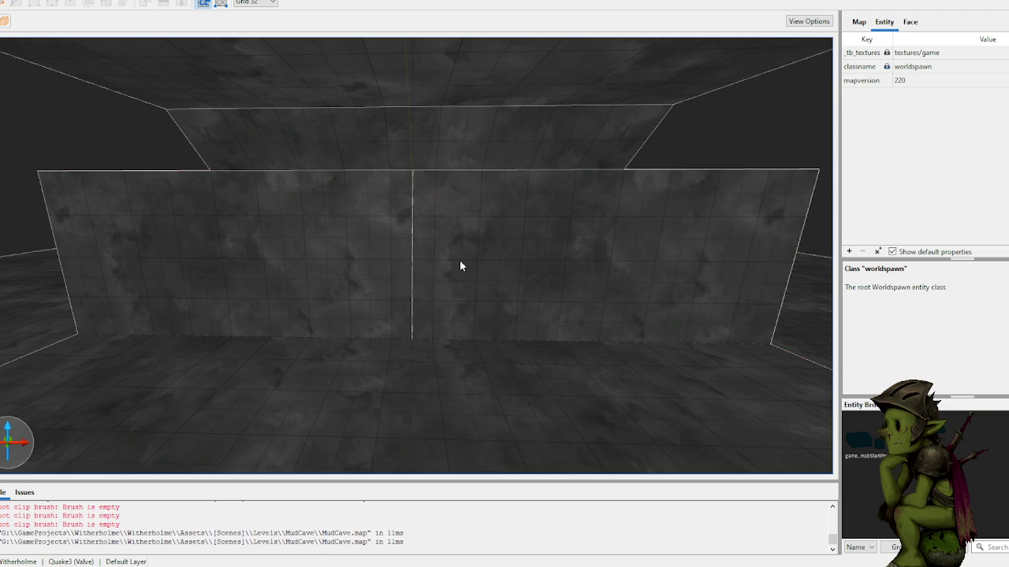
pyautogui.scroll(2, 455, 263)
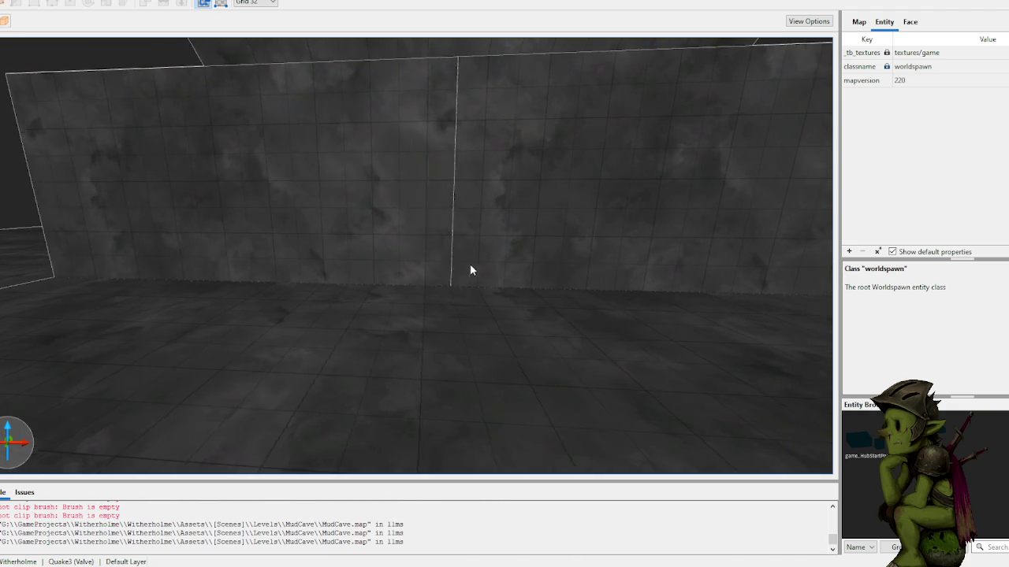
# - Clip the right wall half horizontally, separating a 96-unit-tall lower block from the upper section
pyautogui.click(463, 195)
pyautogui.click(503, 211)
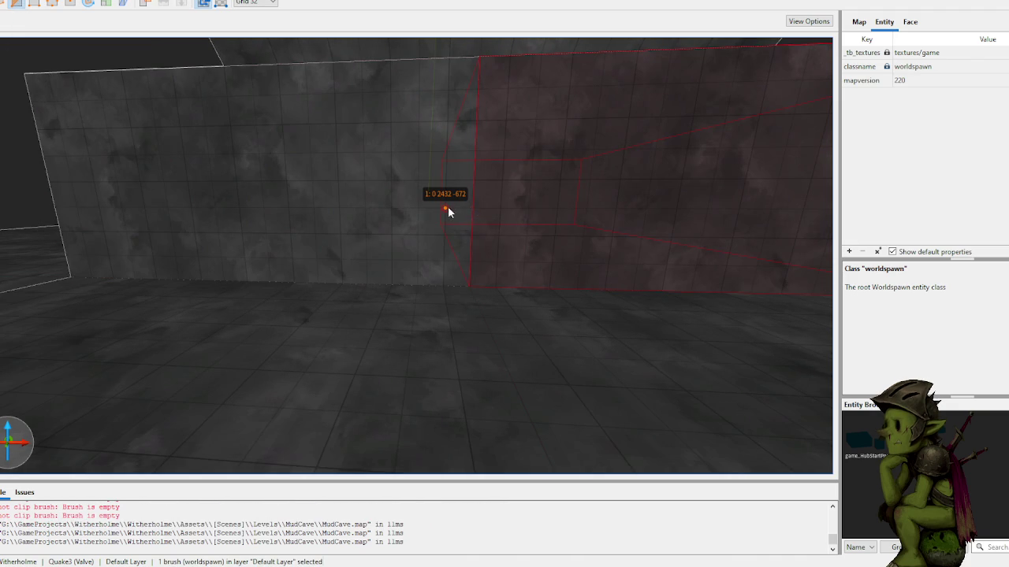
pyautogui.press('Escape')
pyautogui.press('Escape')
pyautogui.click(495, 210)
pyautogui.click(550, 209)
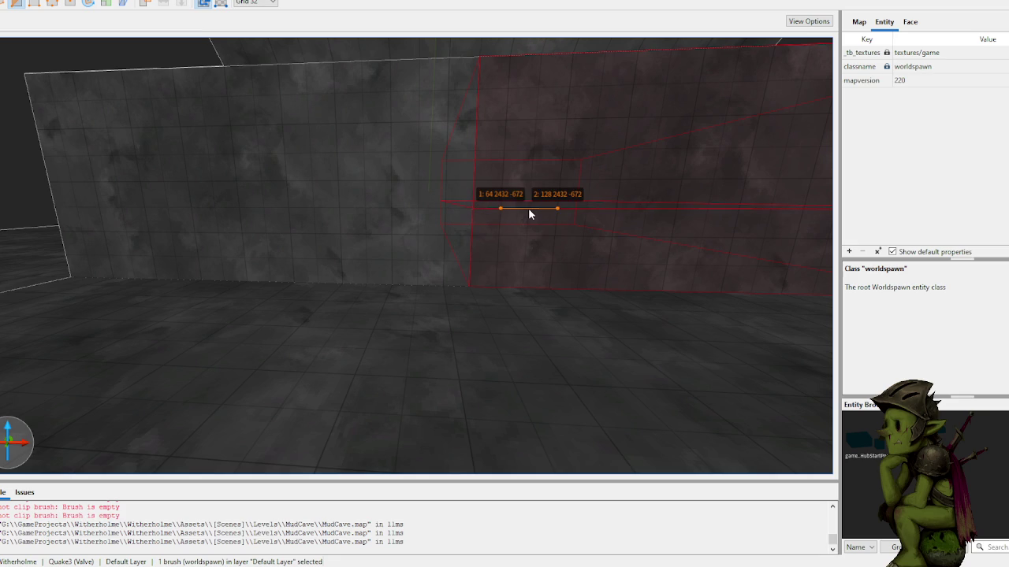
pyautogui.press('Return')
pyautogui.press('Escape')
pyautogui.click(545, 236)
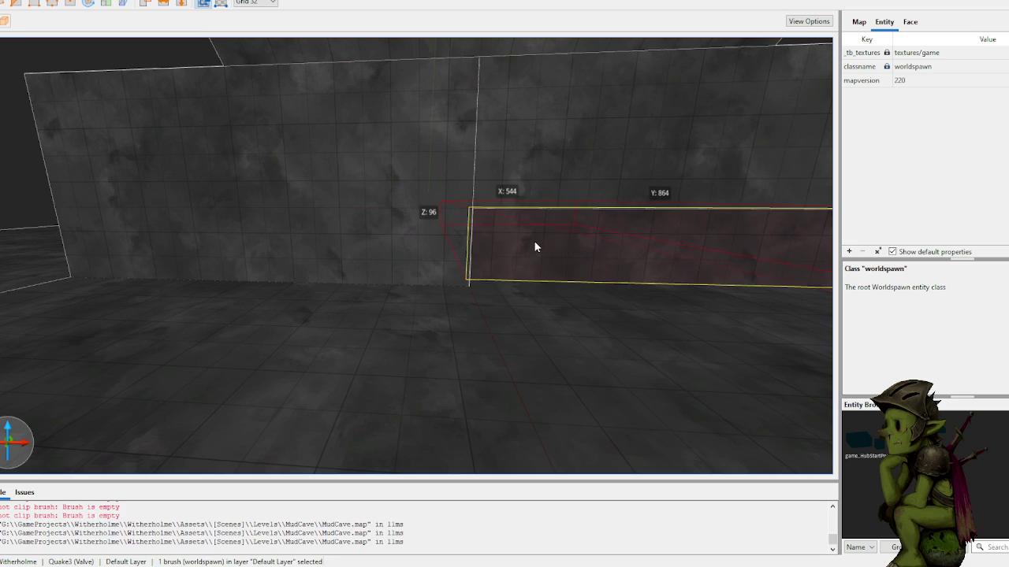
pyautogui.scroll(-5, 551, 221)
pyautogui.press('Escape')
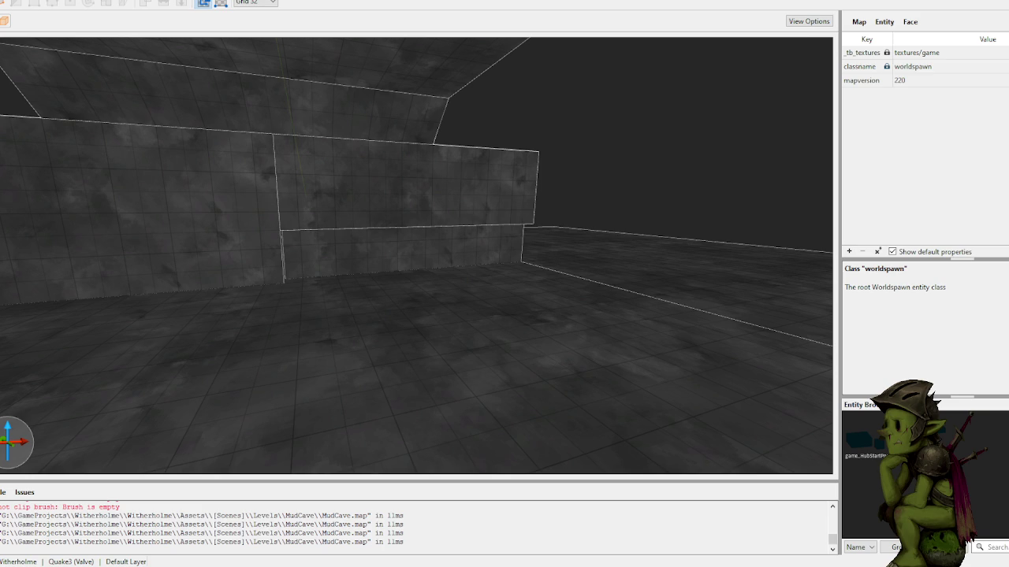
# - In Unity, duplicate WizardBody and lower the copy down into the cave
pyautogui.hotkey('alt', 'Tab')
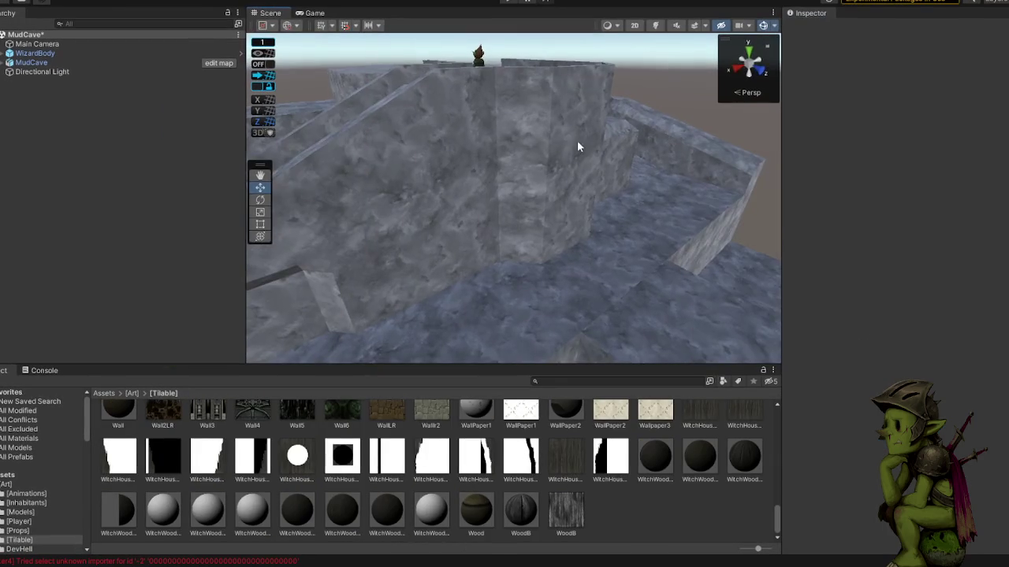
pyautogui.click(436, 82)
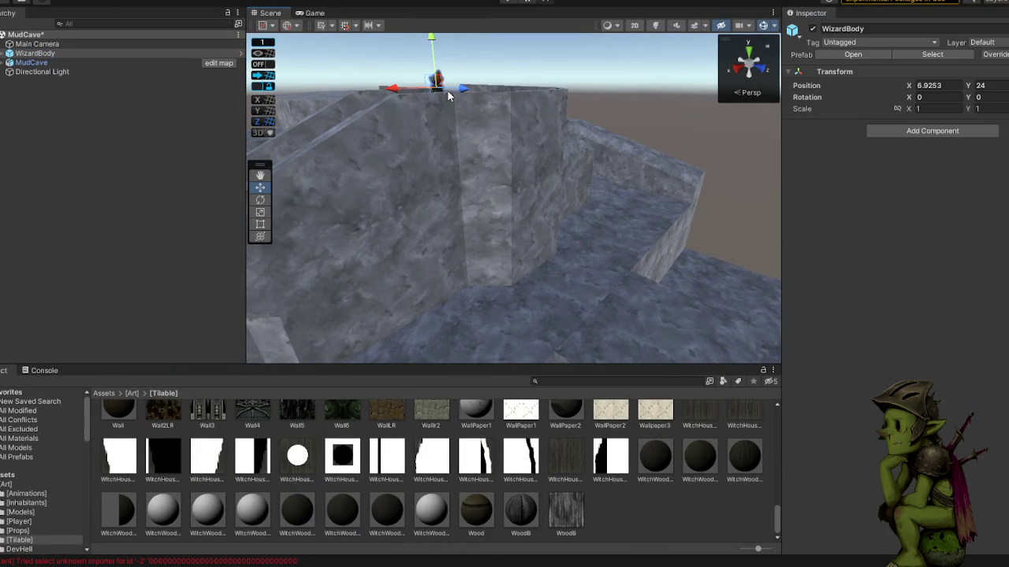
pyautogui.click(40, 56)
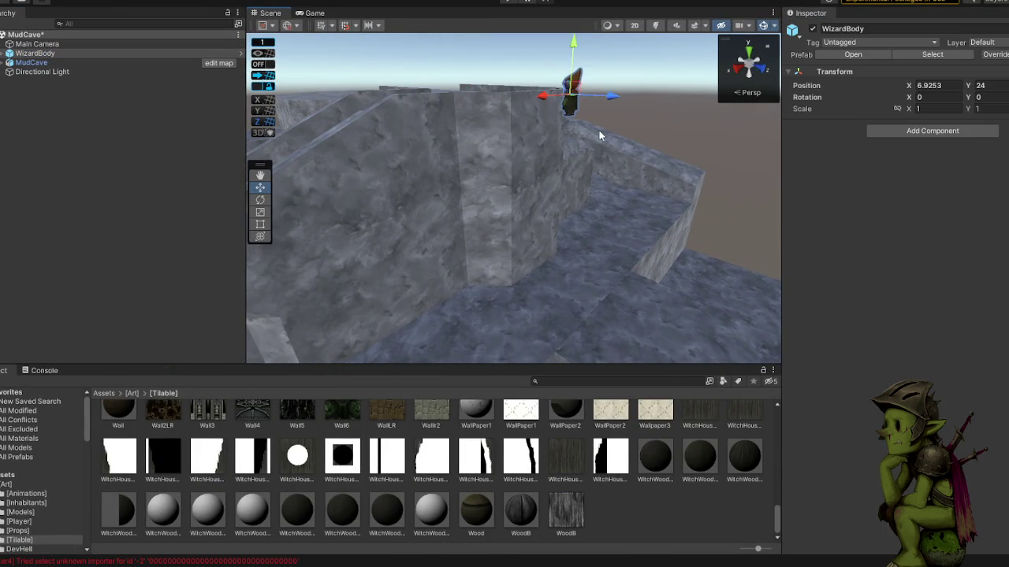
pyautogui.hotkey('ctrl', 'd')
pyautogui.moveTo(499, 142)
pyautogui.mouseDown()
pyautogui.moveTo(633, 163)
pyautogui.moveTo(628, 147)
pyautogui.moveTo(567, 157)
pyautogui.mouseUp()
pyautogui.moveTo(509, 89)
pyautogui.mouseDown()
pyautogui.moveTo(517, 294)
pyautogui.moveTo(513, 276)
pyautogui.moveTo(536, 258)
pyautogui.moveTo(486, 271)
pyautogui.moveTo(605, 267)
pyautogui.mouseUp()
pyautogui.moveTo(568, 229)
pyautogui.mouseDown()
pyautogui.moveTo(569, 218)
pyautogui.moveTo(584, 240)
pyautogui.moveTo(724, 259)
pyautogui.moveTo(654, 275)
pyautogui.mouseUp()
# - Rotate the WizardBody copy 180° and slide it toward the cave wall
pyautogui.press('e')
pyautogui.moveTo(398, 292)
pyautogui.mouseDown()
pyautogui.moveTo(276, 327)
pyautogui.moveTo(82, 321)
pyautogui.moveTo(282, 307)
pyautogui.mouseUp()
pyautogui.press('w')
pyautogui.moveTo(390, 266)
pyautogui.mouseDown()
pyautogui.moveTo(665, 214)
pyautogui.moveTo(654, 215)
pyautogui.mouseUp()
pyautogui.moveTo(496, 223)
pyautogui.mouseDown()
pyautogui.moveTo(628, 207)
pyautogui.moveTo(672, 189)
pyautogui.moveTo(738, 192)
pyautogui.mouseUp()
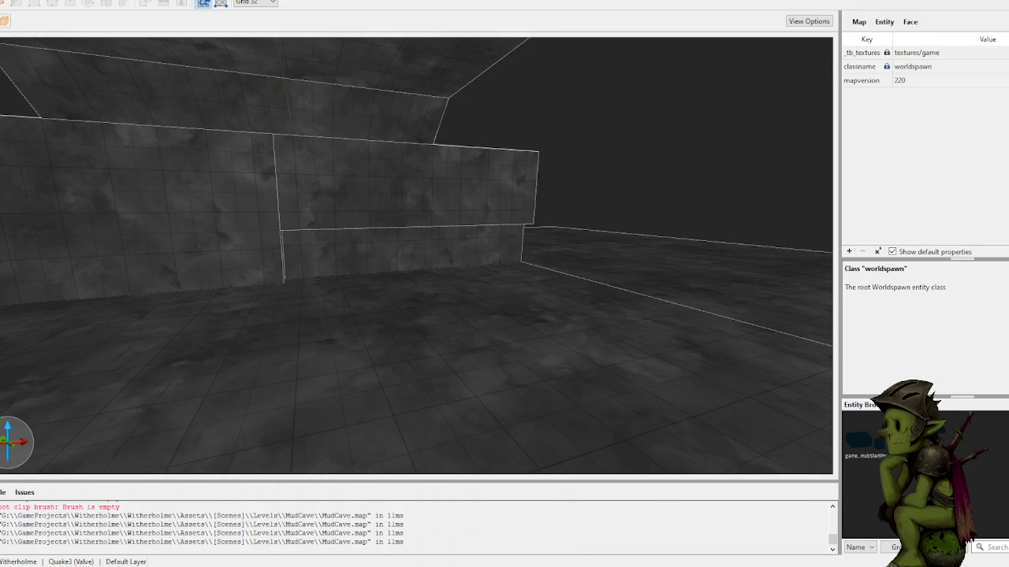
# - Lower the floor brush and both side brushes by 64 units
pyautogui.press('Left')
pyautogui.press('Left')
pyautogui.press('Left')
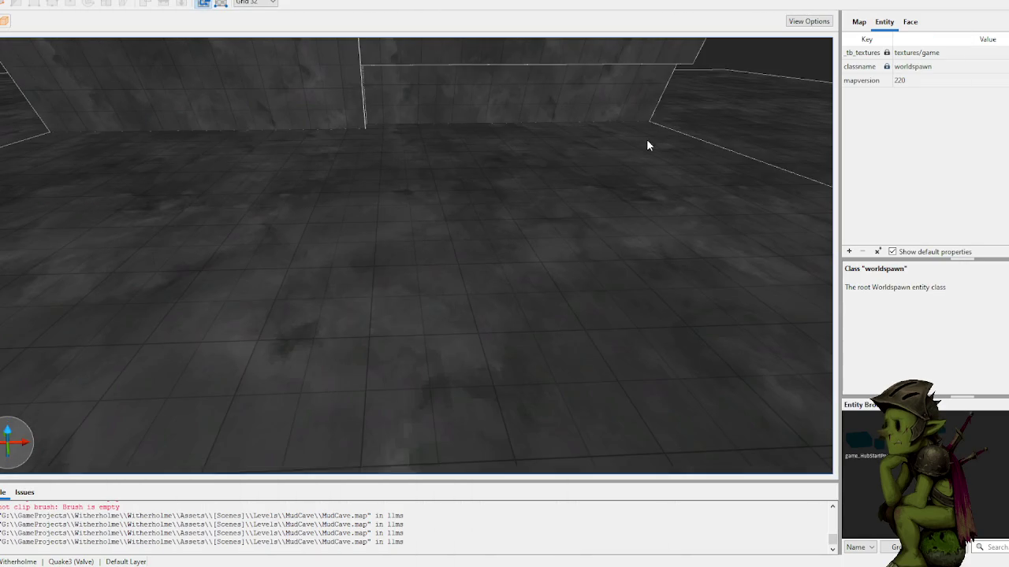
pyautogui.click(473, 325)
pyautogui.scroll(-1, 477, 317)
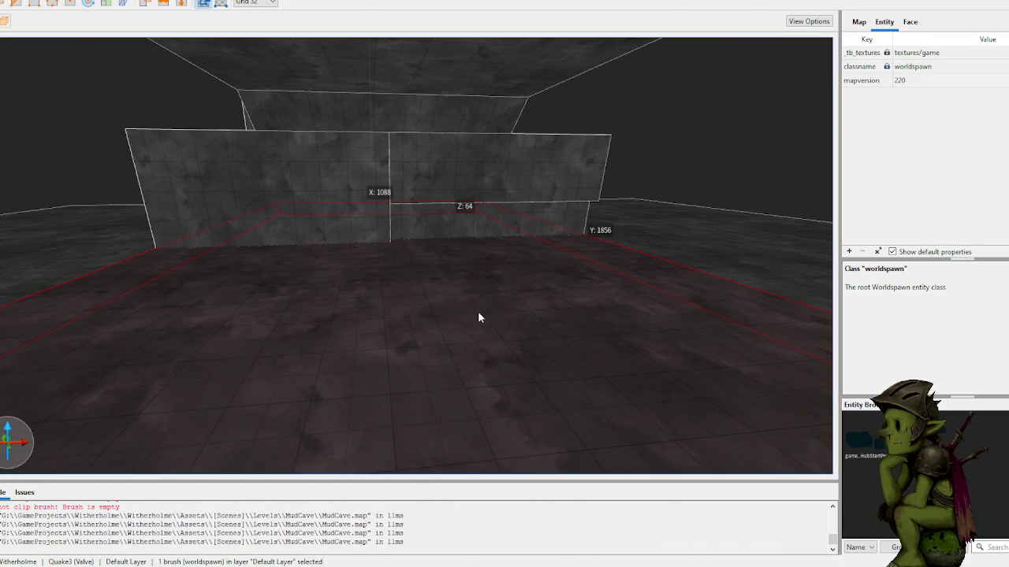
pyautogui.keyDown('ctrl'); pyautogui.click(47, 261); pyautogui.keyUp('ctrl')
pyautogui.keyDown('ctrl'); pyautogui.click(706, 244); pyautogui.keyUp('ctrl')
pyautogui.moveTo(493, 335)
pyautogui.mouseDown()
pyautogui.moveTo(486, 363)
pyautogui.moveTo(497, 346)
pyautogui.mouseUp()
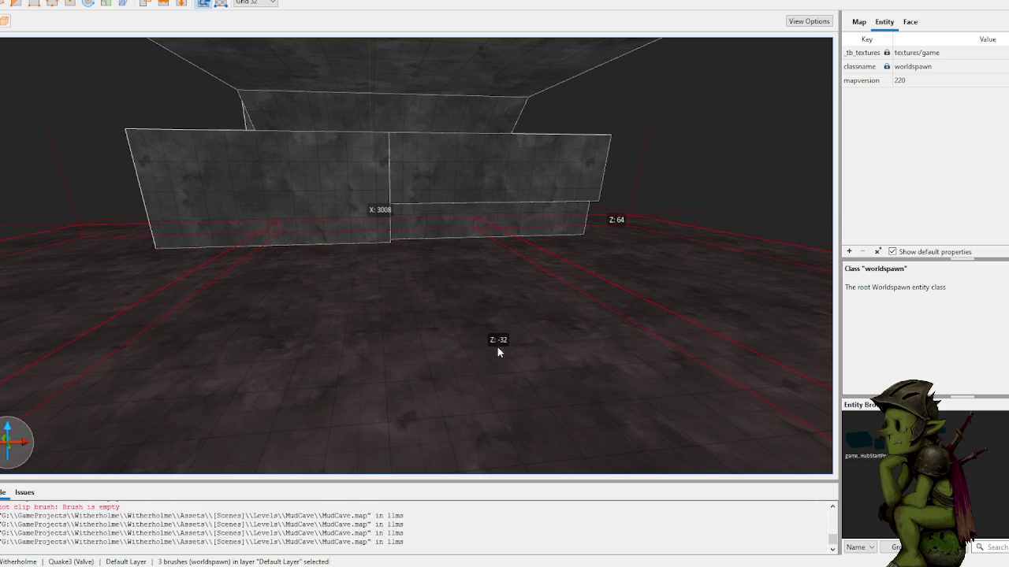
pyautogui.press('Escape')
# - Select the overhead brushes and drag the right brush's underside downward
pyautogui.scroll(-3, 646, 183)
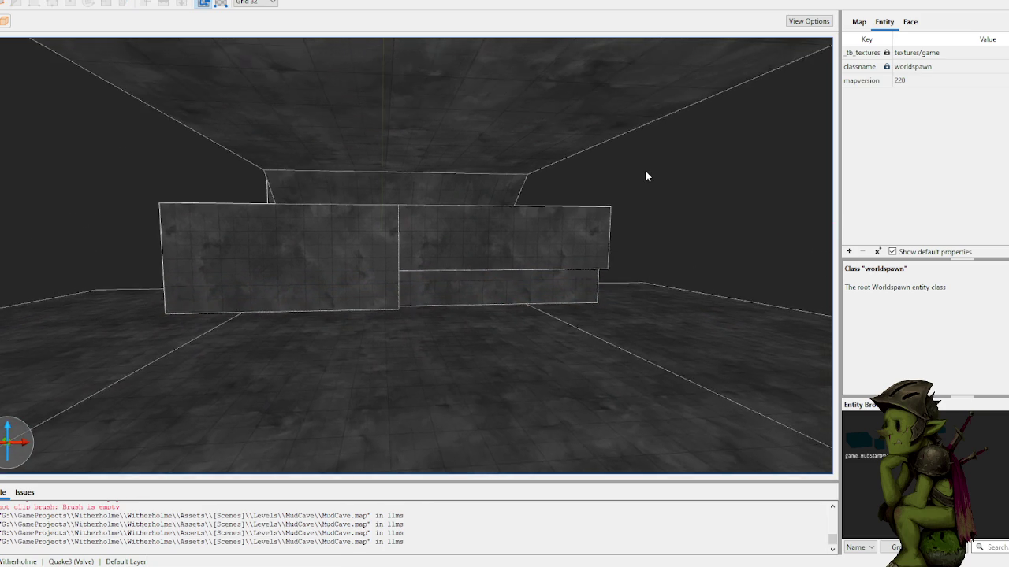
pyautogui.scroll(4, 644, 169)
pyautogui.scroll(2, 642, 163)
pyautogui.click(383, 249)
pyautogui.keyDown('shift'); pyautogui.click(445, 253); pyautogui.keyUp('shift')
pyautogui.click(475, 200)
pyautogui.hotkey('ctrl', 'z')
pyautogui.click(488, 189)
pyautogui.moveTo(489, 189); pyautogui.dragTo(486, 241)
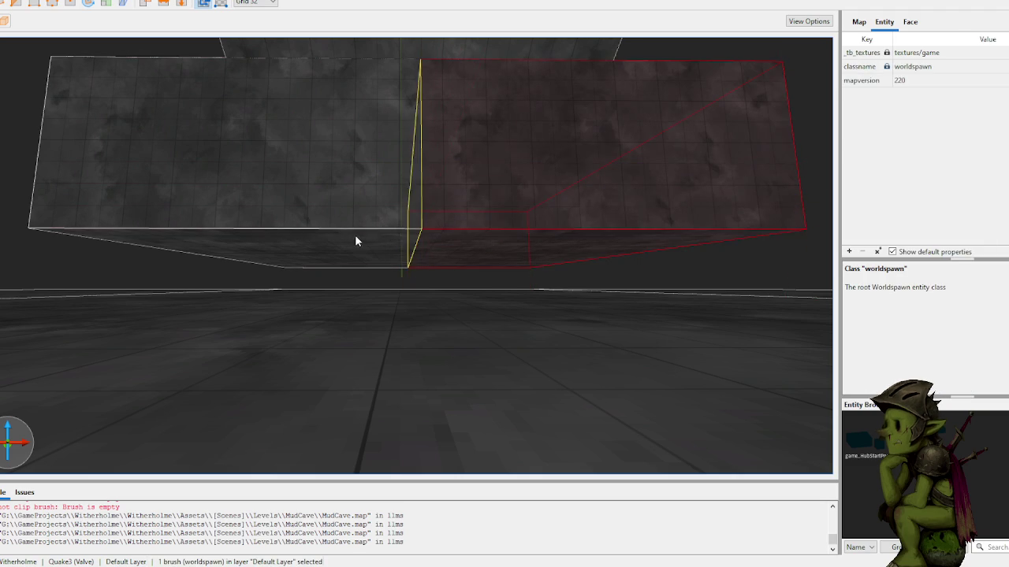
# - Raise both overhead brushes' undersides to Z 160, then preview in Unity
pyautogui.keyDown('shift'); pyautogui.click(355, 236); pyautogui.keyUp('shift')
pyautogui.keyDown('ctrl'); pyautogui.keyDown('shift'); pyautogui.click(476, 245); pyautogui.keyUp('shift'); pyautogui.keyUp('ctrl')
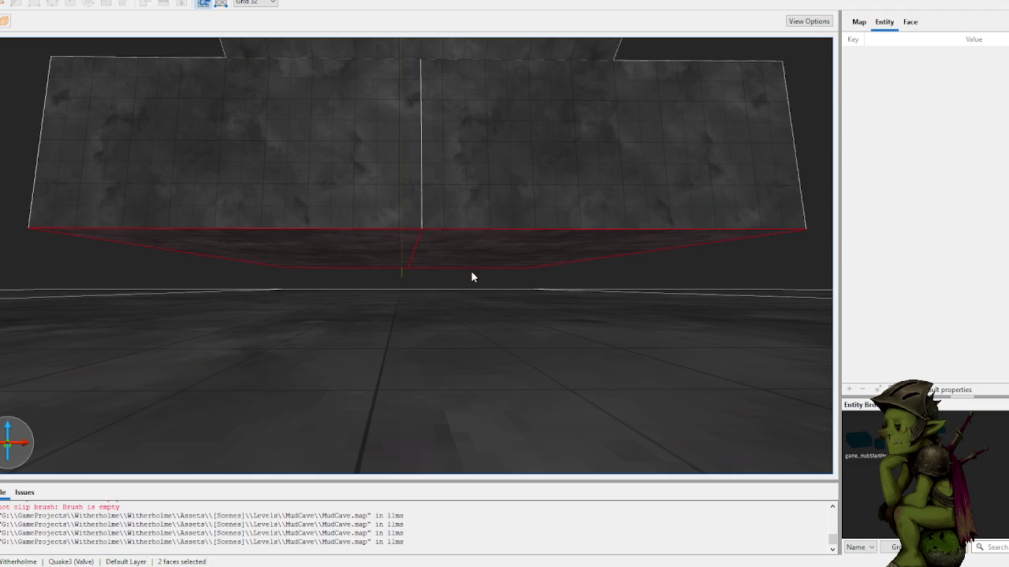
pyautogui.click(482, 244)
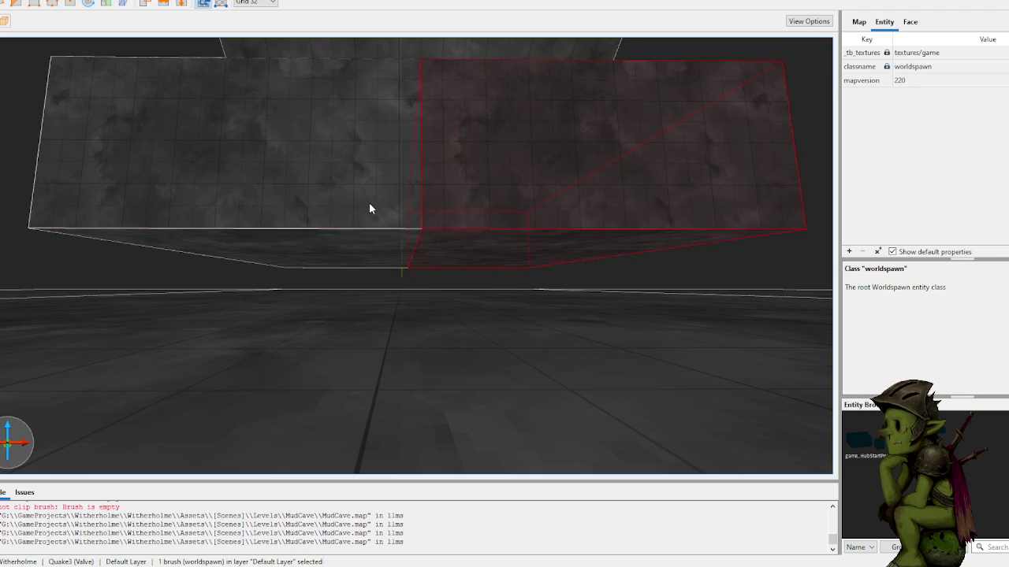
pyautogui.keyDown('shift'); pyautogui.click(464, 242); pyautogui.keyUp('shift')
pyautogui.keyDown('shift'); pyautogui.click(388, 248); pyautogui.keyUp('shift')
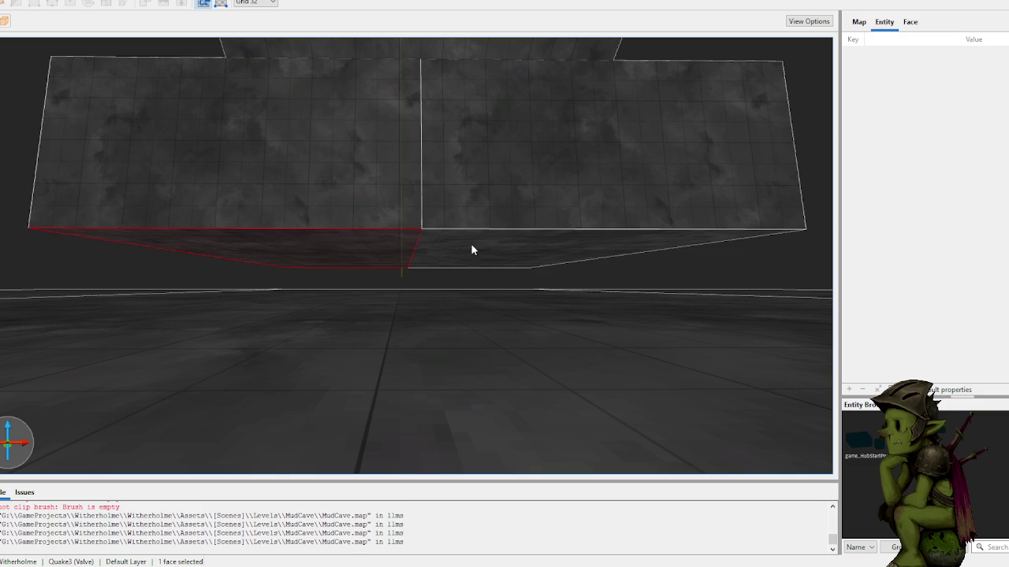
pyautogui.click(386, 180)
pyautogui.keyDown('ctrl'); pyautogui.click(461, 174); pyautogui.keyUp('ctrl')
pyautogui.moveTo(466, 238); pyautogui.dragTo(471, 202)
pyautogui.scroll(-6, 555, 221)
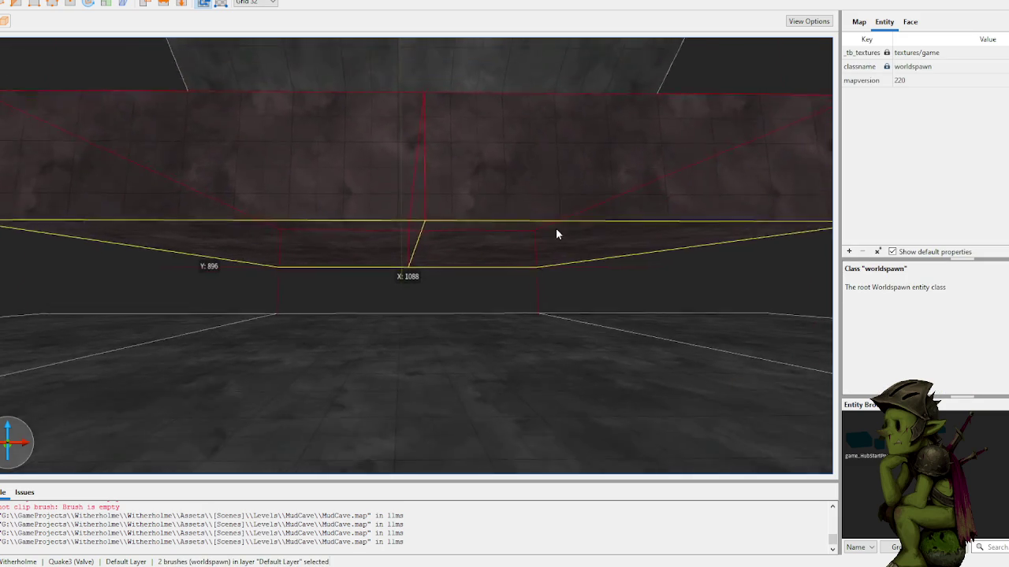
pyautogui.click(663, 163)
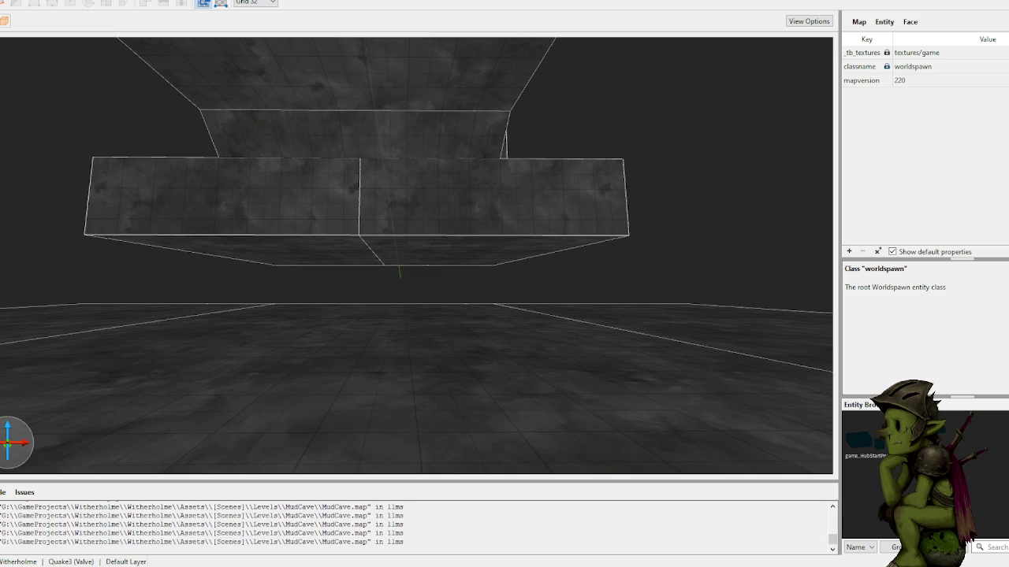
pyautogui.click(630, 540)
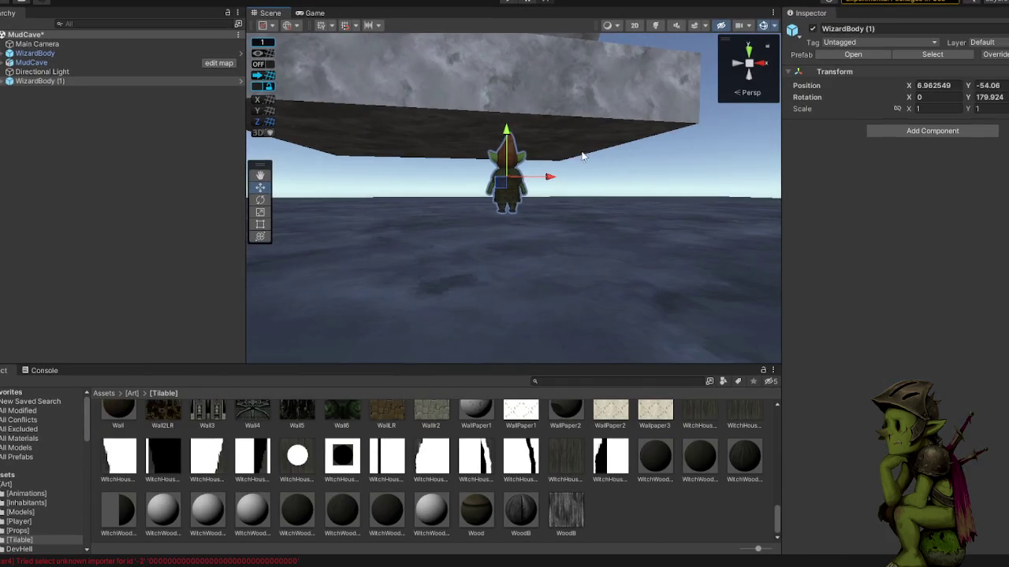
pyautogui.moveTo(584, 174)
pyautogui.mouseDown()
pyautogui.moveTo(645, 170)
pyautogui.moveTo(547, 191)
pyautogui.moveTo(387, 180)
pyautogui.moveTo(598, 203)
pyautogui.moveTo(590, 190)
pyautogui.mouseUp()
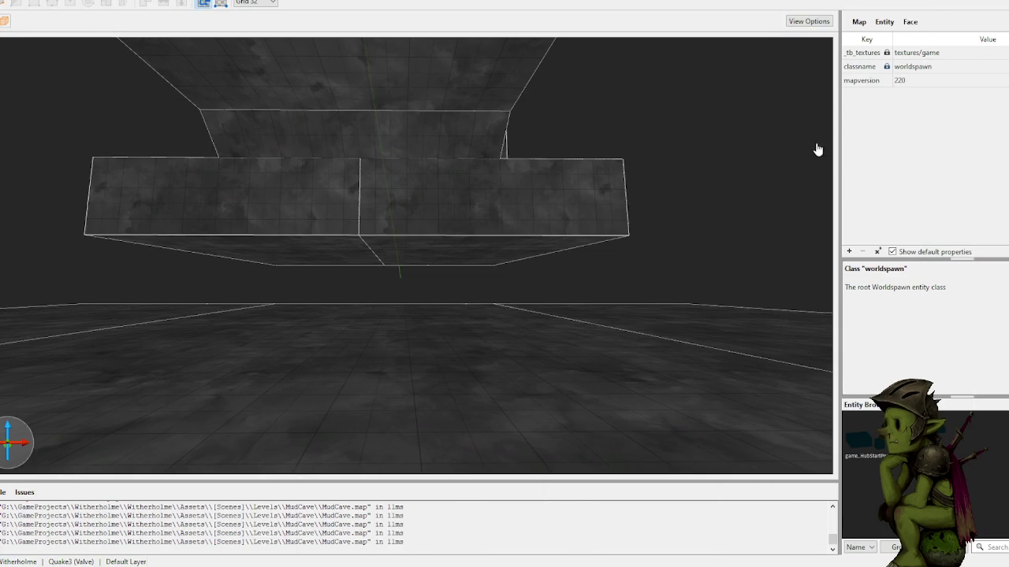
pyautogui.scroll(5, 622, 201)
# - Cut a diagonal slope into the right wall brush and extend its bottom face down
pyautogui.click(484, 179)
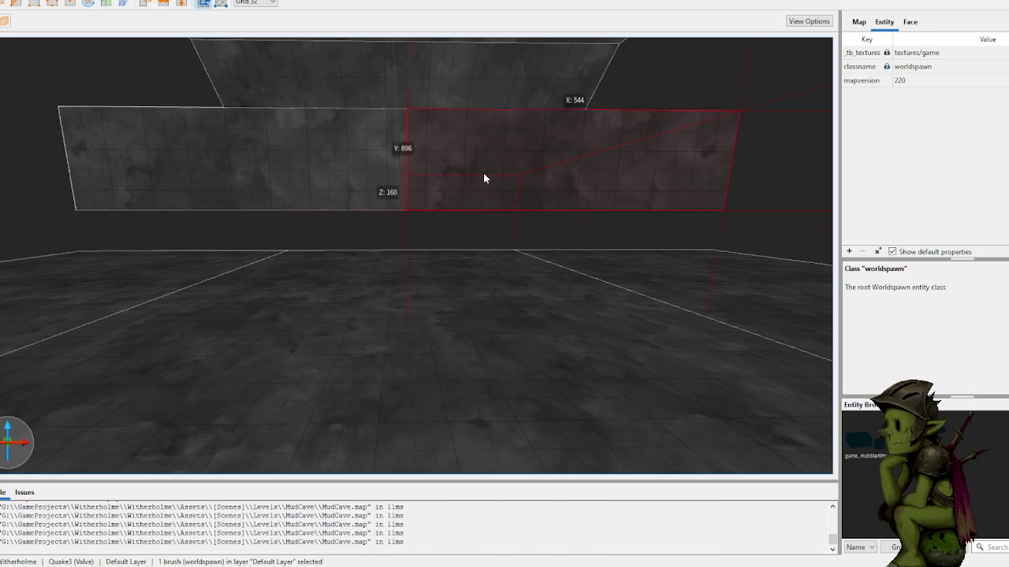
pyautogui.scroll(8, 485, 169)
pyautogui.press('v')
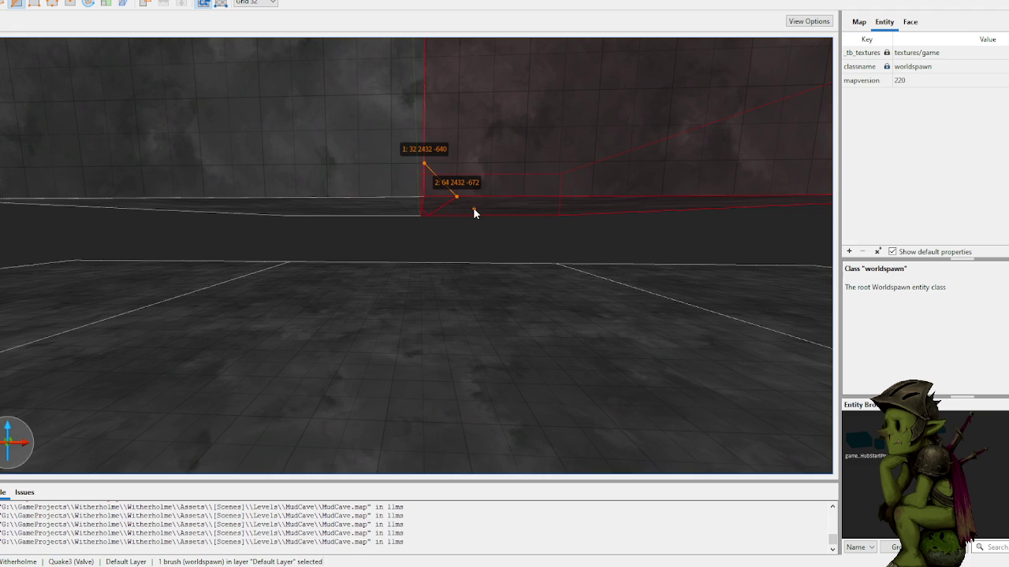
pyautogui.hotkey('shift', 'Return')
pyautogui.press('Return')
pyautogui.press('Escape')
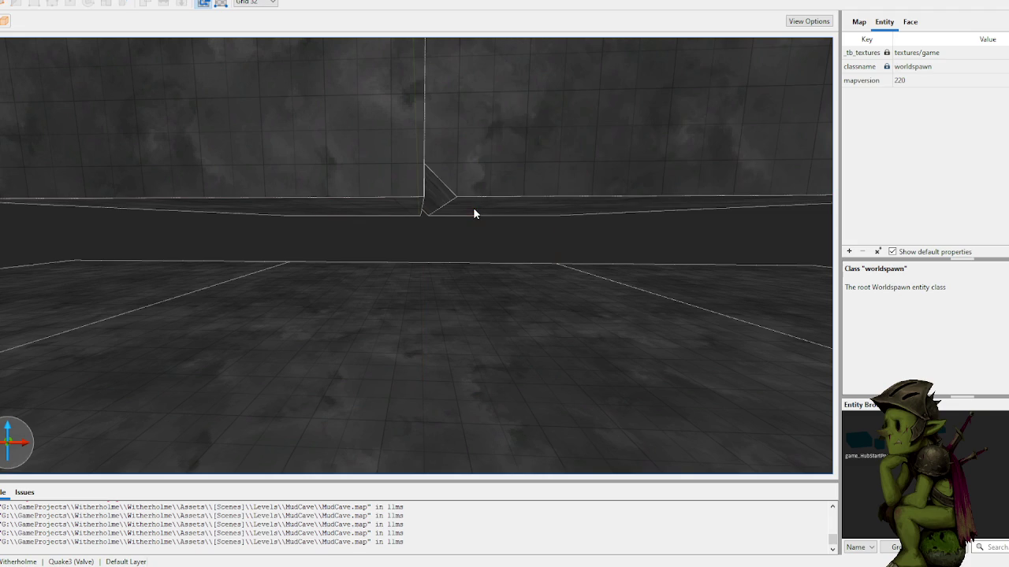
pyautogui.click(478, 198)
pyautogui.moveTo(508, 207)
pyautogui.mouseDown()
pyautogui.moveTo(531, 355)
pyautogui.moveTo(533, 334)
pyautogui.mouseUp()
# - Clip a diagonal slope into the left wall, keeping the large part, and move it into place
pyautogui.click(369, 185)
pyautogui.press('c')
pyautogui.click(422, 166)
pyautogui.click(393, 196)
pyautogui.press('Tab')
pyautogui.press('Return')
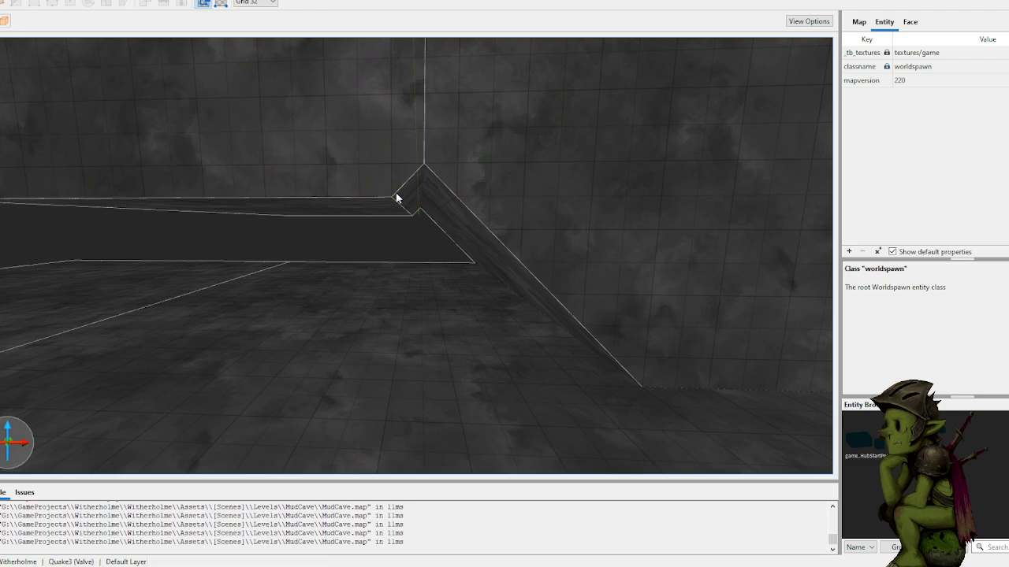
pyautogui.moveTo(376, 191)
pyautogui.mouseDown()
pyautogui.moveTo(288, 377)
pyautogui.moveTo(294, 357)
pyautogui.mouseUp()
pyautogui.press('Escape')
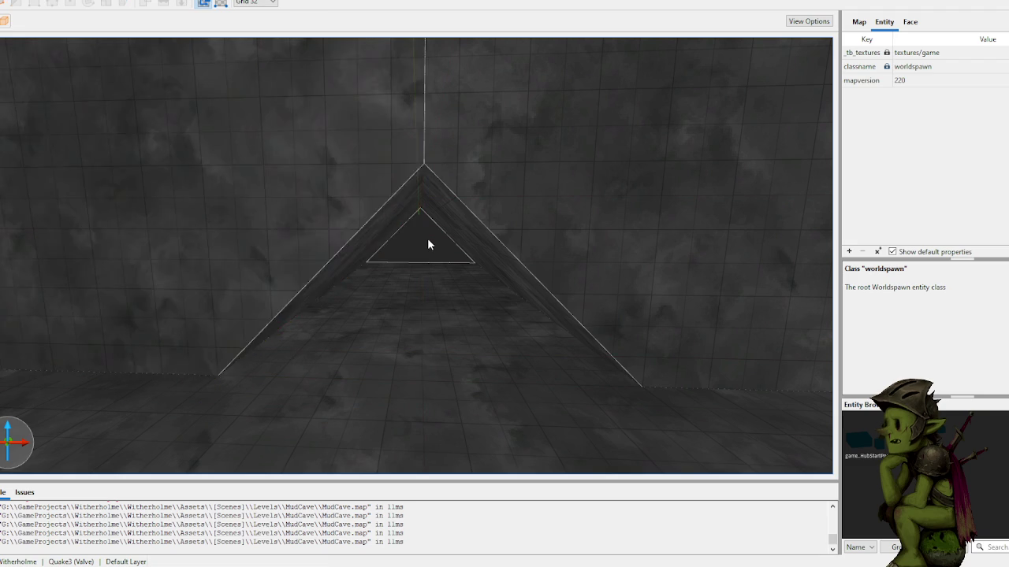
# - Draw a new 96×832×64 brush along the cave floor into the passage
pyautogui.scroll(-5, 427, 237)
pyautogui.scroll(10, 382, 251)
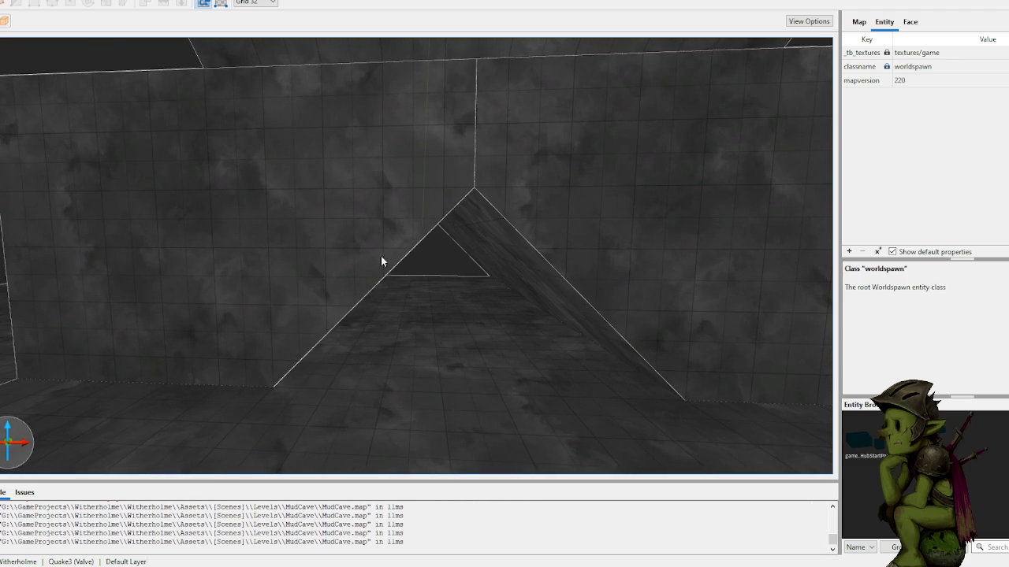
pyautogui.scroll(5, 381, 251)
pyautogui.scroll(5, 340, 308)
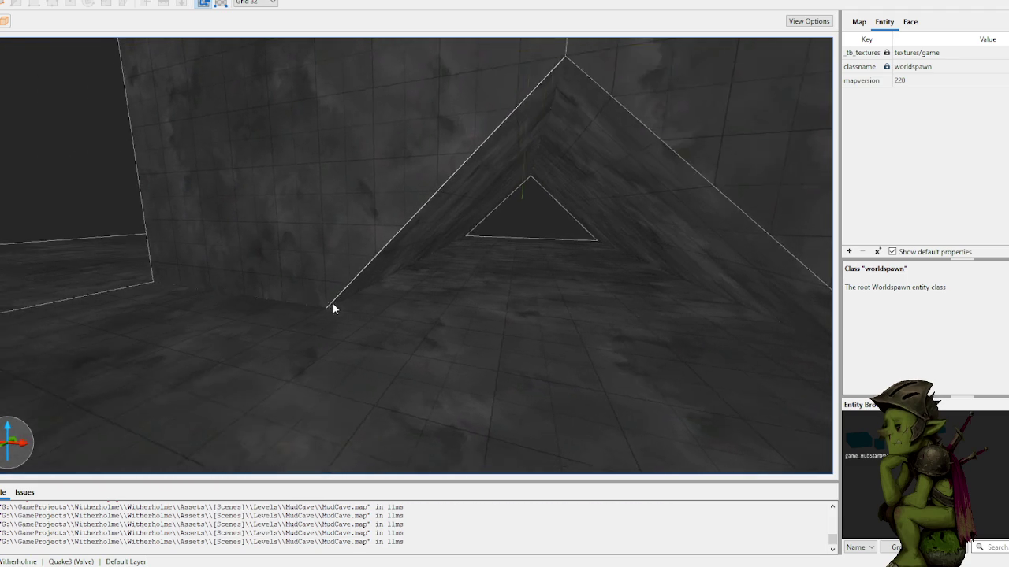
pyautogui.moveTo(299, 307)
pyautogui.mouseDown()
pyautogui.moveTo(362, 324)
pyautogui.moveTo(439, 270)
pyautogui.moveTo(394, 263)
pyautogui.moveTo(472, 219)
pyautogui.moveTo(483, 226)
pyautogui.mouseUp()
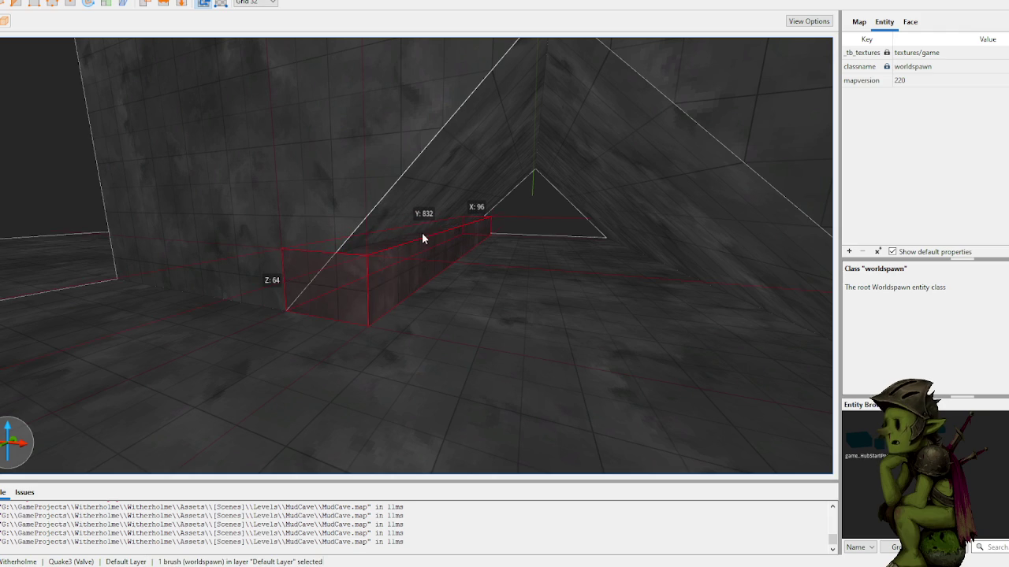
# - Clip the new floor brush diagonally into a wedge and slide it right
pyautogui.moveTo(419, 220)
pyautogui.mouseDown()
pyautogui.moveTo(469, 222)
pyautogui.moveTo(453, 226)
pyautogui.mouseUp()
pyautogui.press('c')
pyautogui.click(409, 212)
pyautogui.click(329, 302)
pyautogui.moveTo(326, 304); pyautogui.dragTo(303, 314)
pyautogui.press('Tab')
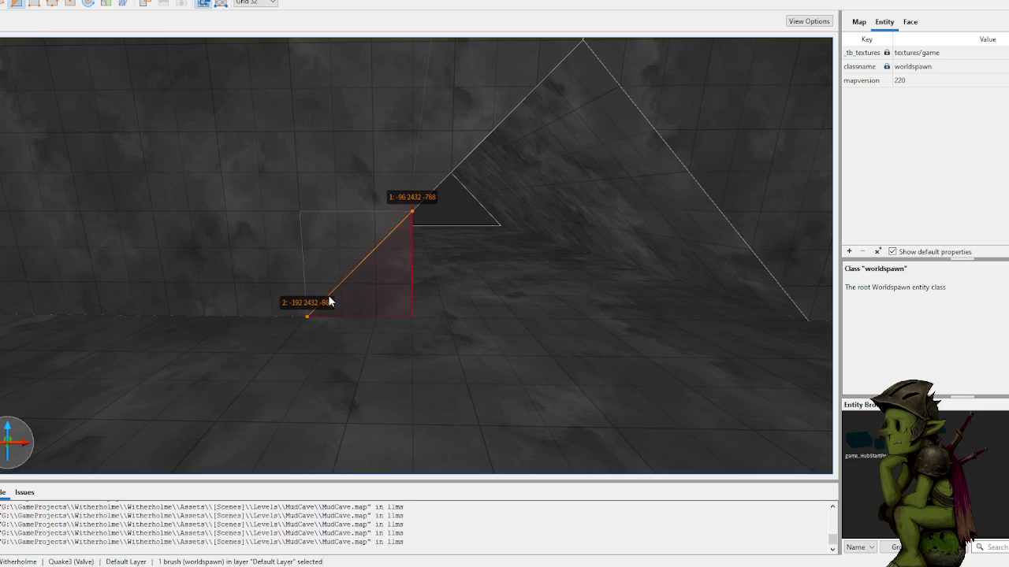
pyautogui.press('Return')
pyautogui.press('Escape')
pyautogui.moveTo(388, 293); pyautogui.dragTo(601, 293)
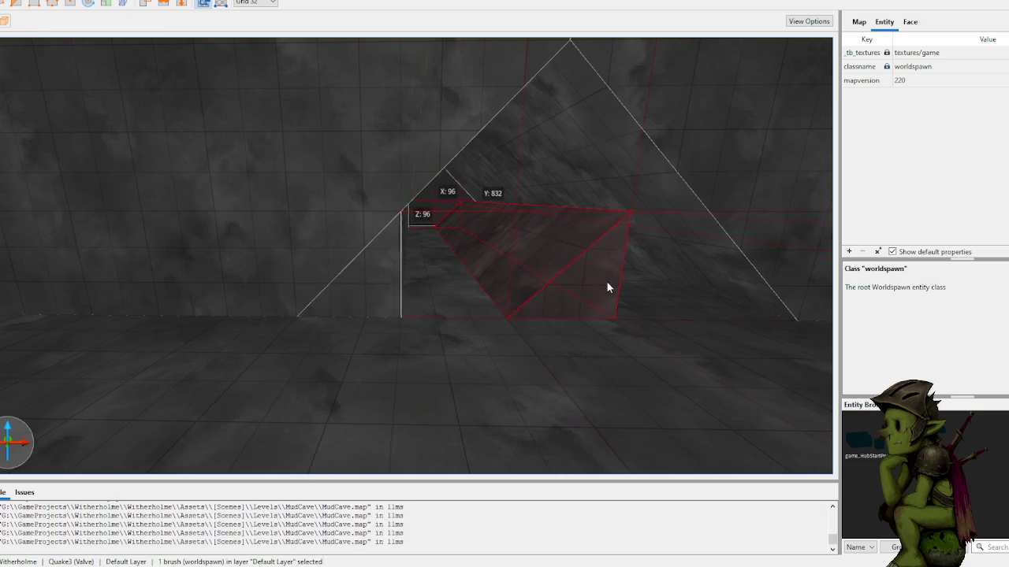
# - Flip the wedge, recentre it in the tunnel, and rotate it about 120 degrees
pyautogui.scroll(-4, 603, 282)
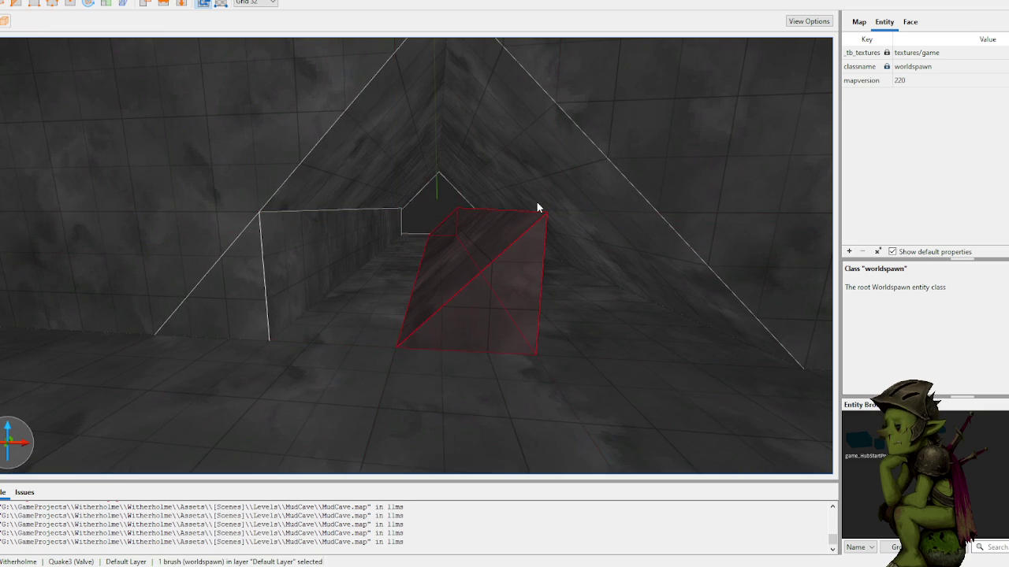
pyautogui.click(174, 4)
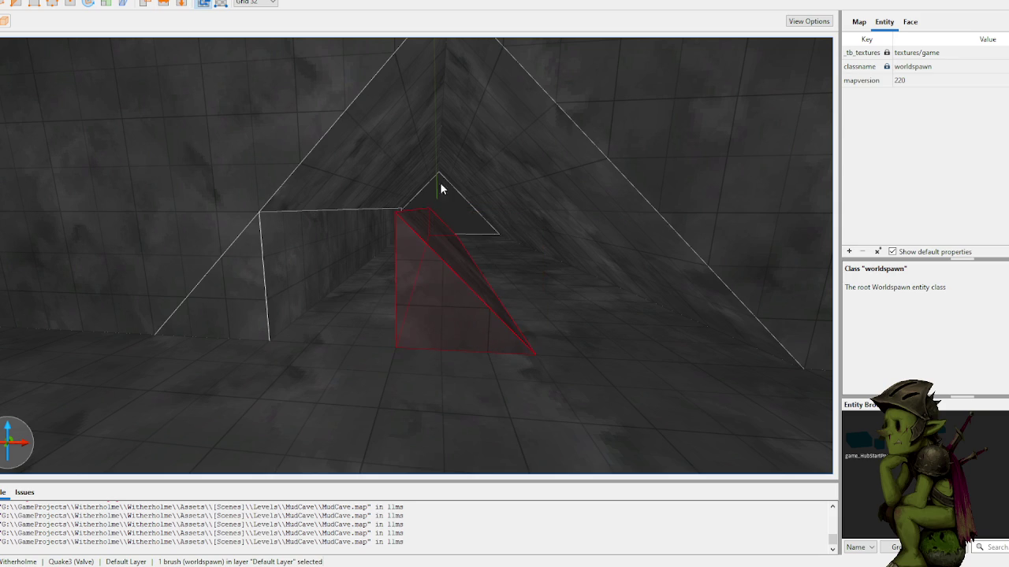
pyautogui.moveTo(446, 302)
pyautogui.mouseDown()
pyautogui.moveTo(728, 311)
pyautogui.moveTo(726, 300)
pyautogui.mouseUp()
pyautogui.moveTo(611, 293); pyautogui.dragTo(489, 300)
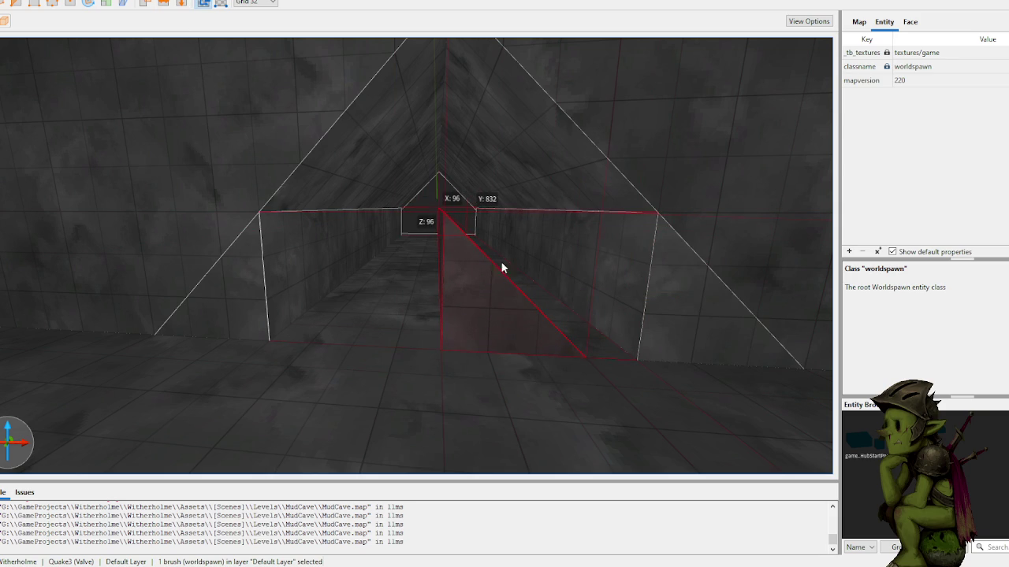
pyautogui.press('r')
pyautogui.moveTo(454, 196)
pyautogui.mouseDown()
pyautogui.moveTo(574, 226)
pyautogui.moveTo(621, 264)
pyautogui.mouseUp()
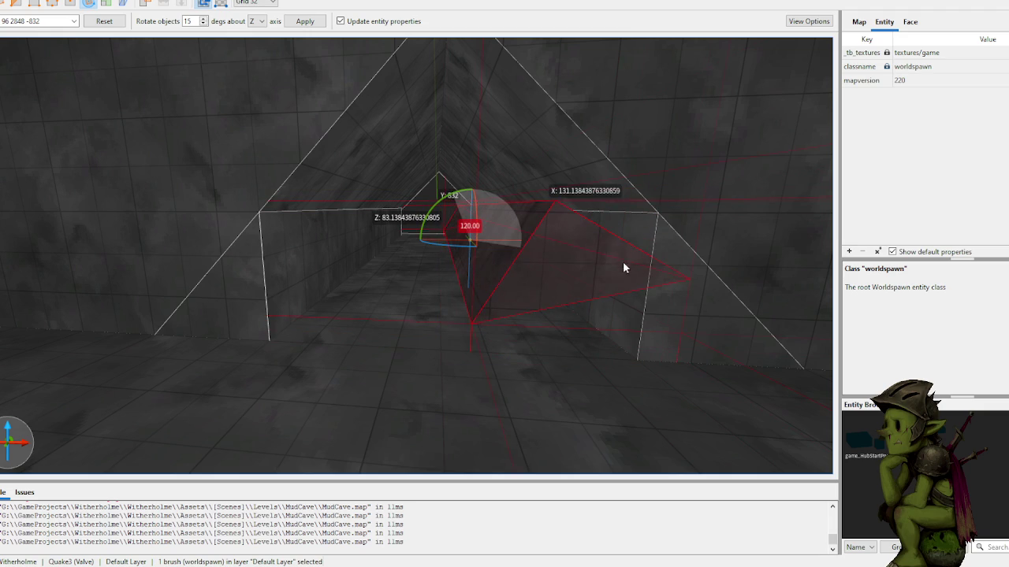
pyautogui.moveTo(649, 302); pyautogui.dragTo(648, 303)
pyautogui.press('r')
# - Move the wedge forward and lift it into the apex of the tunnel ceiling
pyautogui.moveTo(475, 236)
pyautogui.mouseDown()
pyautogui.moveTo(549, 261)
pyautogui.moveTo(478, 289)
pyautogui.moveTo(464, 141)
pyautogui.moveTo(471, 92)
pyautogui.moveTo(442, 94)
pyautogui.moveTo(468, 96)
pyautogui.mouseUp()
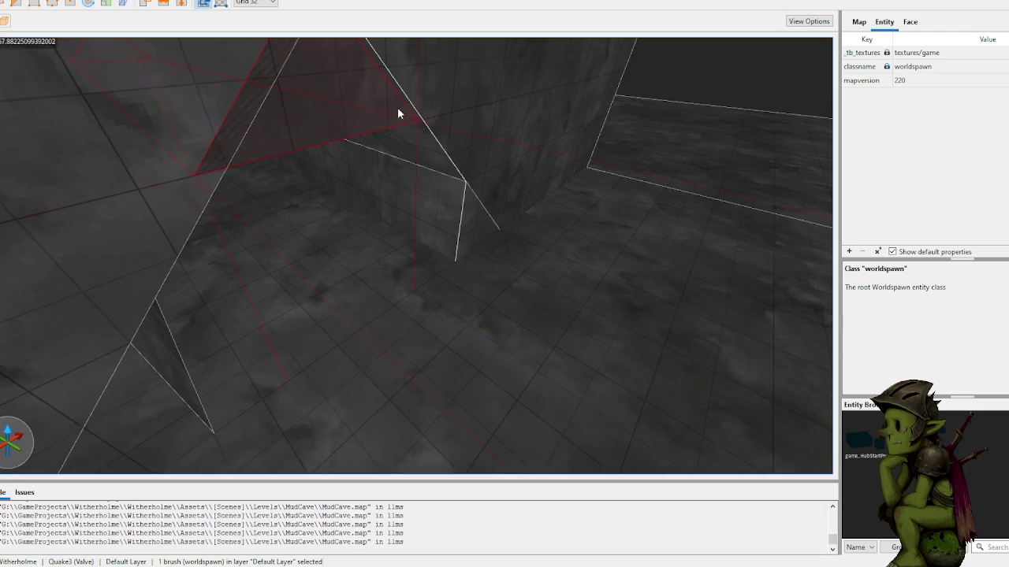
pyautogui.moveTo(406, 193)
pyautogui.mouseDown()
pyautogui.moveTo(416, 213)
pyautogui.moveTo(437, 219)
pyautogui.moveTo(430, 205)
pyautogui.mouseUp()
pyautogui.scroll(3, 472, 185)
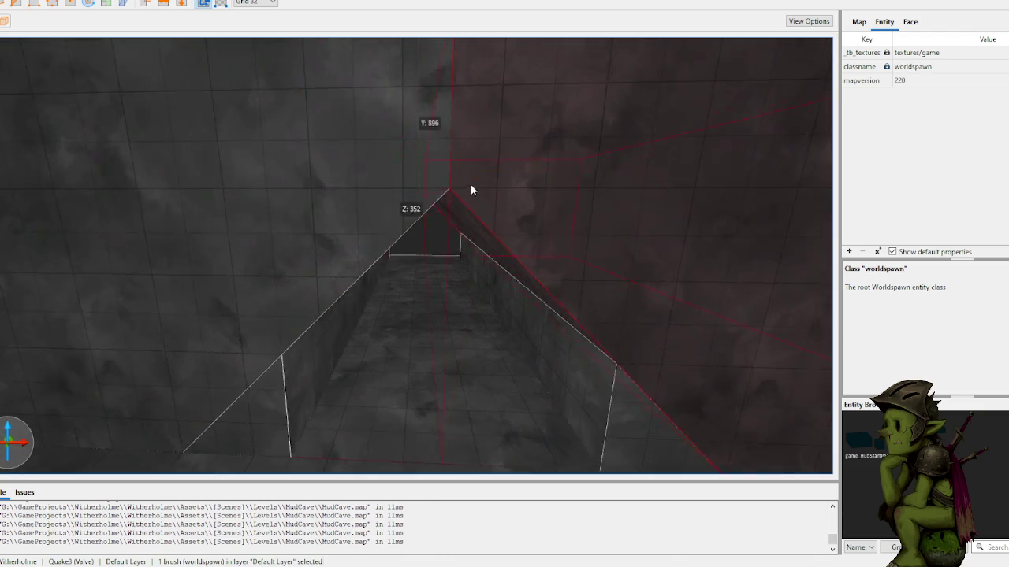
pyautogui.press('Escape')
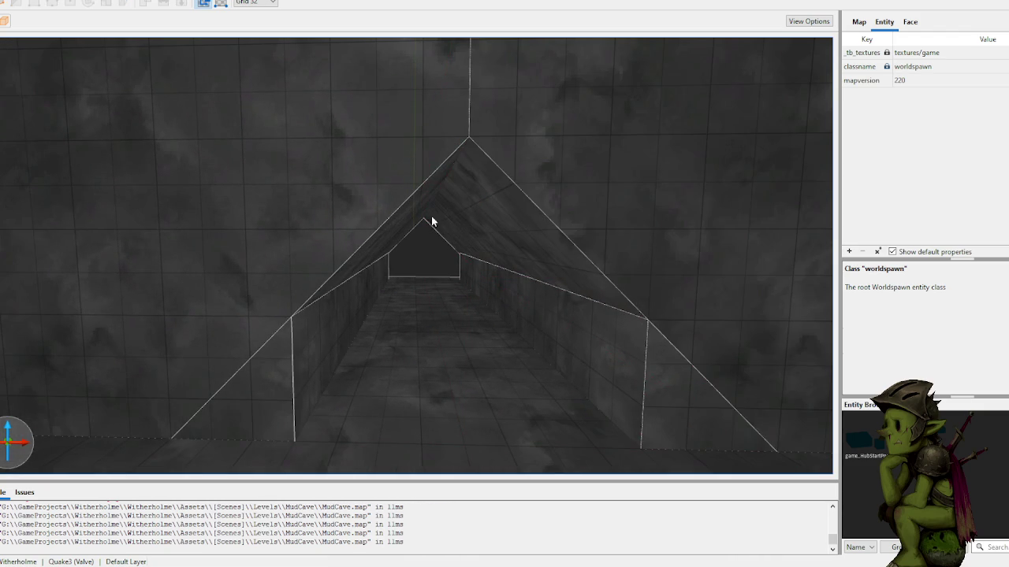
# - Draw a 128x64x32 block at the tunnel peak and clip it diagonally into a wedge
pyautogui.moveTo(374, 222)
pyautogui.mouseDown()
pyautogui.moveTo(511, 222)
pyautogui.moveTo(511, 170)
pyautogui.moveTo(515, 215)
pyautogui.moveTo(490, 218)
pyautogui.moveTo(509, 223)
pyautogui.moveTo(509, 181)
pyautogui.mouseUp()
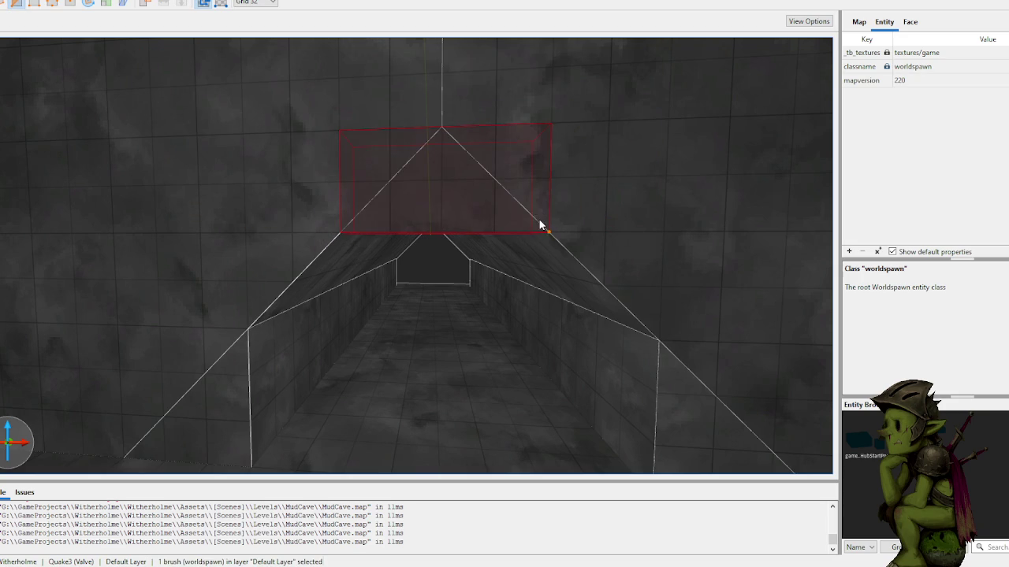
pyautogui.press('Escape')
pyautogui.press('c')
pyautogui.click(346, 226)
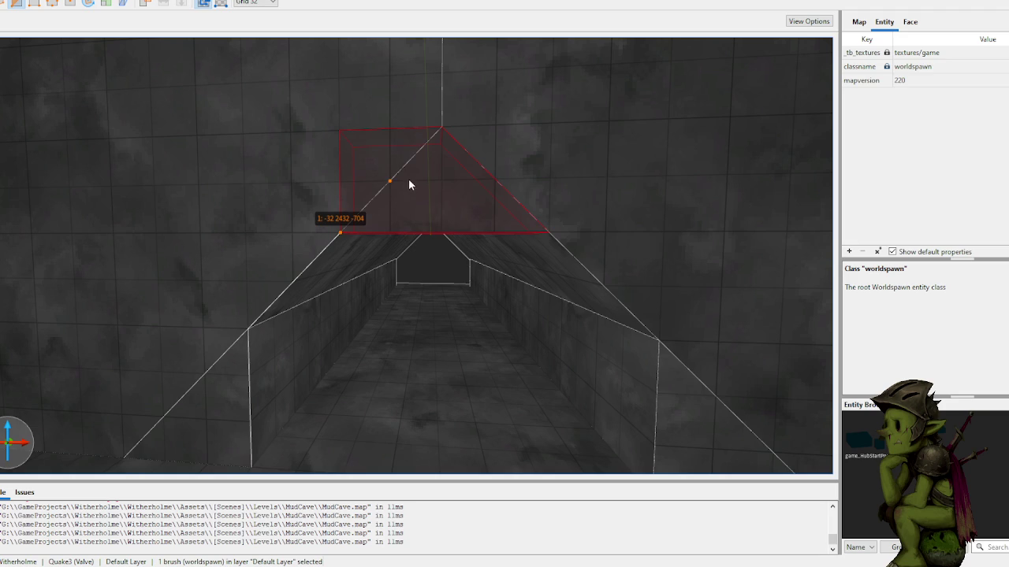
pyautogui.press('Delete')
pyautogui.press('Delete')
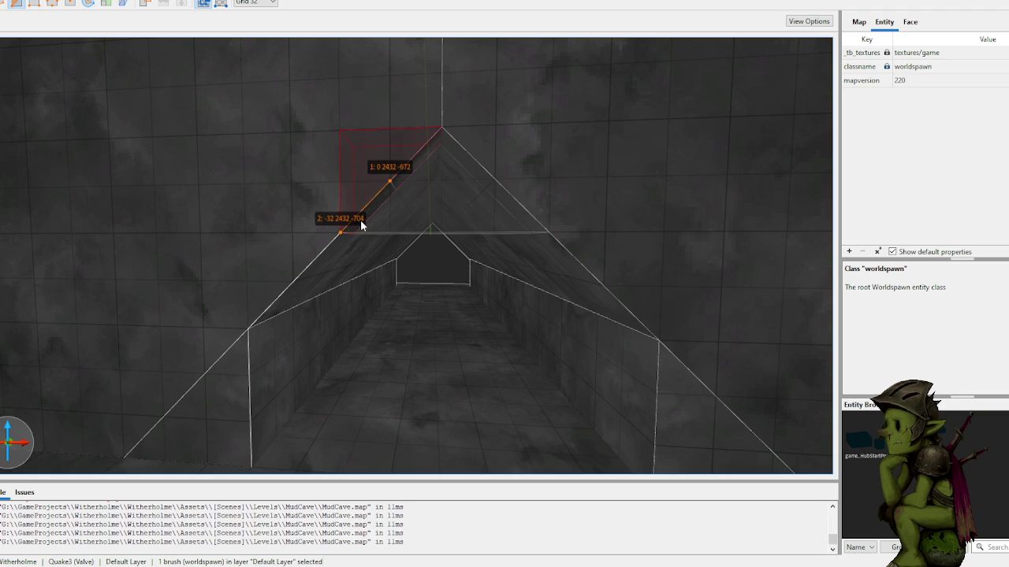
pyautogui.hotkey('ctrl', 'Return')
pyautogui.press('Return')
pyautogui.press('Escape')
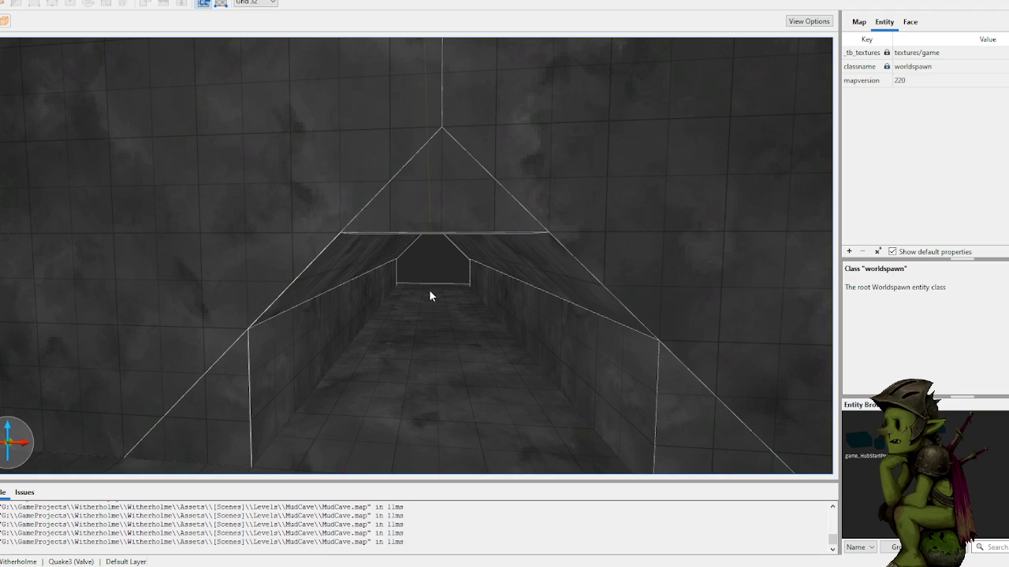
# - Lower the wedge into the tunnel opening to flatten the peaked ceiling
pyautogui.scroll(3, 439, 269)
pyautogui.scroll(3, 433, 237)
pyautogui.moveTo(424, 224)
pyautogui.mouseDown()
pyautogui.moveTo(416, 361)
pyautogui.moveTo(431, 287)
pyautogui.moveTo(427, 244)
pyautogui.moveTo(428, 279)
pyautogui.moveTo(595, 289)
pyautogui.moveTo(488, 302)
pyautogui.moveTo(610, 308)
pyautogui.moveTo(477, 275)
pyautogui.moveTo(418, 225)
pyautogui.moveTo(444, 209)
pyautogui.moveTo(429, 227)
pyautogui.moveTo(496, 222)
pyautogui.moveTo(395, 213)
pyautogui.mouseUp()
pyautogui.scroll(10, 521, 295)
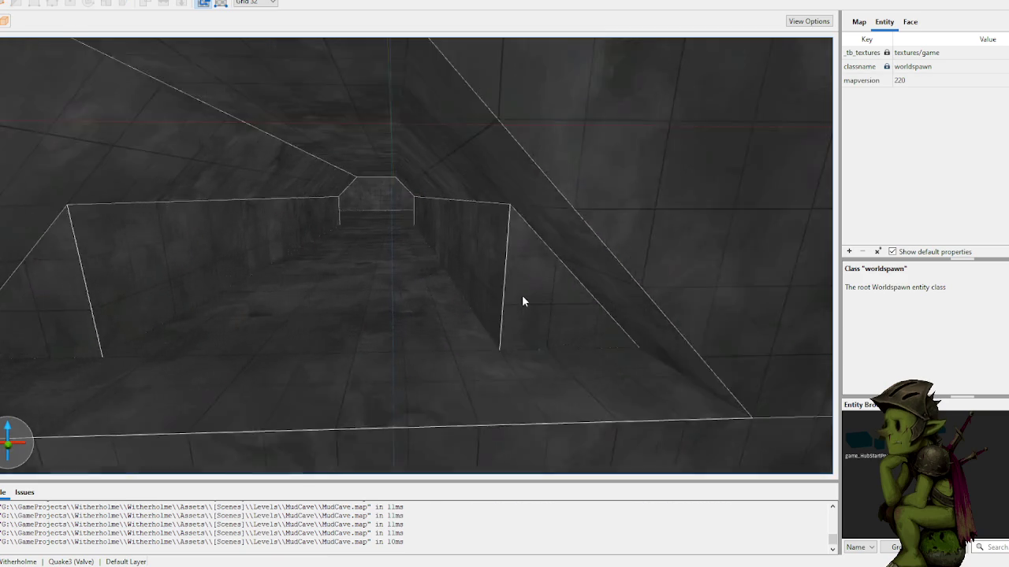
pyautogui.moveTo(521, 291)
pyautogui.mouseDown()
pyautogui.moveTo(454, 280)
pyautogui.moveTo(275, 293)
pyautogui.moveTo(334, 290)
pyautogui.mouseUp()
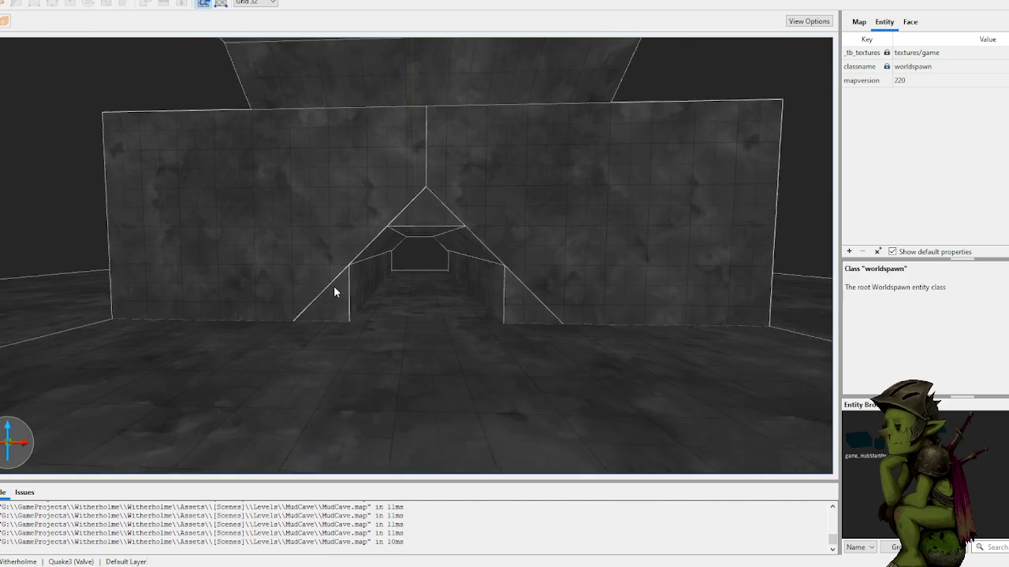
# - Select the wall face right of the opening and bring up its context actions
pyautogui.keyDown('shift'); pyautogui.click(582, 268); pyautogui.keyUp('shift')
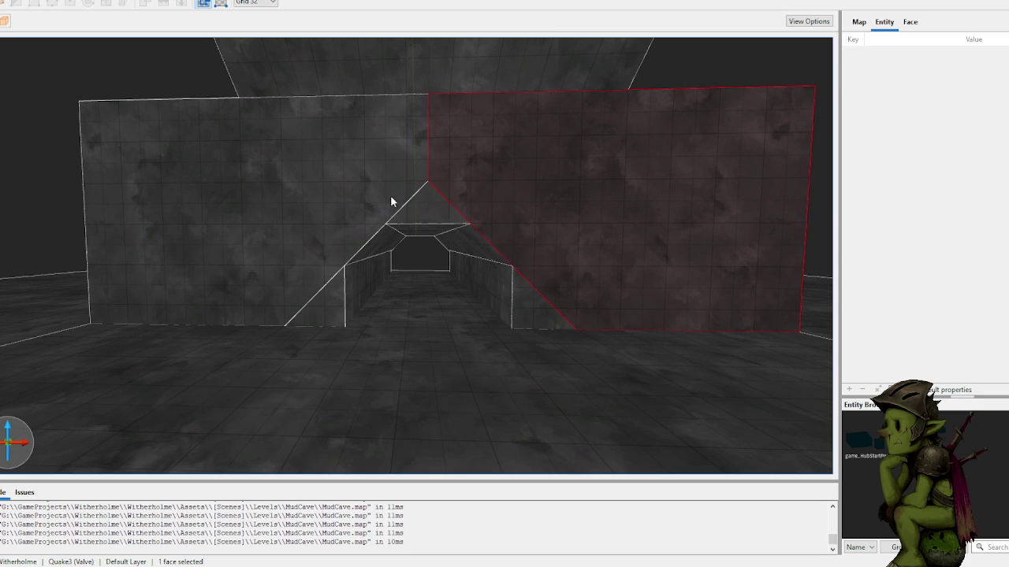
pyautogui.press('Escape')
pyautogui.scroll(5, 265, 207)
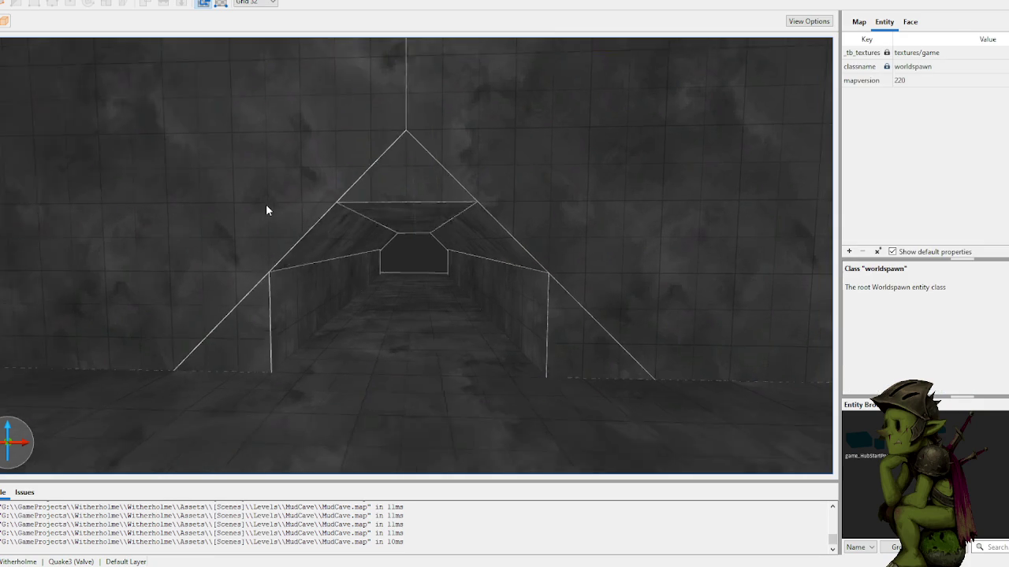
pyautogui.rightClick(265, 204)
pyautogui.click(189, 203)
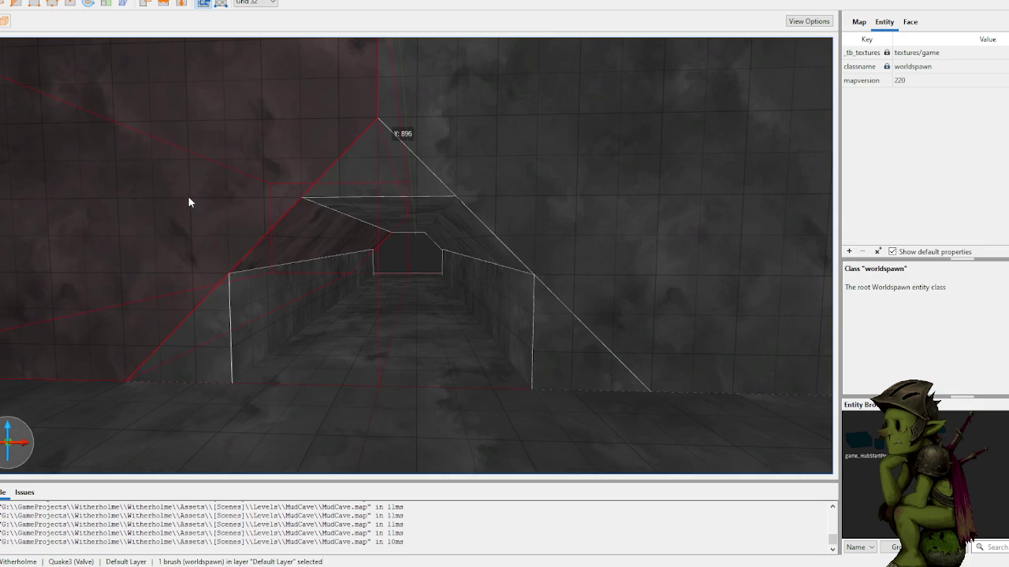
pyautogui.press('Escape')
pyautogui.press('s')
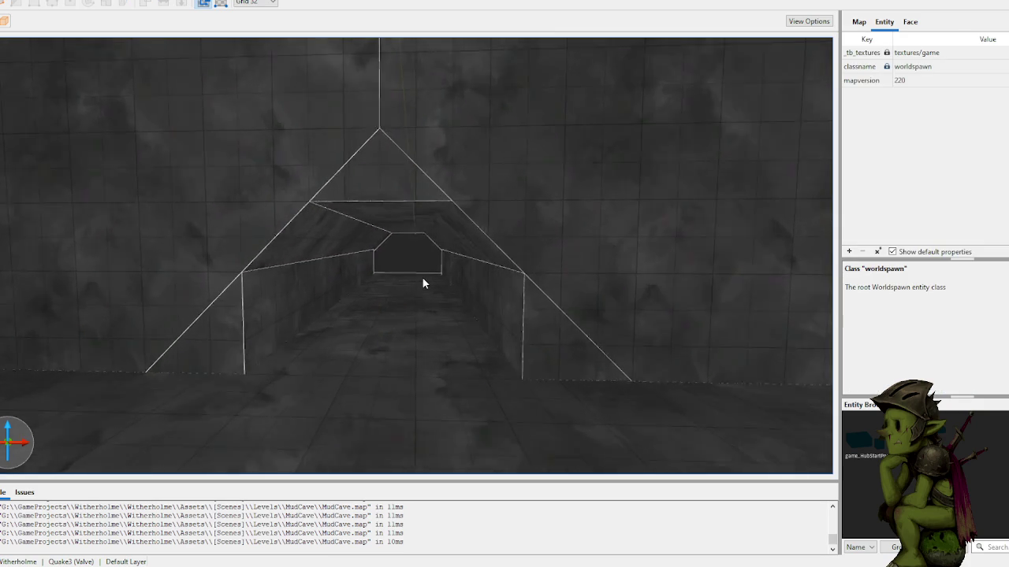
pyautogui.press('w')
pyautogui.press('d')
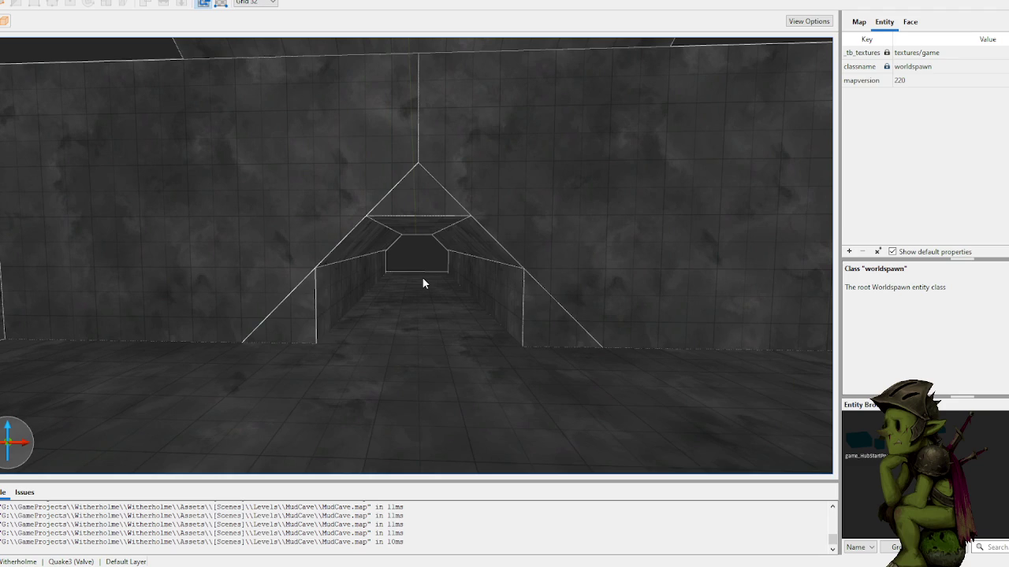
pyautogui.rightClick(422, 276)
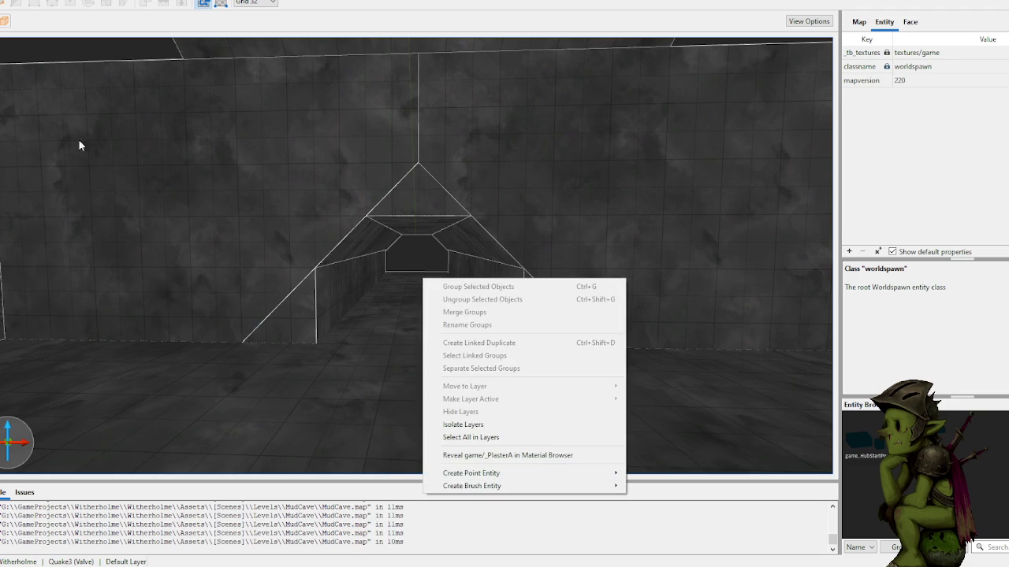
pyautogui.click(144, 169)
pyautogui.press('a')
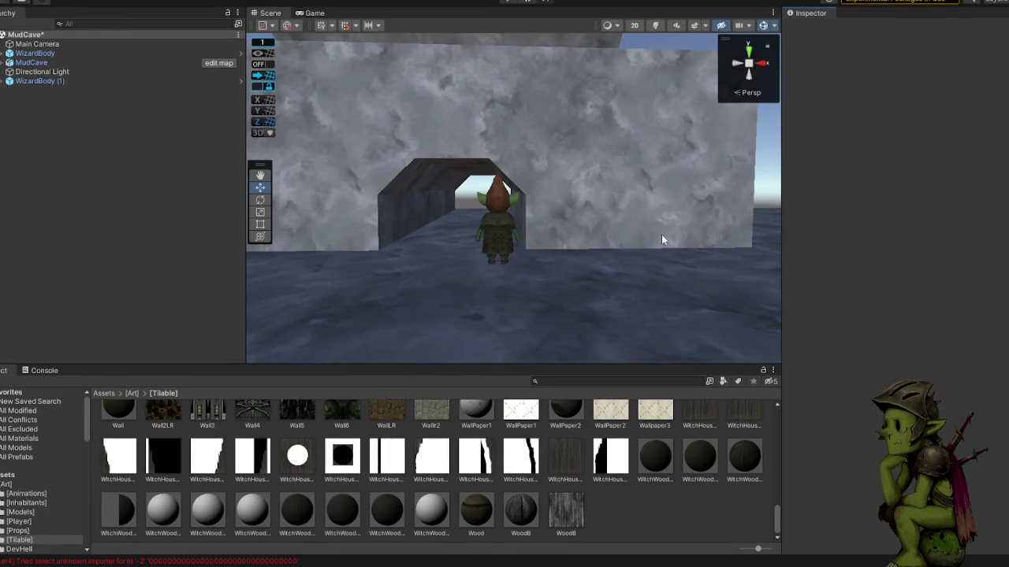
pyautogui.moveTo(661, 234)
pyautogui.mouseDown()
pyautogui.moveTo(608, 228)
pyautogui.moveTo(587, 231)
pyautogui.moveTo(617, 232)
pyautogui.moveTo(512, 250)
pyautogui.moveTo(700, 241)
pyautogui.moveTo(580, 249)
pyautogui.moveTo(562, 220)
pyautogui.moveTo(483, 224)
pyautogui.moveTo(409, 212)
pyautogui.moveTo(414, 205)
pyautogui.moveTo(396, 216)
pyautogui.moveTo(489, 209)
pyautogui.moveTo(423, 193)
pyautogui.moveTo(215, 254)
pyautogui.moveTo(180, 232)
pyautogui.moveTo(466, 221)
pyautogui.moveTo(231, 217)
pyautogui.moveTo(169, 237)
pyautogui.moveTo(281, 253)
pyautogui.moveTo(489, 236)
pyautogui.moveTo(521, 224)
pyautogui.moveTo(509, 191)
pyautogui.moveTo(719, 193)
pyautogui.moveTo(913, 236)
pyautogui.moveTo(669, 218)
pyautogui.moveTo(436, 162)
pyautogui.moveTo(305, 193)
pyautogui.moveTo(473, 236)
pyautogui.moveTo(523, 277)
pyautogui.moveTo(517, 257)
pyautogui.mouseUp()
pyautogui.click(536, 234)
pyautogui.moveTo(518, 183)
pyautogui.mouseDown()
pyautogui.moveTo(789, 164)
pyautogui.moveTo(849, 184)
pyautogui.moveTo(410, 154)
pyautogui.moveTo(179, 122)
pyautogui.mouseUp()
pyautogui.press('f')
pyautogui.moveTo(455, 216)
pyautogui.mouseDown()
pyautogui.moveTo(457, 178)
pyautogui.moveTo(409, 221)
pyautogui.moveTo(373, 219)
pyautogui.moveTo(505, 217)
pyautogui.moveTo(560, 232)
pyautogui.mouseUp()
pyautogui.moveTo(484, 246)
pyautogui.mouseDown()
pyautogui.moveTo(523, 216)
pyautogui.moveTo(453, 216)
pyautogui.moveTo(288, 141)
pyautogui.moveTo(276, 106)
pyautogui.moveTo(165, 118)
pyautogui.moveTo(32, 103)
pyautogui.moveTo(37, 125)
pyautogui.moveTo(137, 130)
pyautogui.moveTo(473, 218)
pyautogui.moveTo(949, 238)
pyautogui.mouseUp()
pyautogui.moveTo(608, 235)
pyautogui.mouseDown()
pyautogui.moveTo(736, 234)
pyautogui.moveTo(885, 268)
pyautogui.moveTo(489, 239)
pyautogui.moveTo(512, 238)
pyautogui.moveTo(631, 250)
pyautogui.moveTo(646, 286)
pyautogui.moveTo(555, 266)
pyautogui.moveTo(286, 273)
pyautogui.moveTo(135, 236)
pyautogui.moveTo(263, 218)
pyautogui.moveTo(122, 147)
pyautogui.moveTo(491, 256)
pyautogui.moveTo(720, 275)
pyautogui.moveTo(893, 331)
pyautogui.moveTo(971, 324)
pyautogui.moveTo(36, 338)
pyautogui.moveTo(349, 333)
pyautogui.moveTo(496, 151)
pyautogui.moveTo(463, 218)
pyautogui.moveTo(536, 250)
pyautogui.moveTo(500, 102)
pyautogui.mouseUp()
pyautogui.scroll(-10, 490, 257)
pyautogui.click(495, 150)
pyautogui.moveTo(679, 209)
pyautogui.mouseDown()
pyautogui.moveTo(513, 248)
pyautogui.moveTo(615, 263)
pyautogui.moveTo(541, 283)
pyautogui.moveTo(547, 207)
pyautogui.moveTo(533, 200)
pyautogui.moveTo(557, 212)
pyautogui.moveTo(516, 220)
pyautogui.mouseUp()
pyautogui.moveTo(503, 285)
pyautogui.mouseDown()
pyautogui.moveTo(534, 260)
pyautogui.moveTo(482, 238)
pyautogui.moveTo(626, 227)
pyautogui.moveTo(542, 215)
pyautogui.moveTo(590, 208)
pyautogui.moveTo(457, 218)
pyautogui.moveTo(659, 202)
pyautogui.mouseUp()
pyautogui.scroll(10, 678, 182)
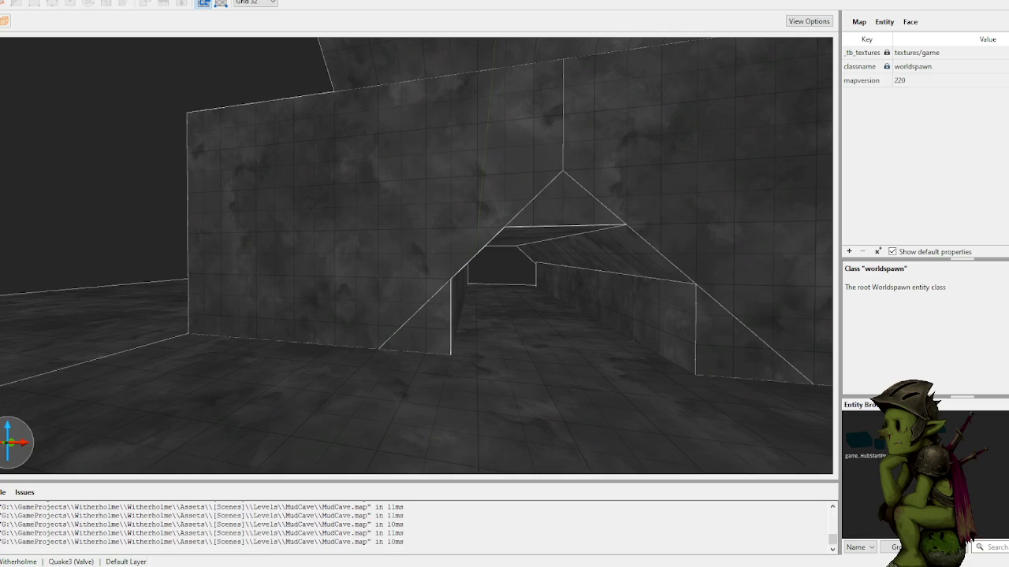
pyautogui.scroll(10, 414, 185)
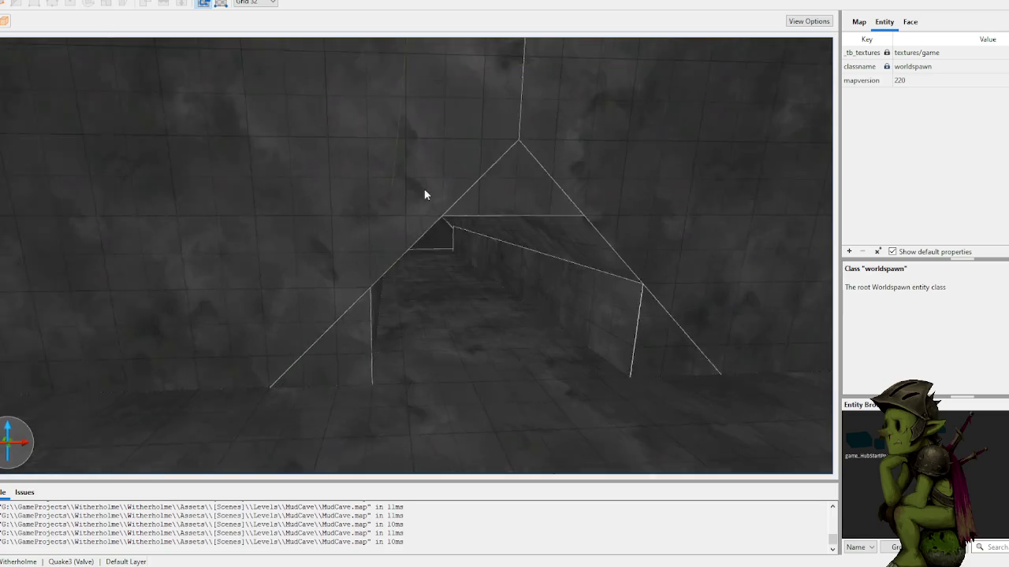
pyautogui.click(463, 208)
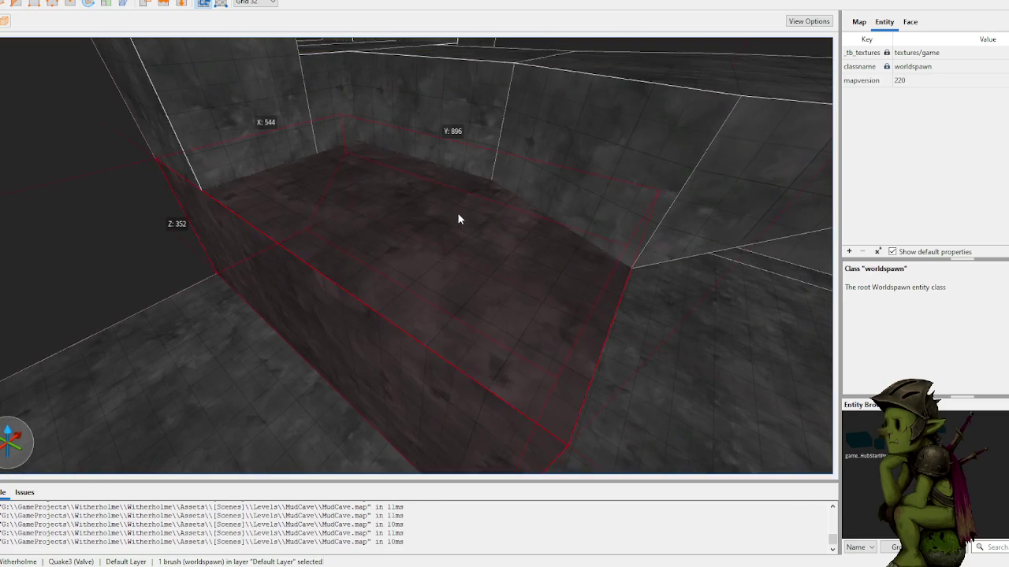
# - Split the floor brush with two clip points along the step, keeping both halves
pyautogui.moveTo(428, 219)
pyautogui.mouseDown()
pyautogui.moveTo(463, 275)
pyautogui.moveTo(509, 270)
pyautogui.moveTo(462, 282)
pyautogui.mouseUp()
pyautogui.scroll(2, 486, 265)
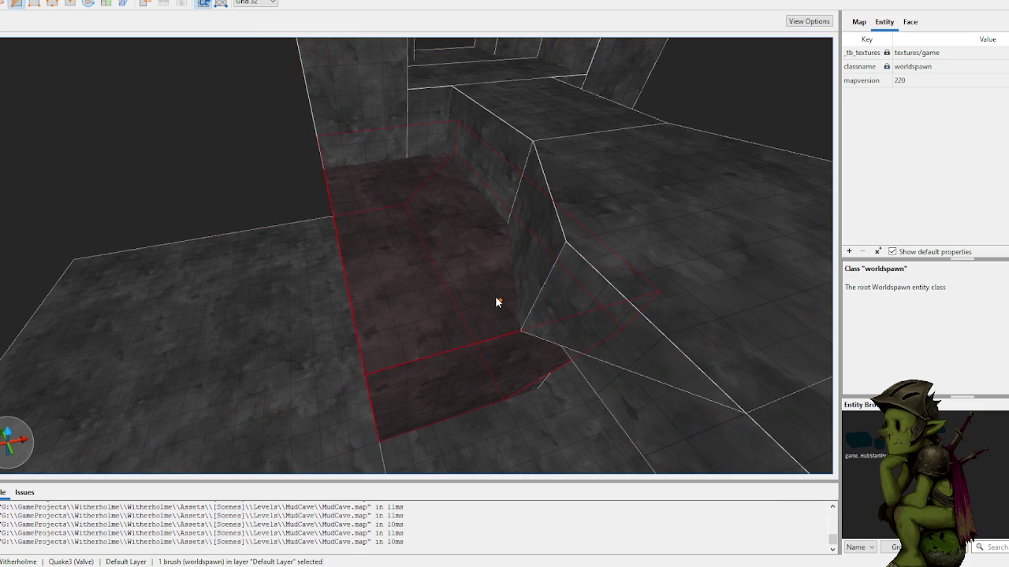
pyautogui.click(506, 225)
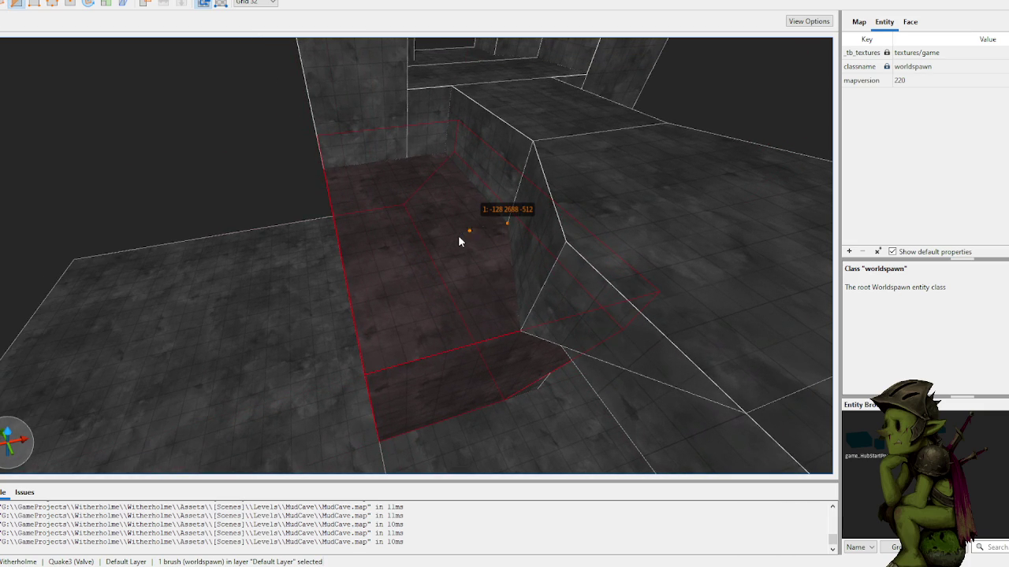
pyautogui.click(455, 235)
pyautogui.press('Tab')
pyautogui.press('Return')
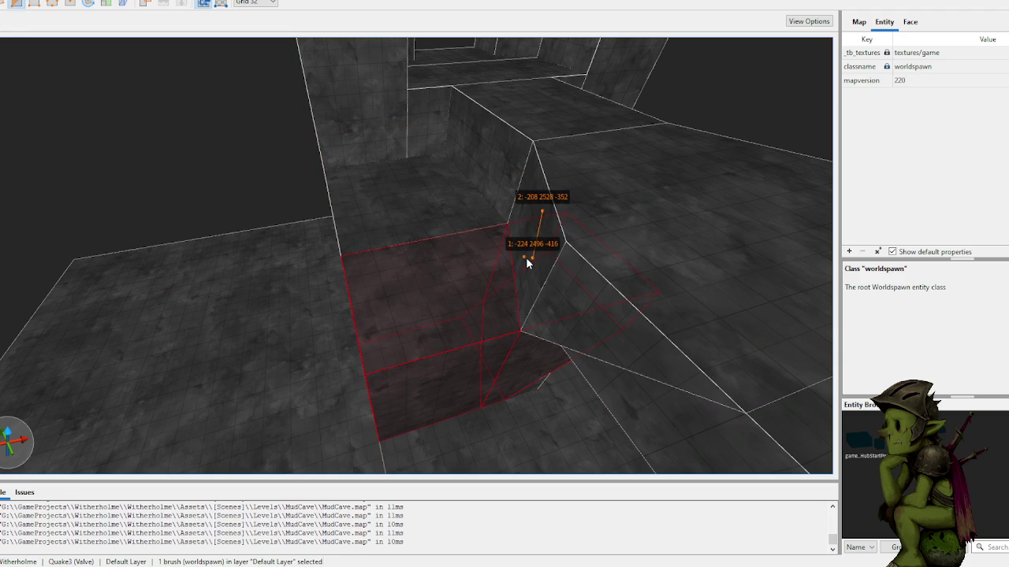
pyautogui.press('Escape')
# - Shorten the floor brush above from 640 to 256 units in Y
pyautogui.click(455, 188)
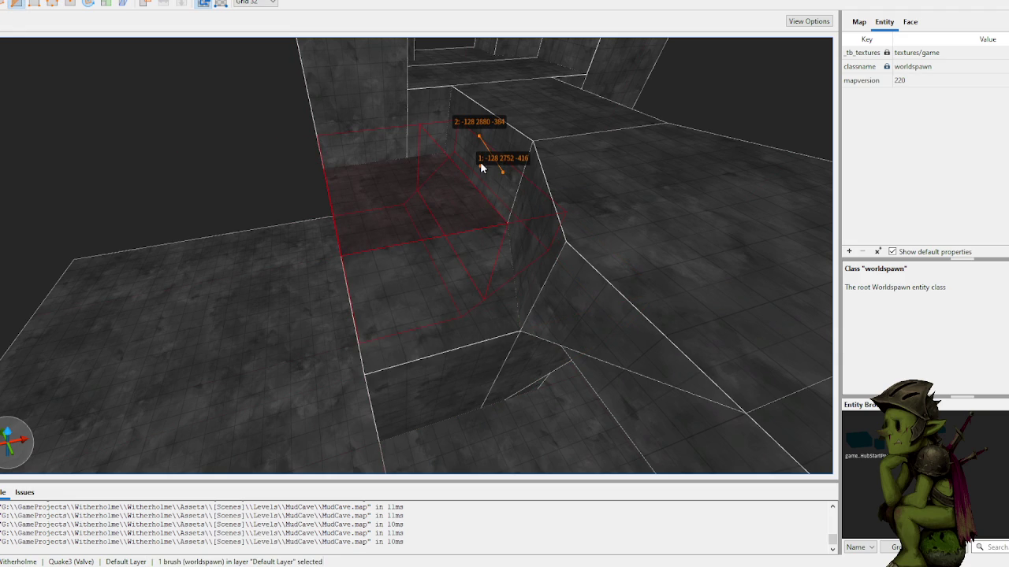
pyautogui.press('Escape')
pyautogui.press('Escape')
pyautogui.click(429, 200)
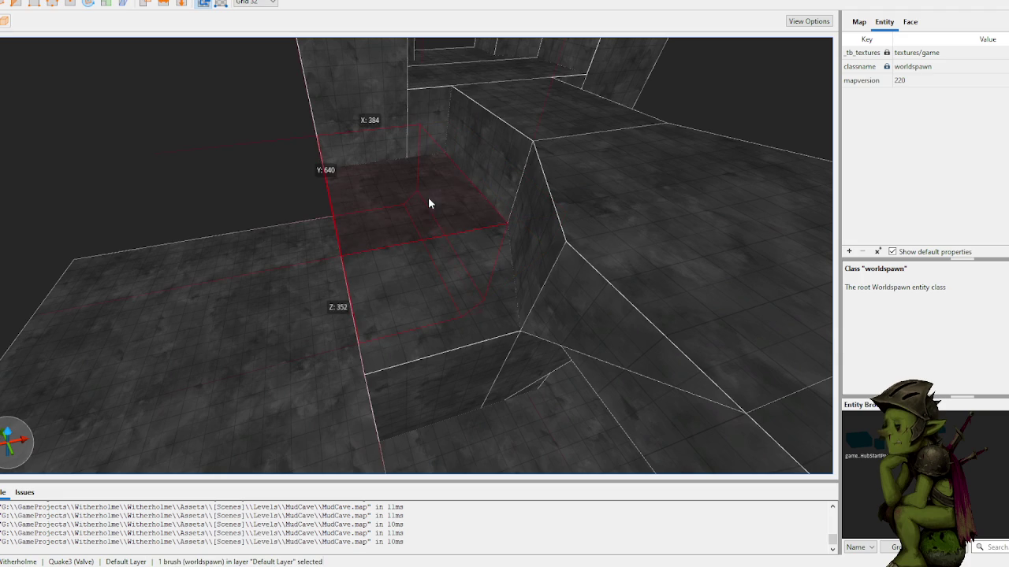
pyautogui.moveTo(416, 198)
pyautogui.mouseDown()
pyautogui.moveTo(425, 118)
pyautogui.moveTo(445, 305)
pyautogui.moveTo(464, 294)
pyautogui.moveTo(468, 221)
pyautogui.mouseUp()
# - Clip the selected brush again from beside the step, leaving the step brush separate
pyautogui.press('w')
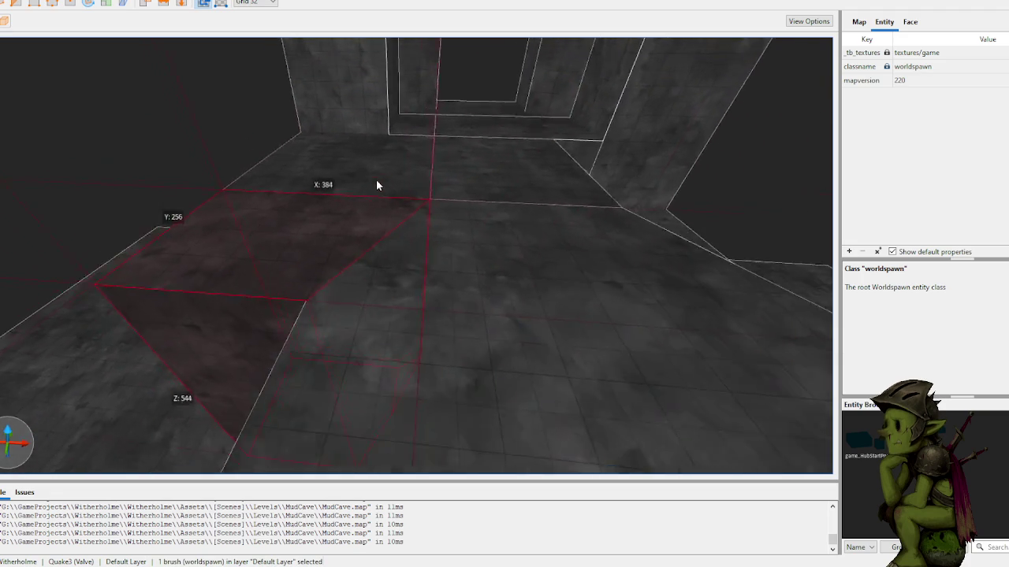
pyautogui.press('s')
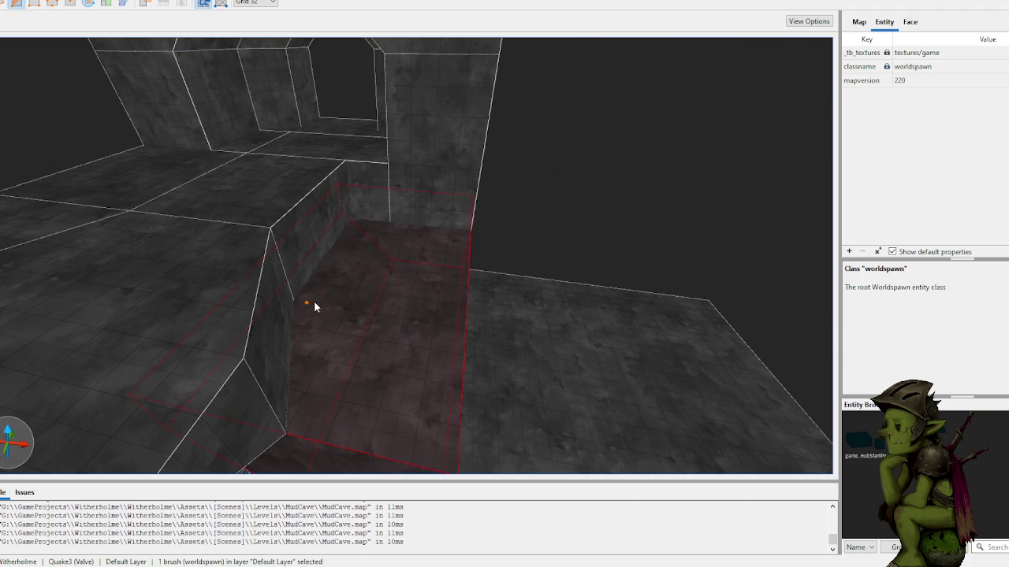
pyautogui.press('Return')
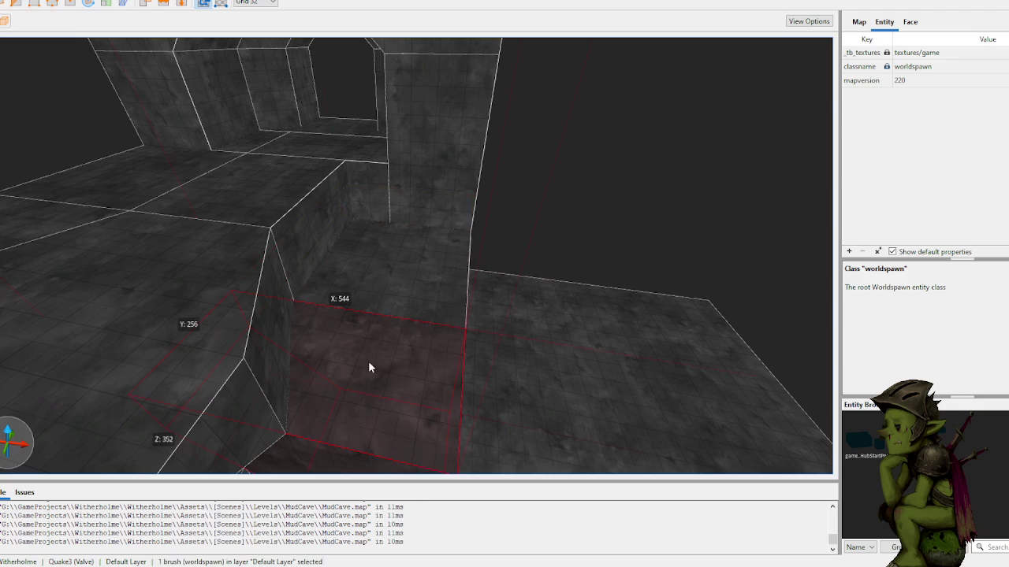
pyautogui.click(256, 356)
pyautogui.press('Return')
pyautogui.click(342, 260)
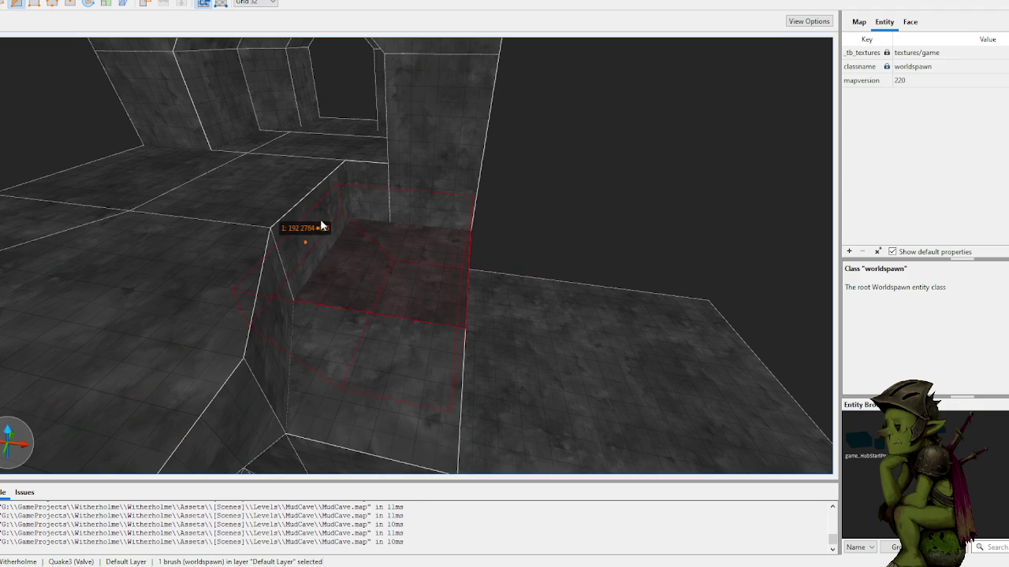
pyautogui.press('Escape')
pyautogui.press('Escape')
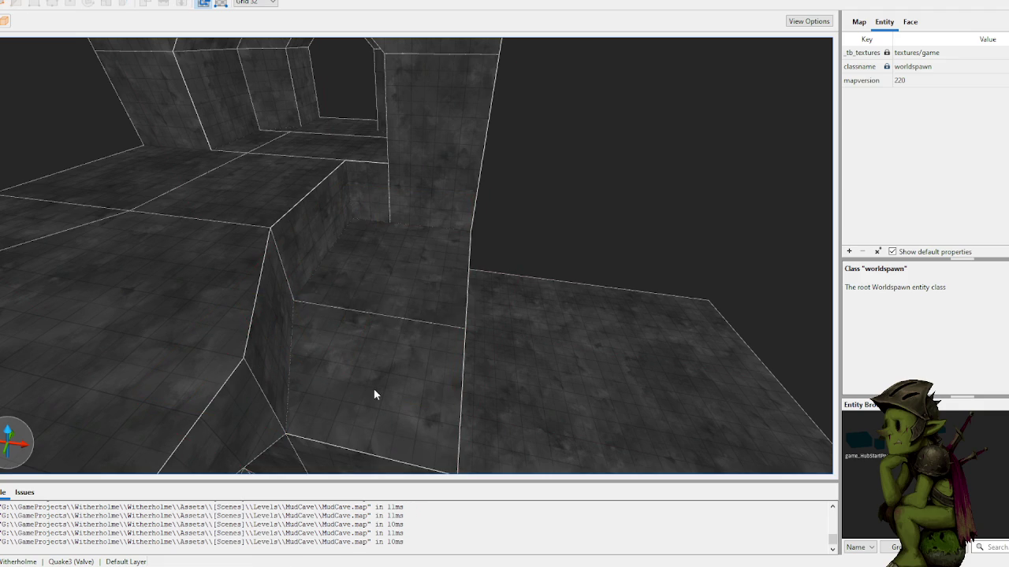
# - Select the floor brush next to the step and start a clip at the step edge, then cancel
pyautogui.keyDown('shift'); pyautogui.click(407, 282); pyautogui.keyUp('shift')
pyautogui.click(377, 305)
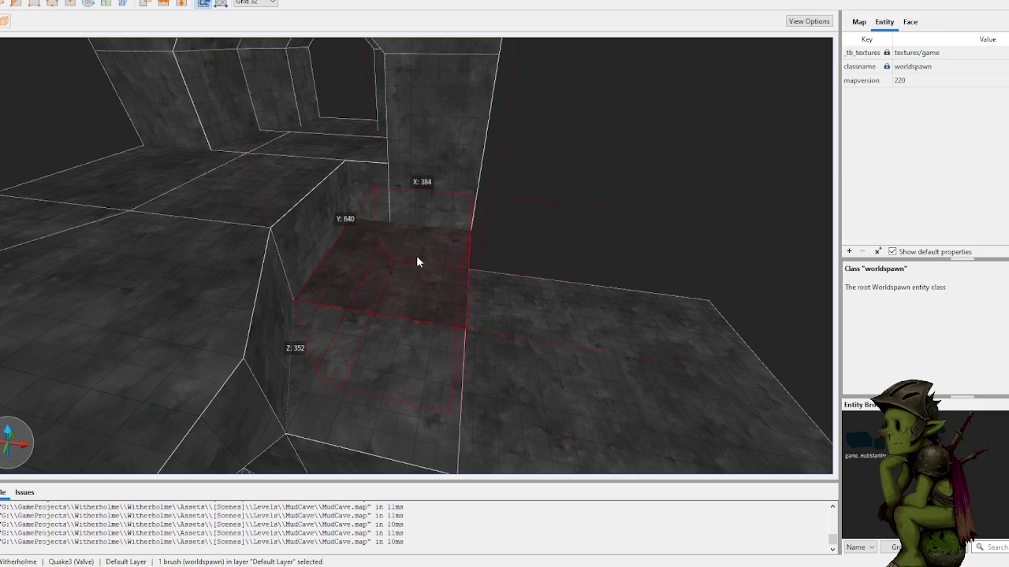
pyautogui.press('c')
pyautogui.click(379, 197)
pyautogui.press('Escape')
pyautogui.press('Escape')
pyautogui.scroll(5, 370, 204)
pyautogui.scroll(10, 399, 187)
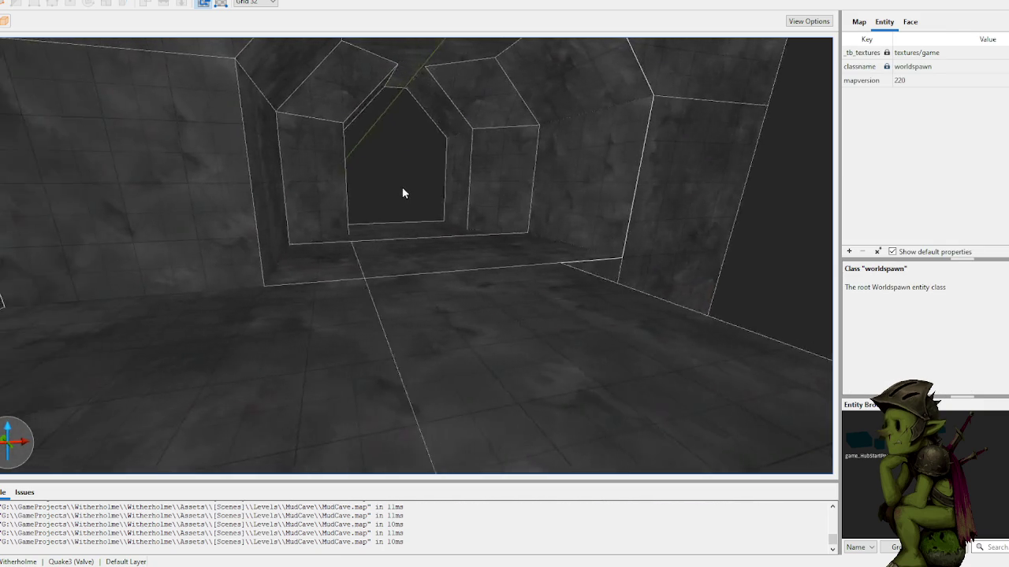
# - Clip the floor brush past the doorway in two, then lower and delete the left piece
pyautogui.click(404, 257)
pyautogui.scroll(-2, 432, 259)
pyautogui.press('c')
pyautogui.click(411, 231)
pyautogui.press('Return')
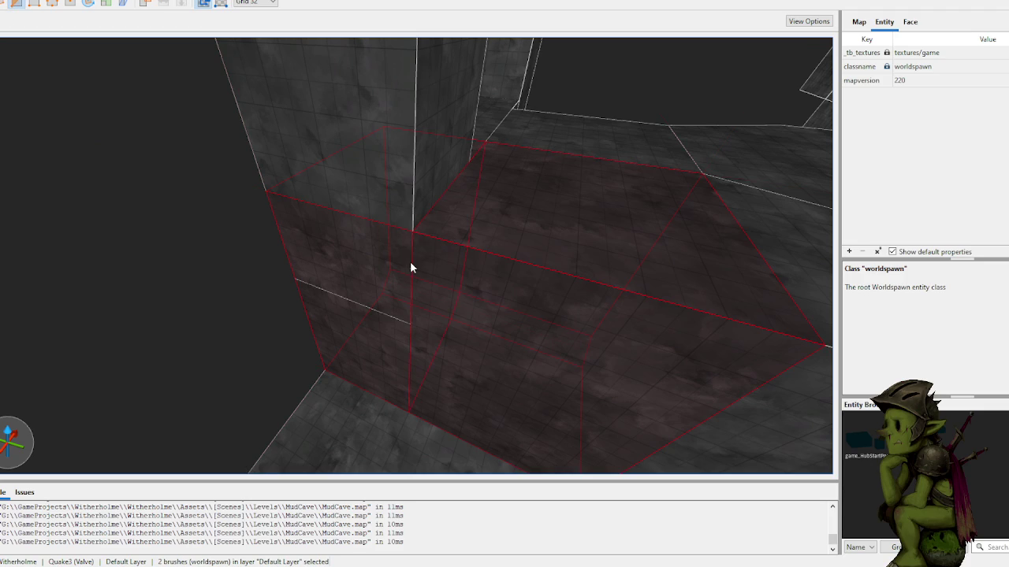
pyautogui.click(390, 356)
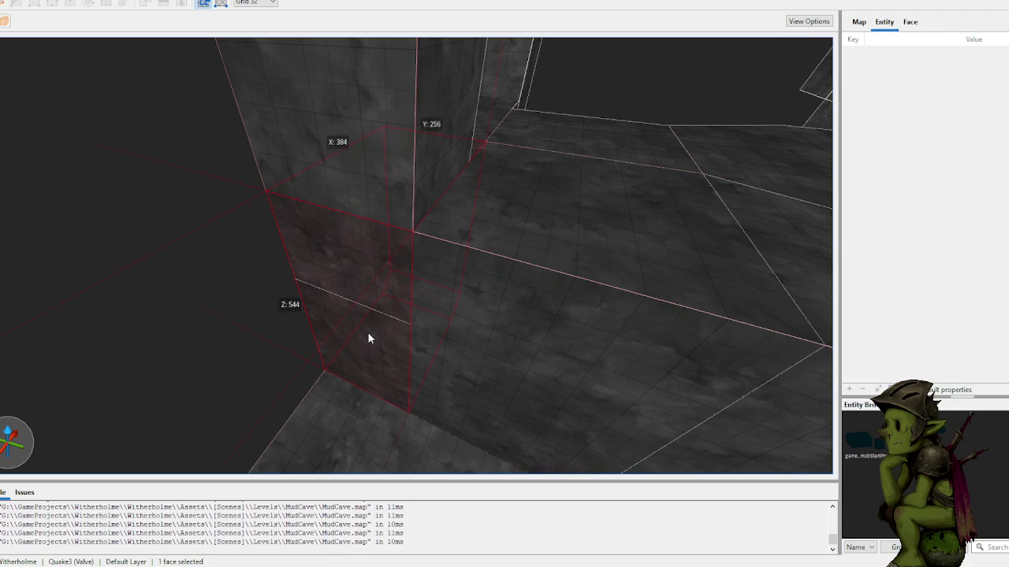
pyautogui.moveTo(385, 189); pyautogui.dragTo(383, 299)
pyautogui.moveTo(397, 208); pyautogui.dragTo(394, 292)
pyautogui.press('Delete')
# - Delete the box brush by the window wall, then undo it and a trial 384x256 floor brush
pyautogui.moveTo(229, 267)
pyautogui.mouseDown()
pyautogui.moveTo(317, 232)
pyautogui.moveTo(343, 249)
pyautogui.moveTo(324, 253)
pyautogui.moveTo(428, 383)
pyautogui.moveTo(416, 329)
pyautogui.moveTo(540, 214)
pyautogui.moveTo(439, 228)
pyautogui.moveTo(484, 219)
pyautogui.mouseUp()
pyautogui.press('Delete')
pyautogui.scroll(-6, 484, 219)
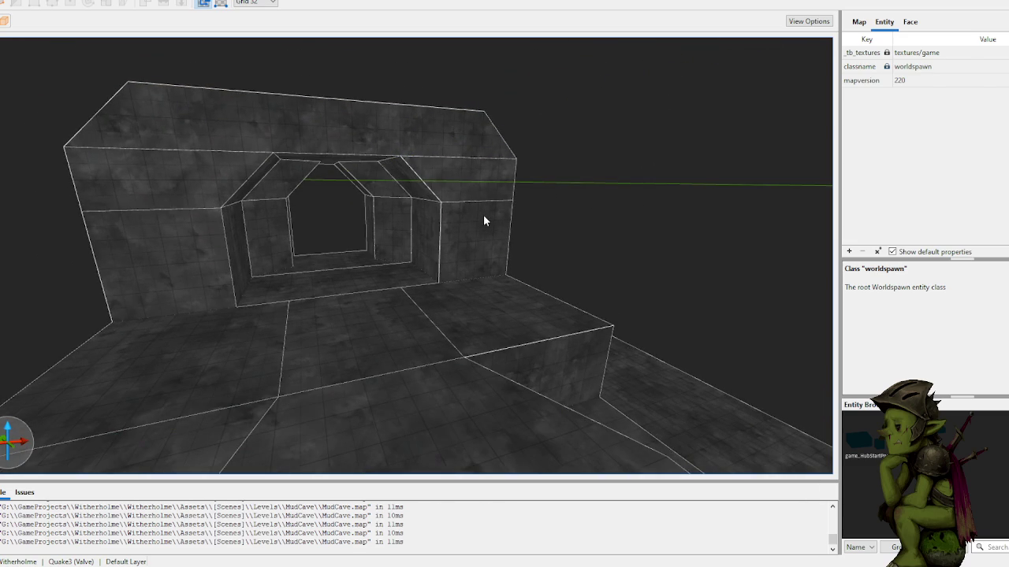
pyautogui.moveTo(510, 303); pyautogui.dragTo(479, 368)
pyautogui.hotkey('ctrl', 'z')
pyautogui.moveTo(484, 401)
pyautogui.mouseDown()
pyautogui.moveTo(491, 428)
pyautogui.moveTo(493, 349)
pyautogui.moveTo(598, 266)
pyautogui.moveTo(482, 264)
pyautogui.moveTo(543, 266)
pyautogui.mouseUp()
pyautogui.hotkey('ctrl', 'z')
# - Open and dismiss a context menu while zooming around the floor area
pyautogui.scroll(-10, 544, 266)
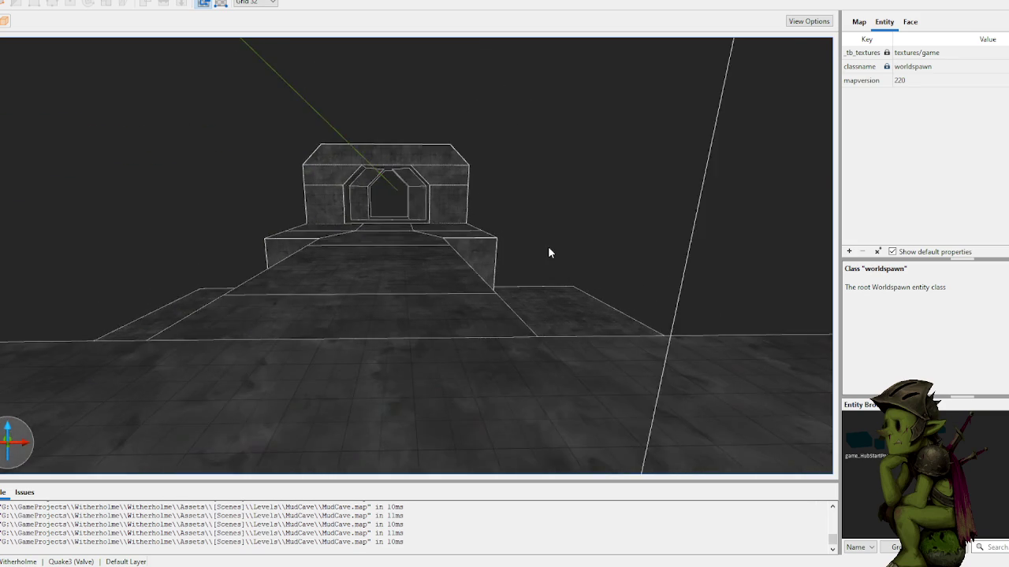
pyautogui.scroll(10, 526, 249)
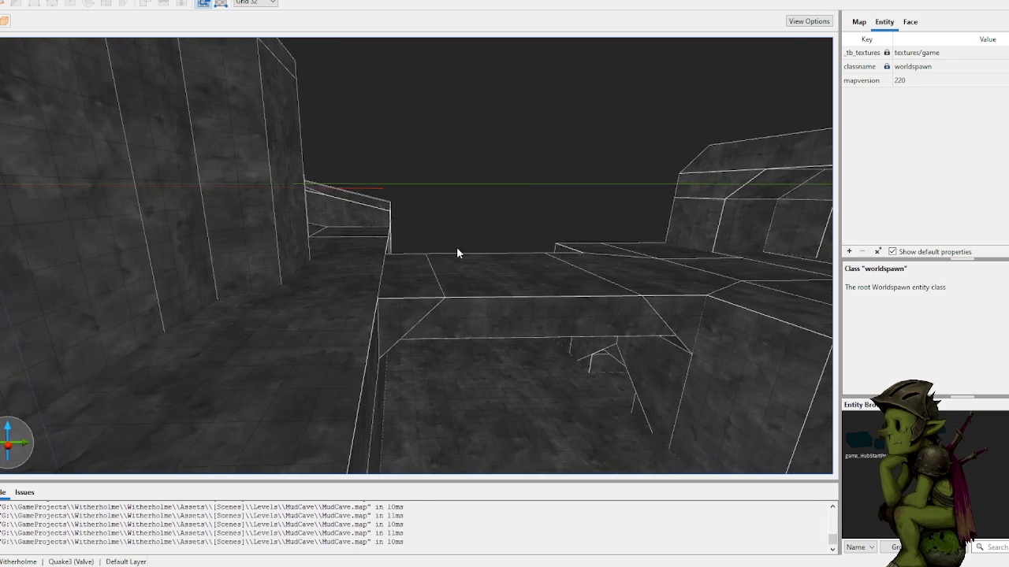
pyautogui.rightClick(474, 191)
pyautogui.press('Escape')
pyautogui.scroll(-3, 477, 202)
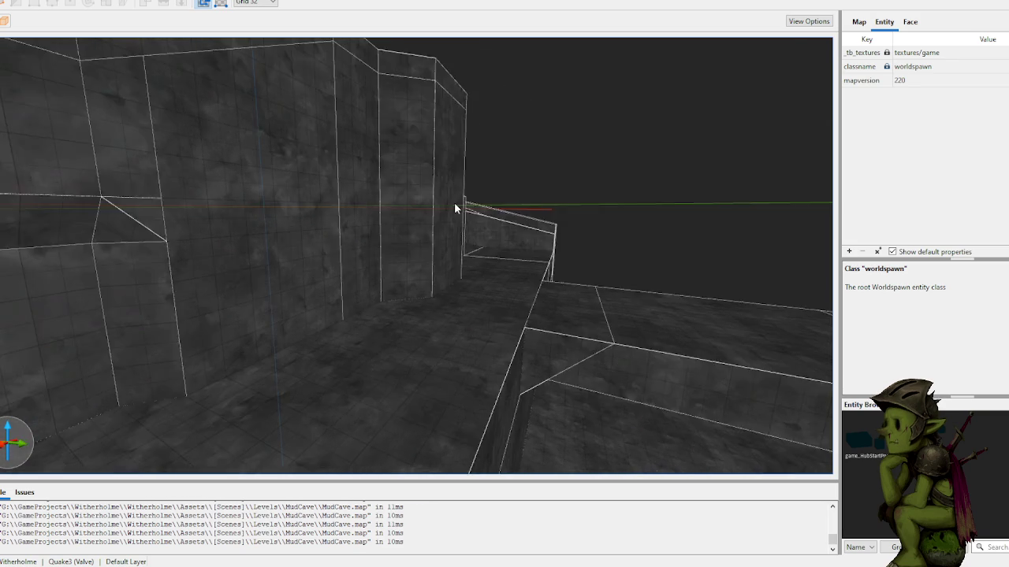
pyautogui.scroll(3, 486, 202)
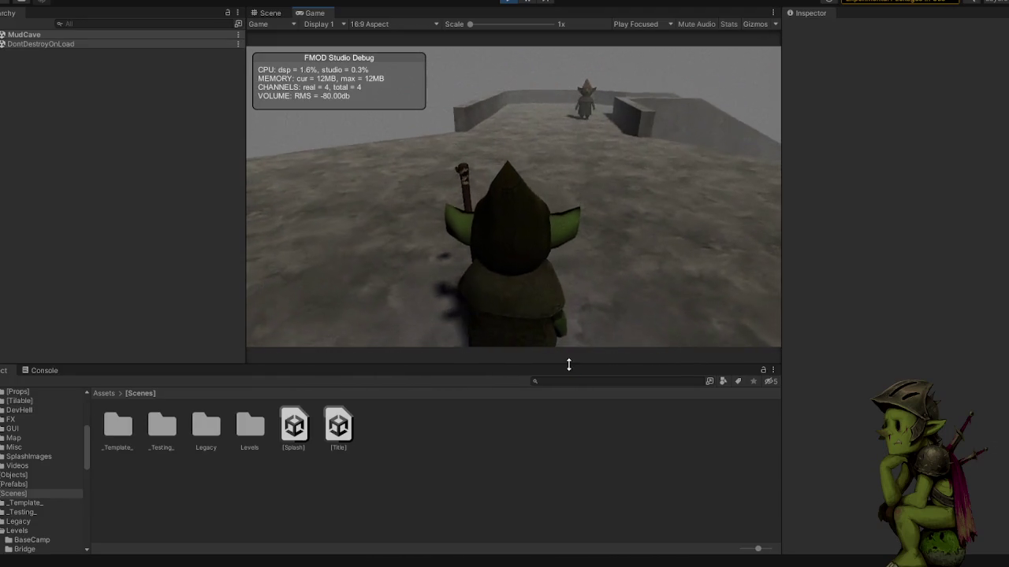
# - Widen the Game view by collapsing the hierarchy and inspector, and check the game's settings screen
pyautogui.moveTo(567, 367); pyautogui.dragTo(442, 498)
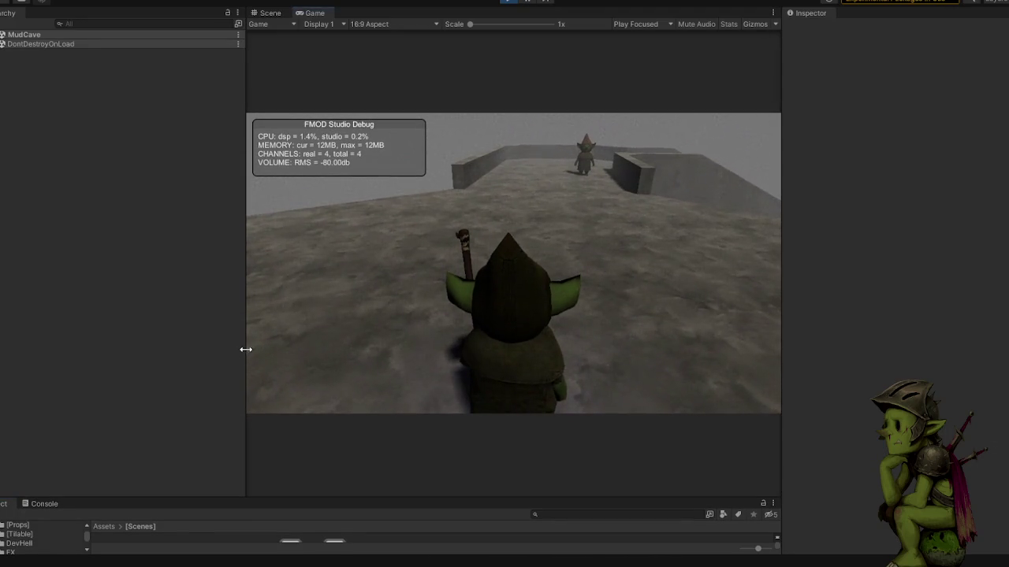
pyautogui.moveTo(245, 349); pyautogui.dragTo(28, 349)
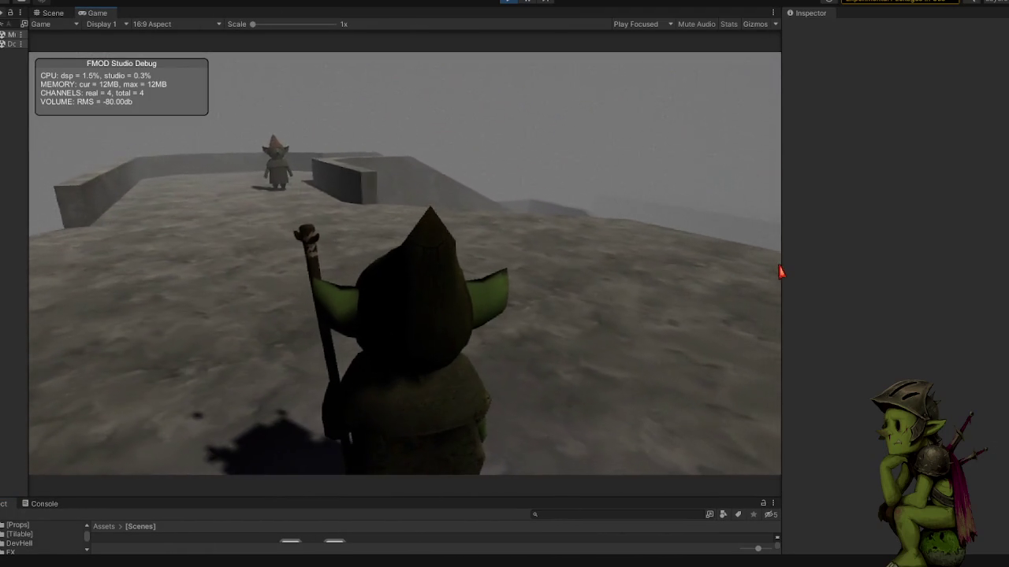
pyautogui.moveTo(786, 270); pyautogui.dragTo(1007, 270)
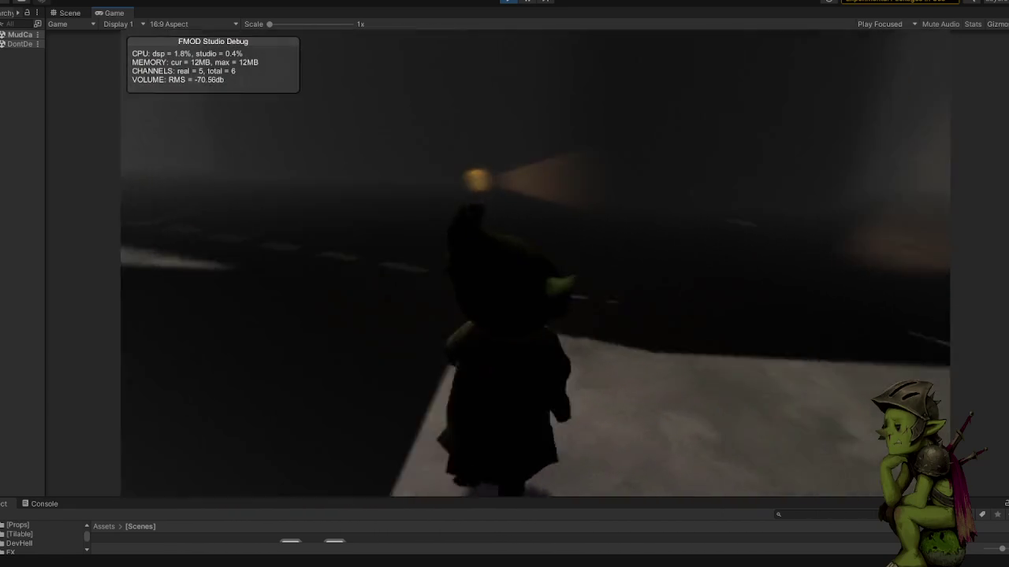
pyautogui.press('Escape')
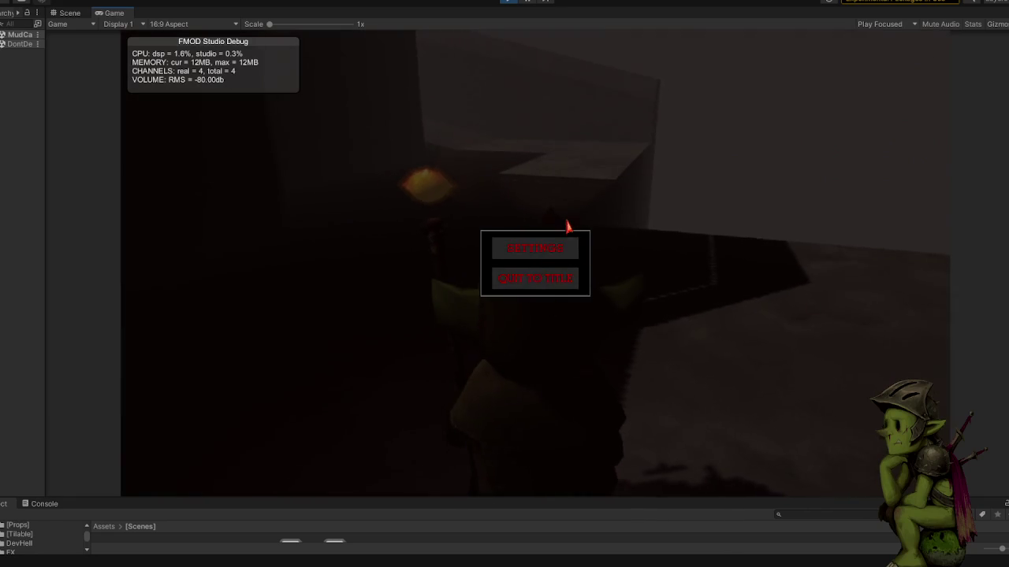
pyautogui.click(559, 251)
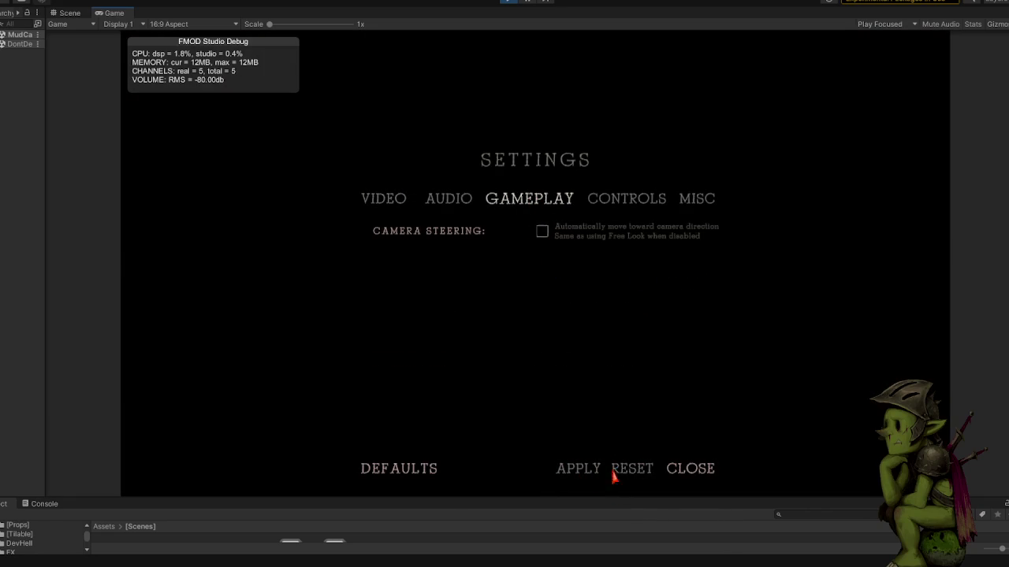
pyautogui.click(679, 469)
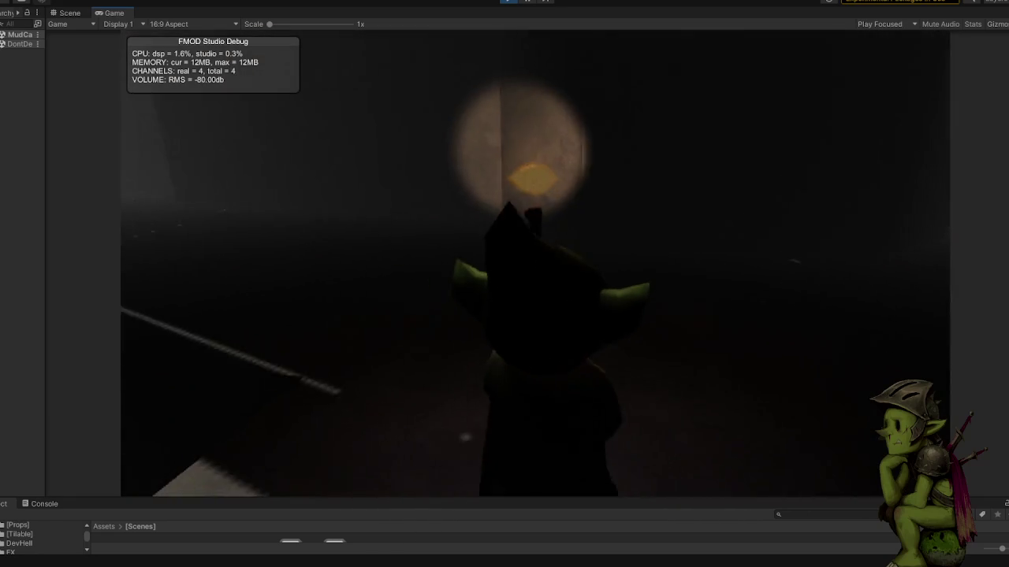
# - Walk the goblin along the ledge and through the dark corridor into the walled corridor
pyautogui.press('w')
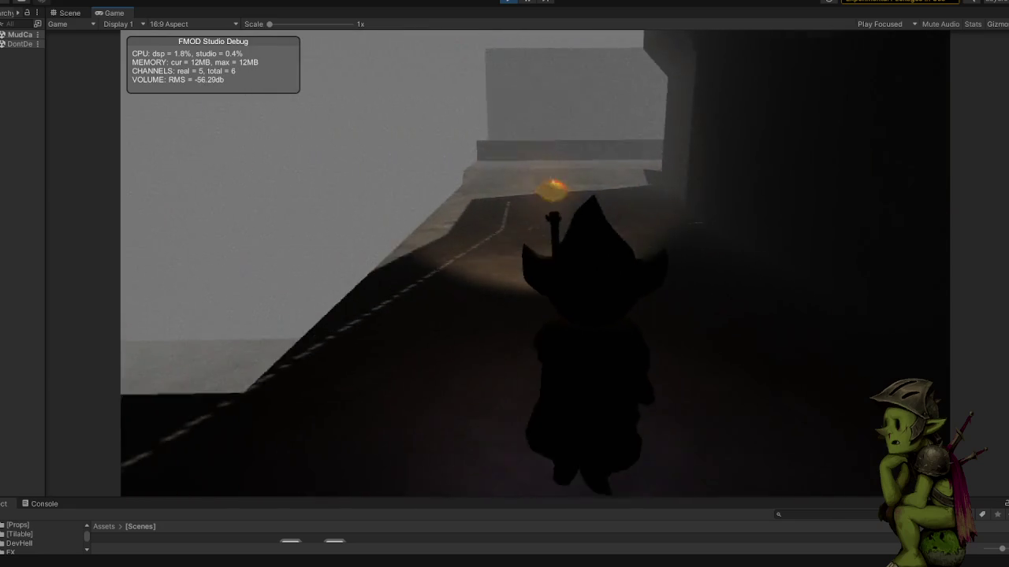
pyautogui.press('d')
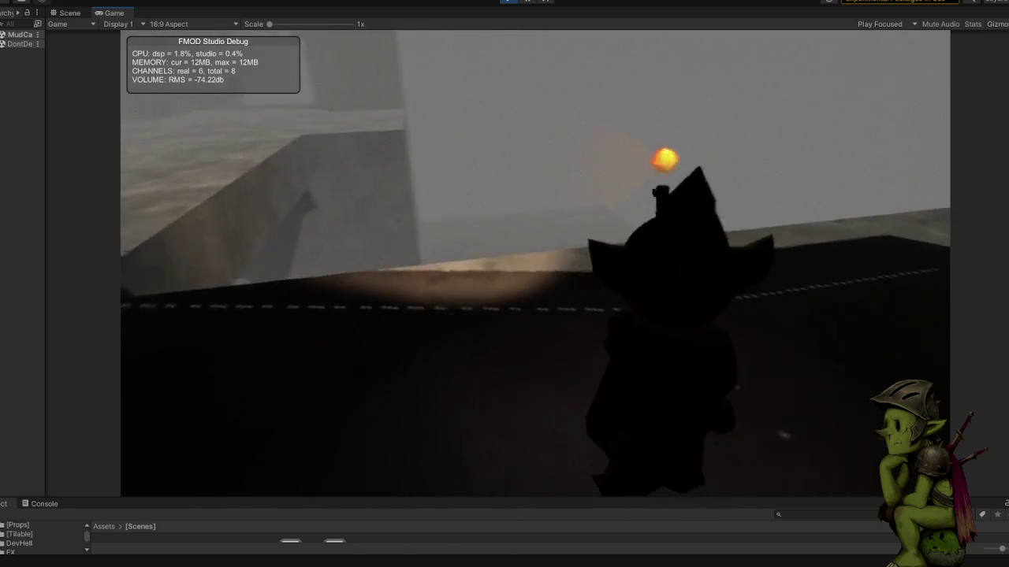
pyautogui.press('a')
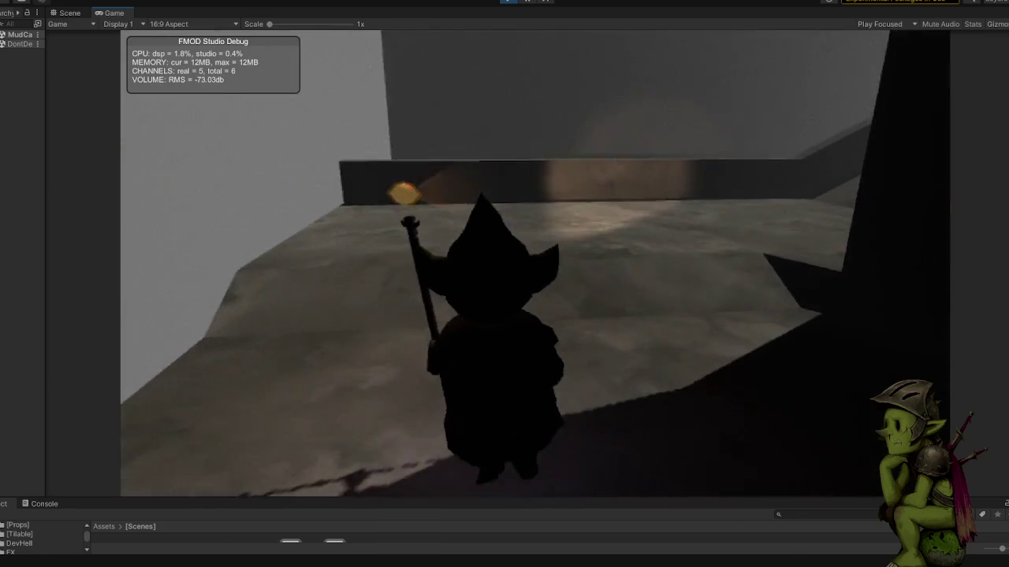
pyautogui.press('w')
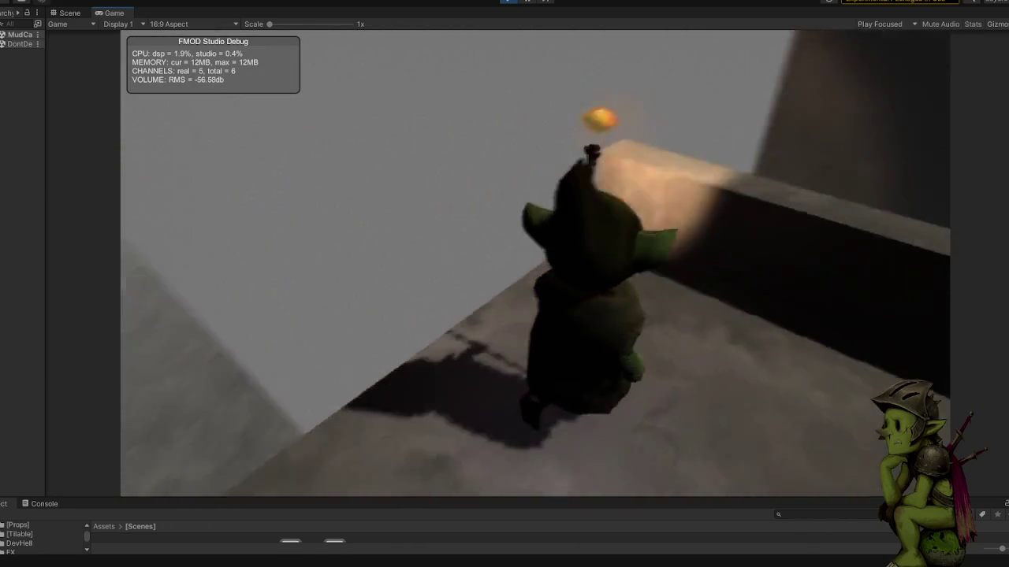
pyautogui.press('d')
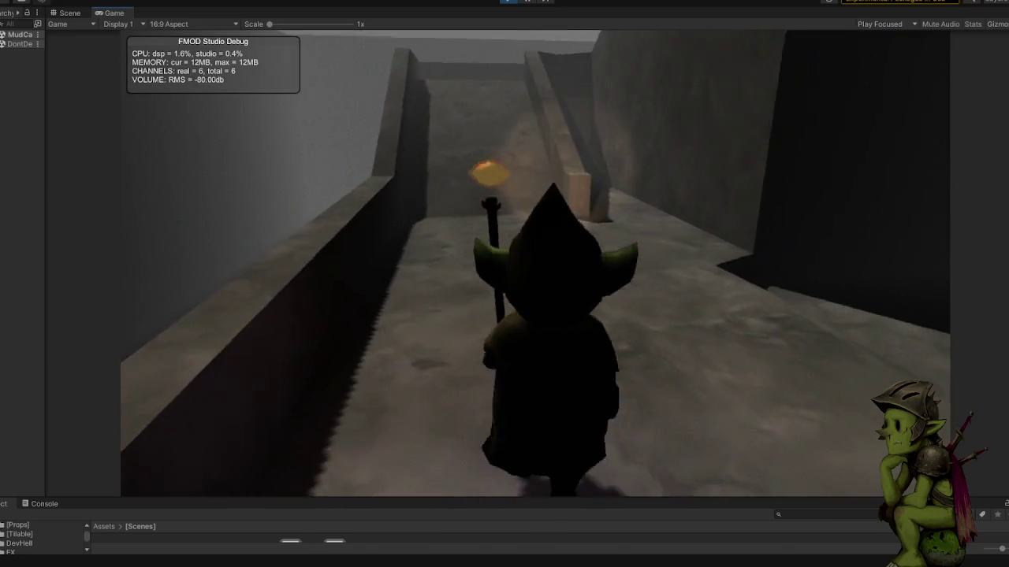
pyautogui.press('w')
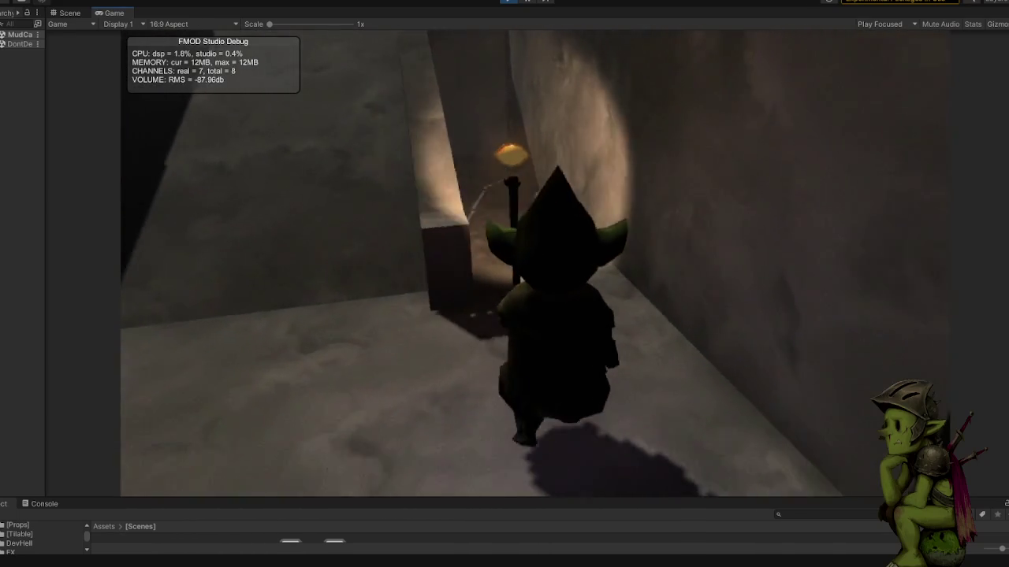
pyautogui.press('w')
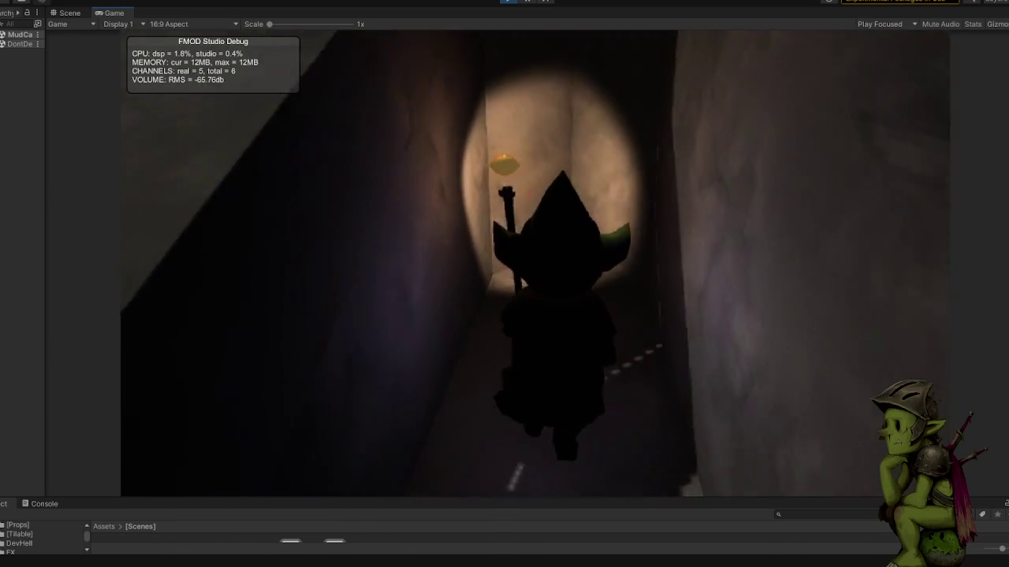
pyautogui.press('w')
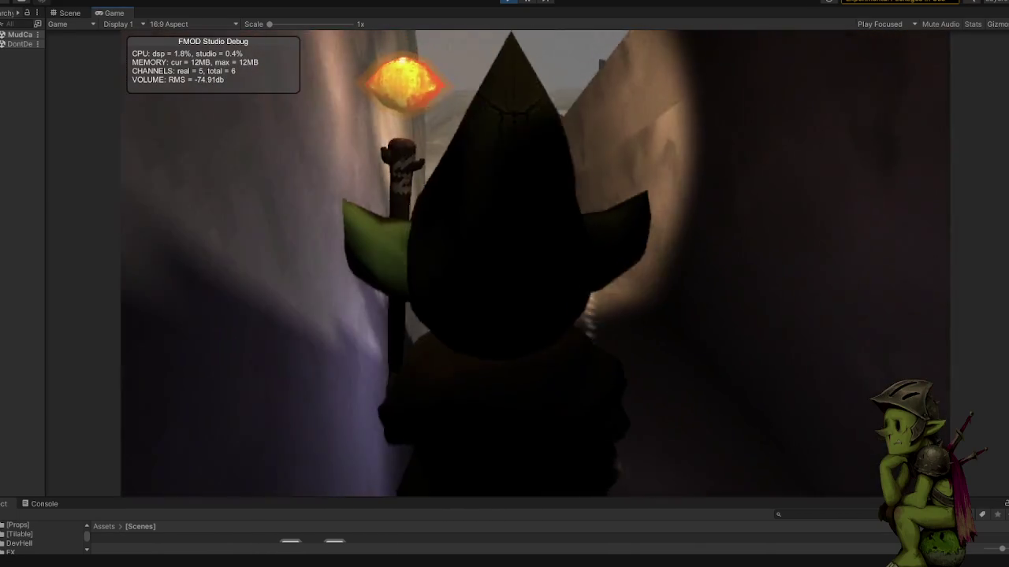
pyautogui.press('w')
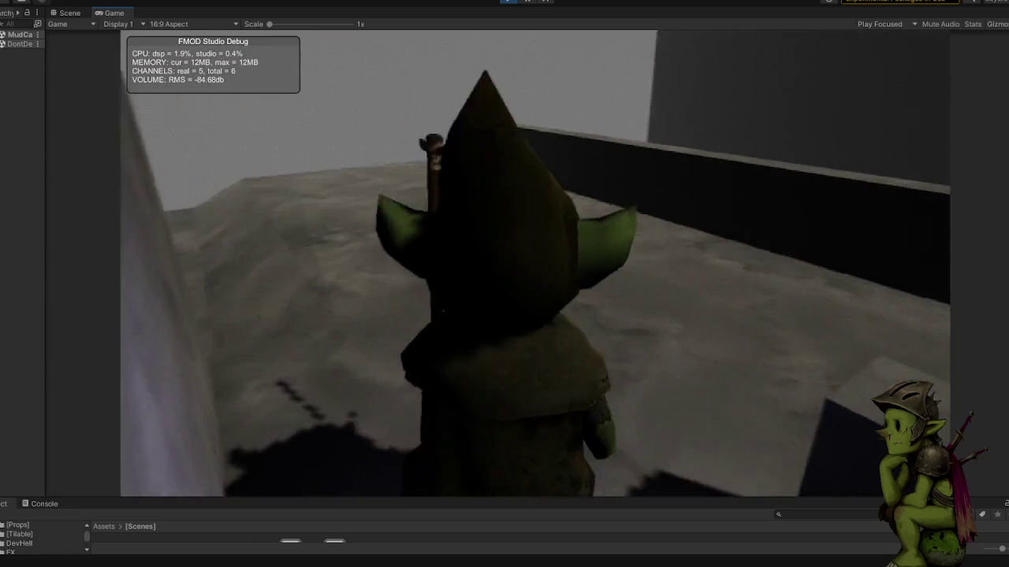
pyautogui.press('w')
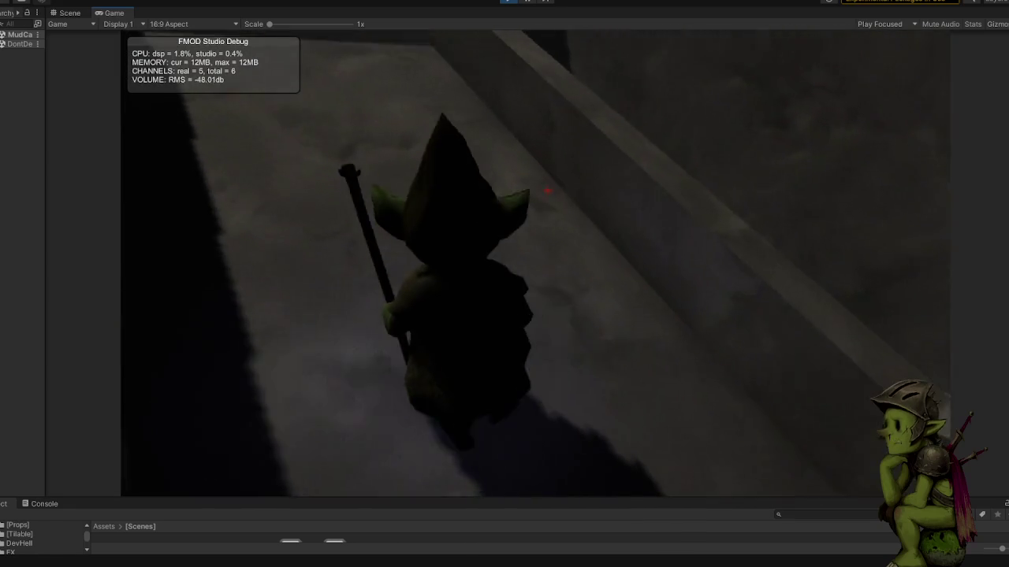
# - Climb the walled ramp onto the upper platform, then pause and stop the playtest
pyautogui.press('w')
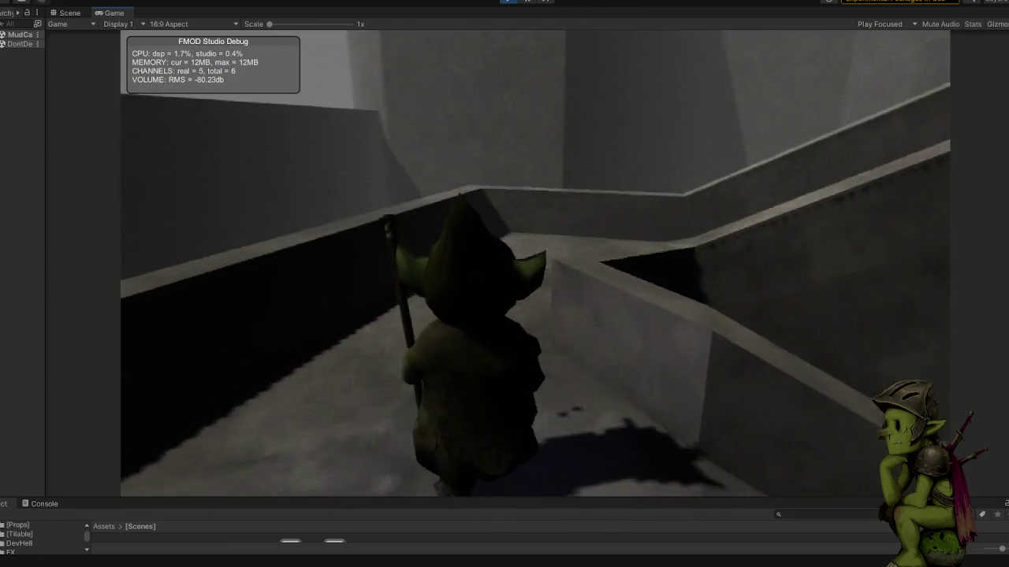
pyautogui.press('w')
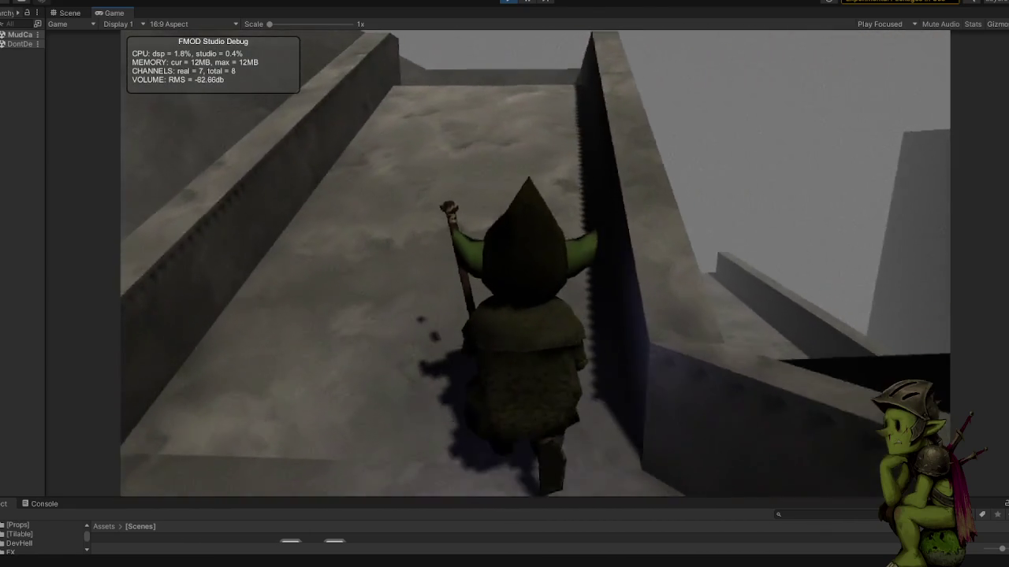
pyautogui.press('a')
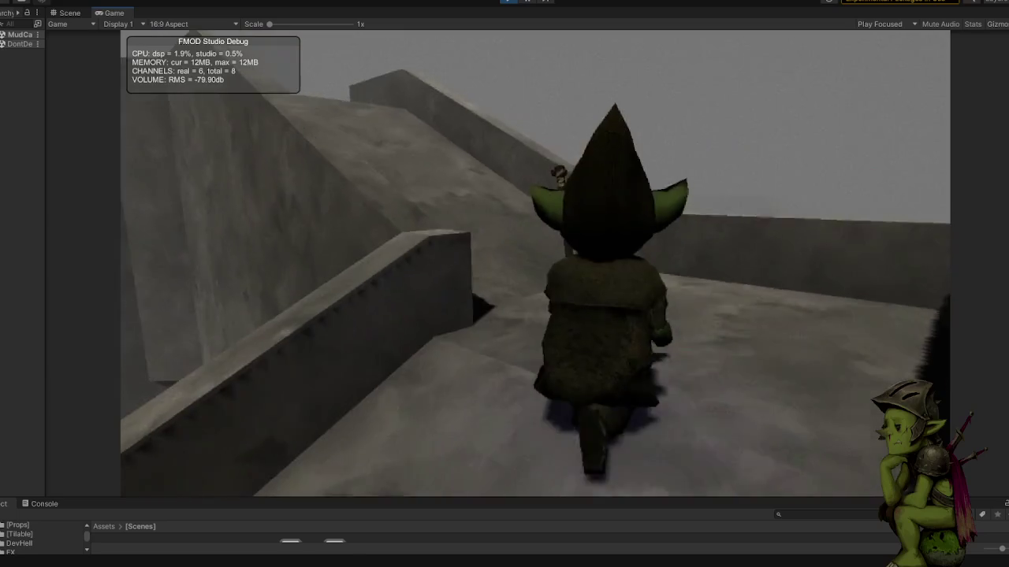
pyautogui.press('w')
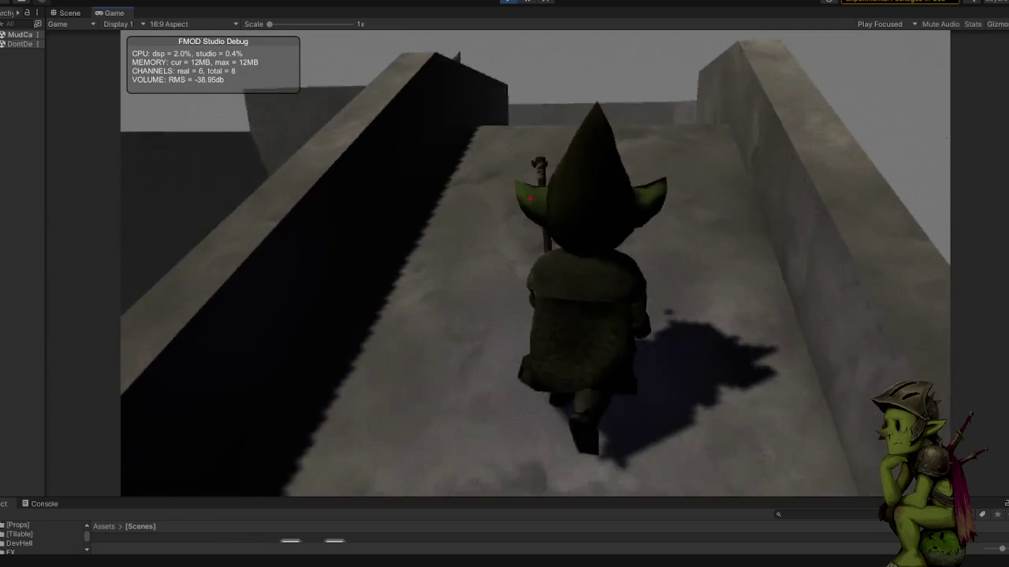
pyautogui.press('w')
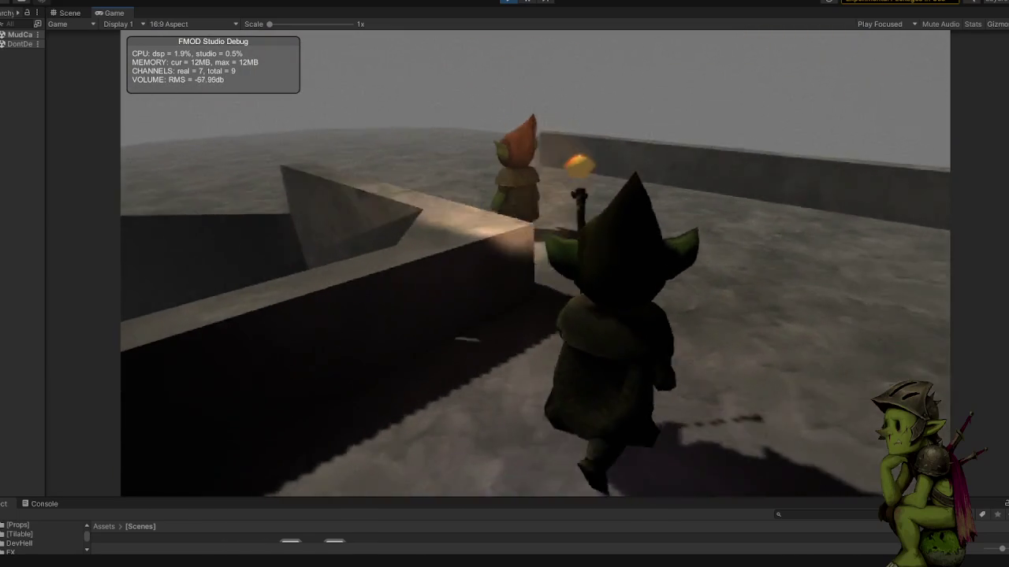
pyautogui.press('w')
pyautogui.press('Escape')
pyautogui.press('Escape')
pyautogui.hotkey('ctrl', 'p')
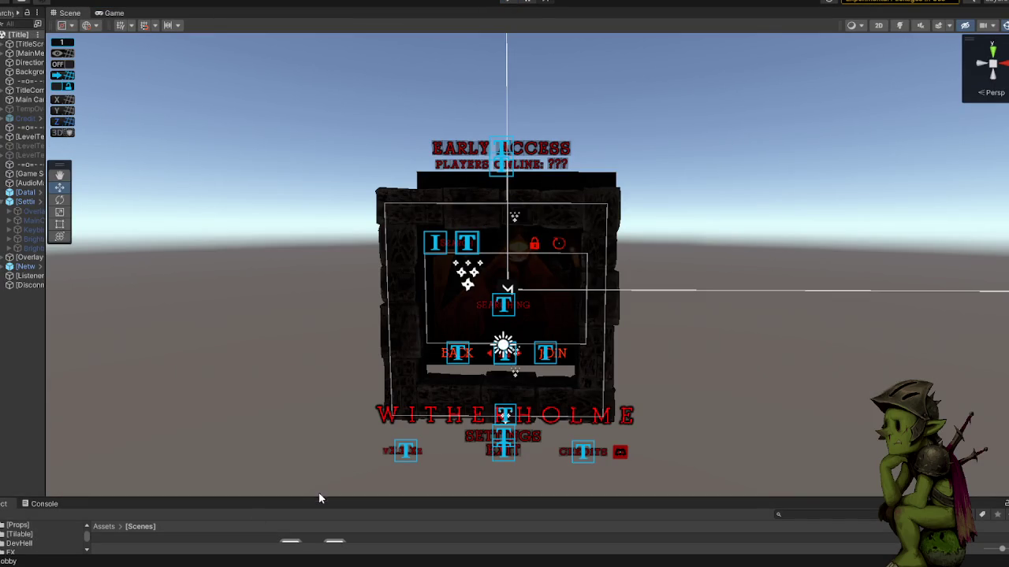
# - Enlarge the Project panel and open Levels > MudCave > MudCave.unity
pyautogui.moveTo(318, 498)
pyautogui.mouseDown()
pyautogui.moveTo(320, 200)
pyautogui.moveTo(315, 299)
pyautogui.mouseUp()
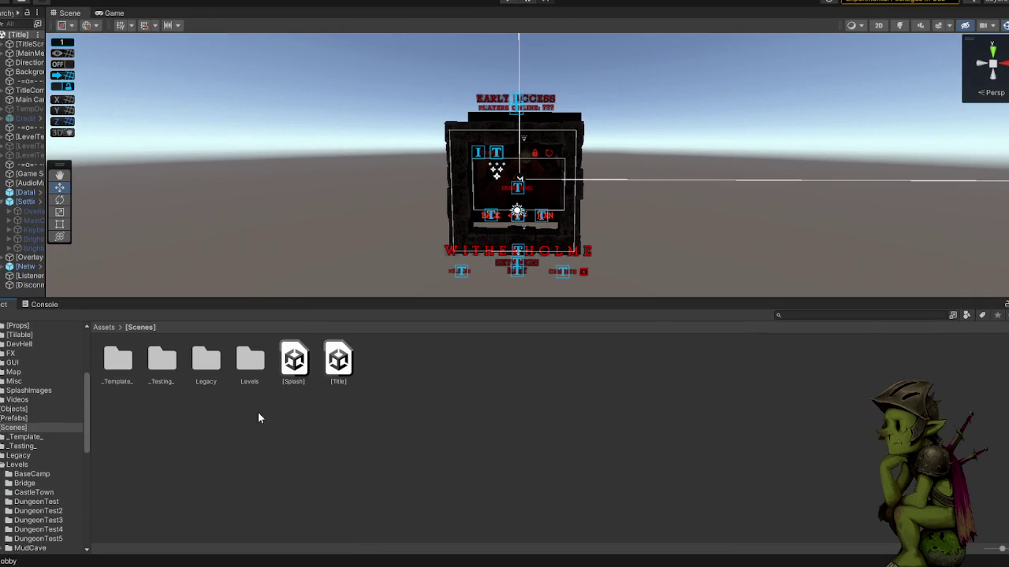
pyautogui.doubleClick(249, 360)
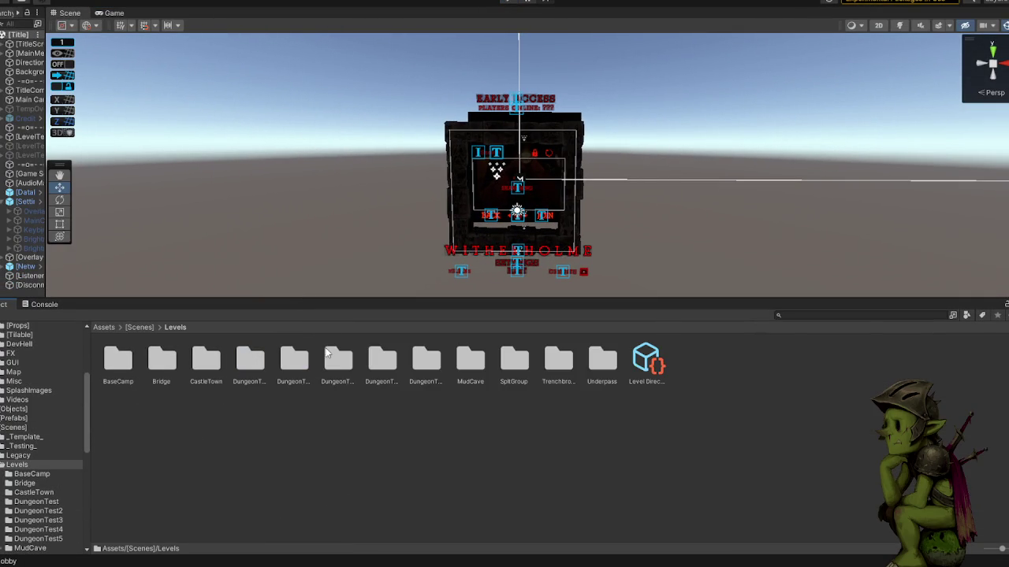
pyautogui.doubleClick(477, 359)
pyautogui.doubleClick(208, 360)
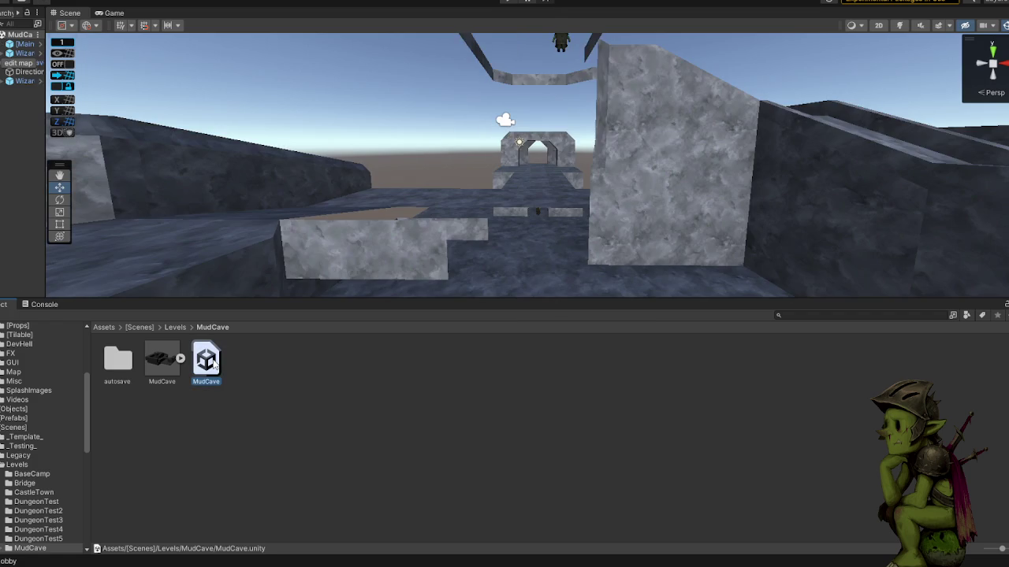
# - Set the MudCave level geometry's scale to 1.5, then select both WizardBody characters
pyautogui.click(624, 158)
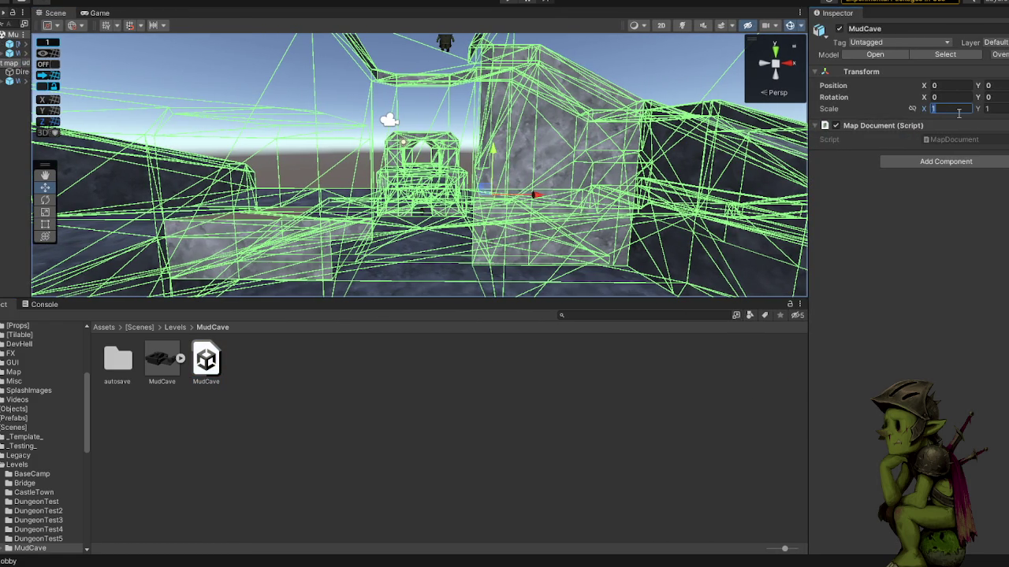
pyautogui.write('.5')
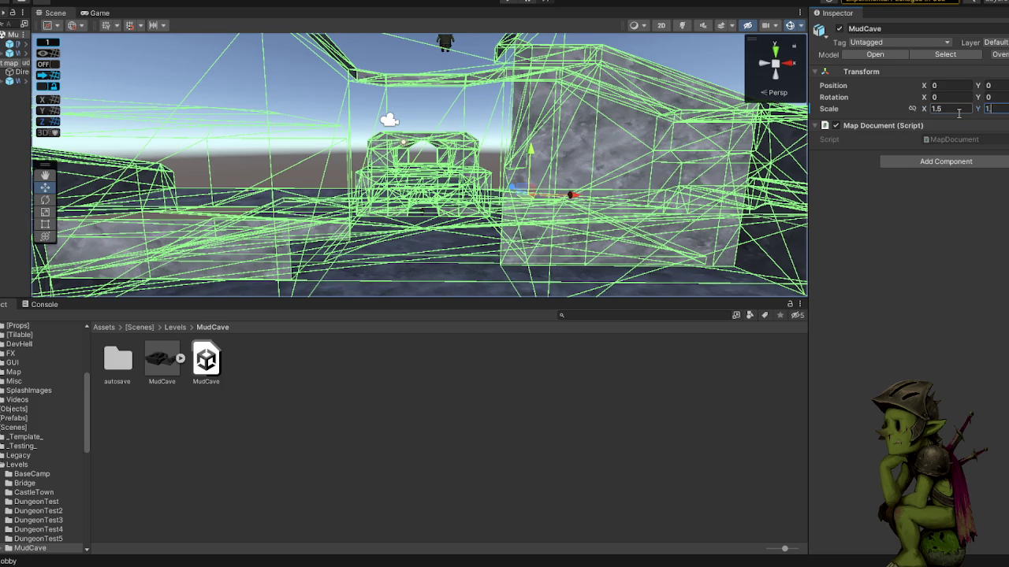
pyautogui.write('.5.5')
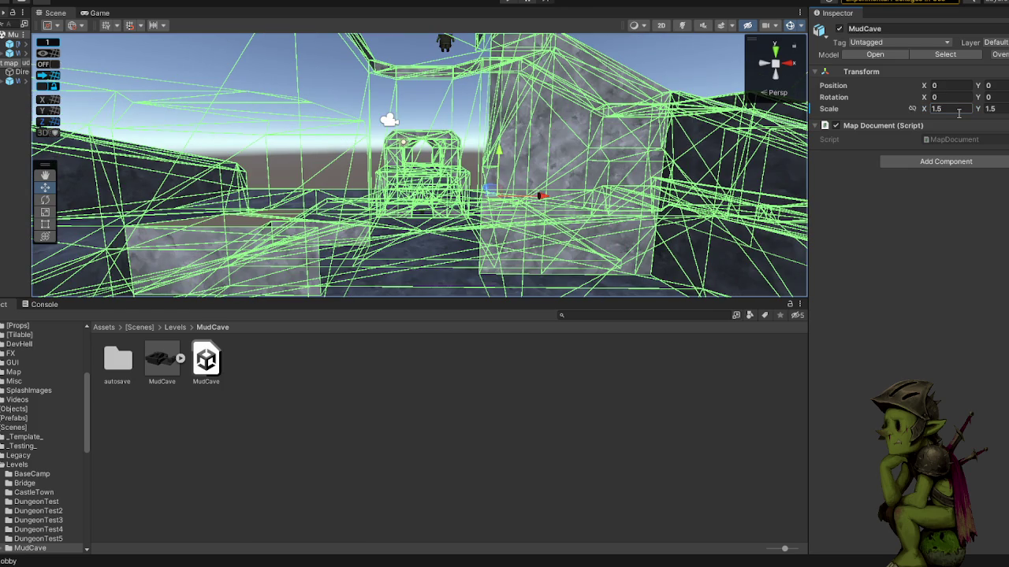
pyautogui.moveTo(536, 127); pyautogui.dragTo(539, 94)
pyautogui.moveTo(536, 120)
pyautogui.mouseDown()
pyautogui.moveTo(504, 149)
pyautogui.moveTo(502, 197)
pyautogui.moveTo(551, 97)
pyautogui.moveTo(318, 79)
pyautogui.moveTo(430, 79)
pyautogui.moveTo(428, 114)
pyautogui.moveTo(446, 106)
pyautogui.moveTo(435, 126)
pyautogui.moveTo(413, 110)
pyautogui.moveTo(37, 85)
pyautogui.moveTo(138, 92)
pyautogui.mouseUp()
pyautogui.hotkey('ctrl', 'z')
pyautogui.click(413, 112)
pyautogui.keyDown('ctrl'); pyautogui.click(53, 81); pyautogui.keyUp('ctrl')
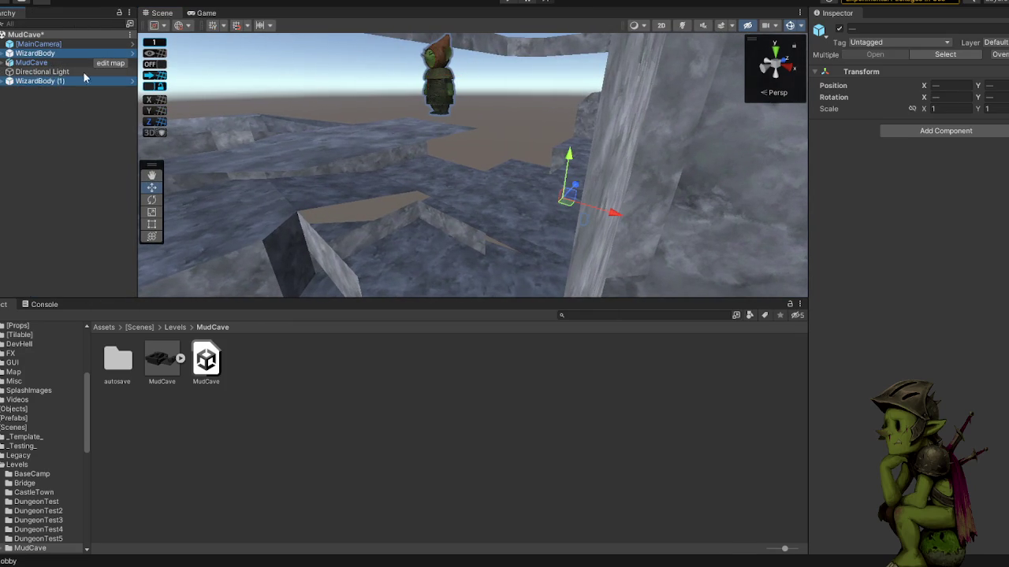
# - Frame the two WizardBody characters, fly over the enlarged cave, and return to the Levels folder
pyautogui.press('f')
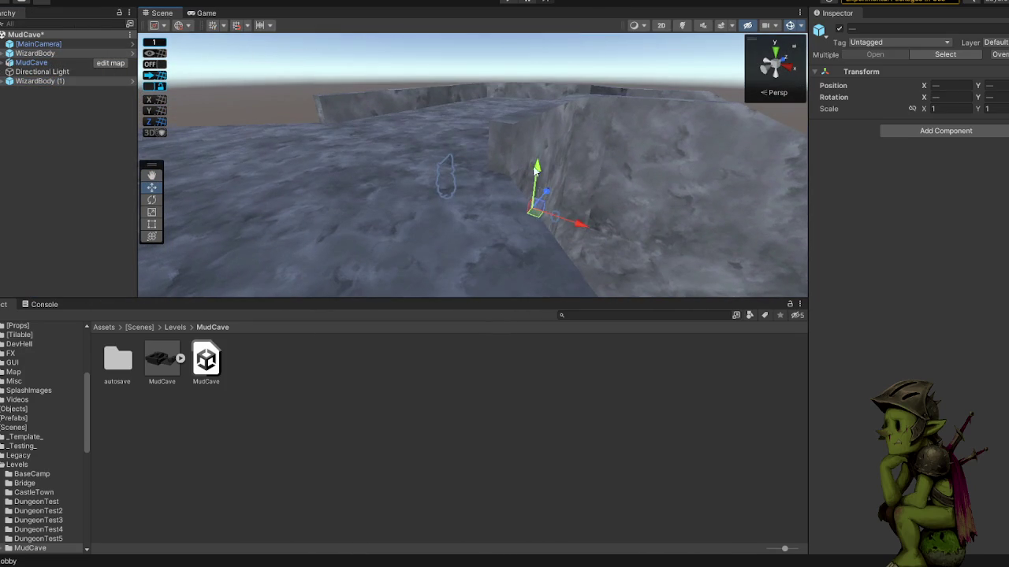
pyautogui.moveTo(540, 140); pyautogui.dragTo(579, 87)
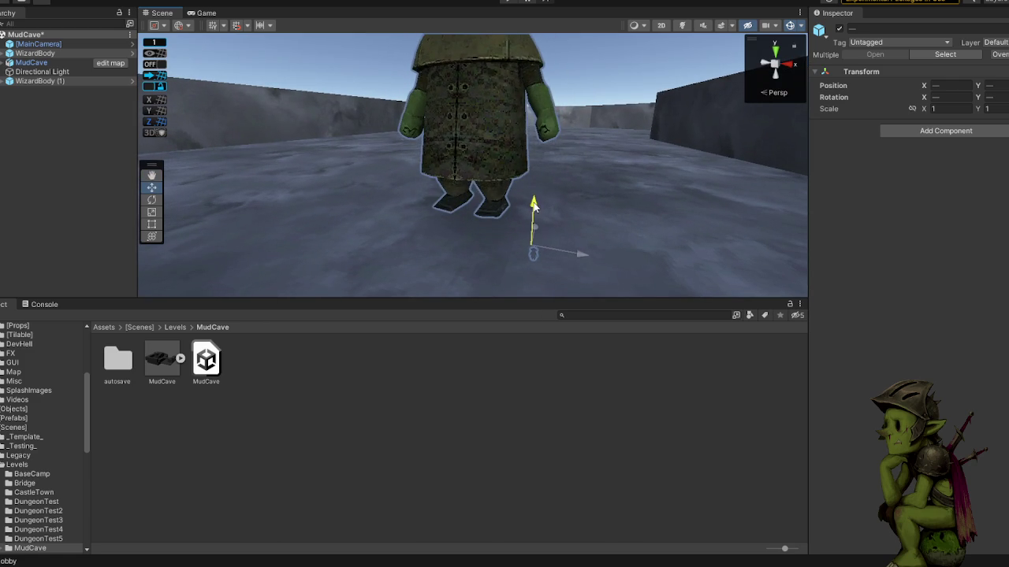
pyautogui.click(301, 73)
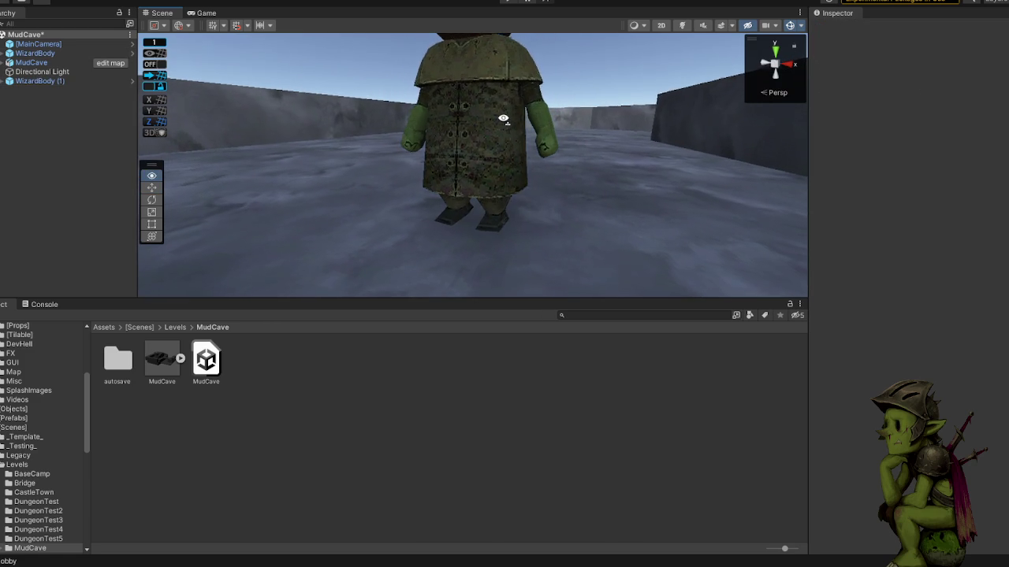
pyautogui.scroll(-5, 347, 79)
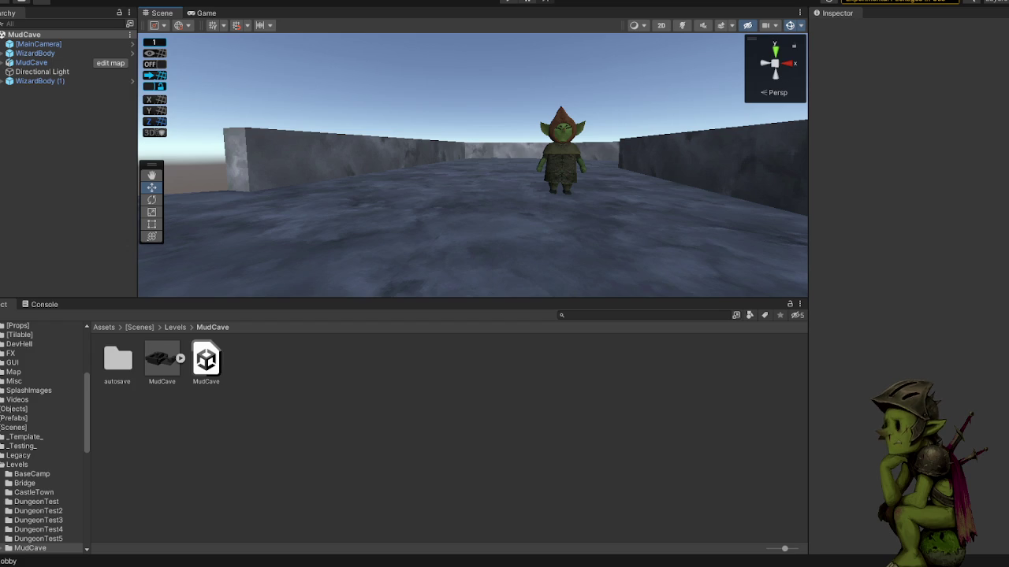
pyautogui.moveTo(475, 100)
pyautogui.mouseDown()
pyautogui.moveTo(584, 164)
pyautogui.moveTo(673, 162)
pyautogui.moveTo(565, 151)
pyautogui.moveTo(554, 127)
pyautogui.moveTo(541, 149)
pyautogui.moveTo(536, 136)
pyautogui.moveTo(502, 134)
pyautogui.mouseUp()
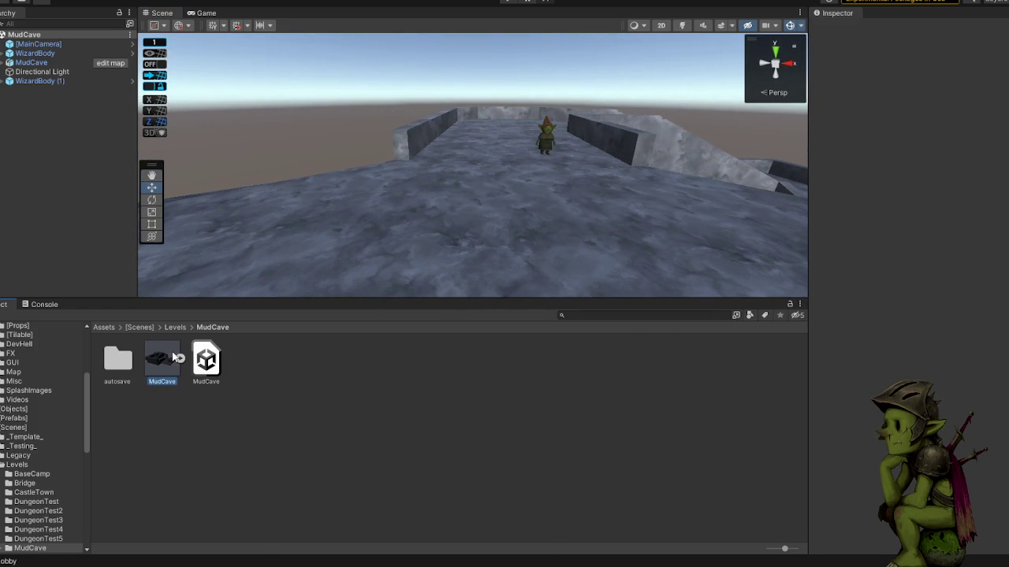
pyautogui.click(222, 186)
pyautogui.click(174, 326)
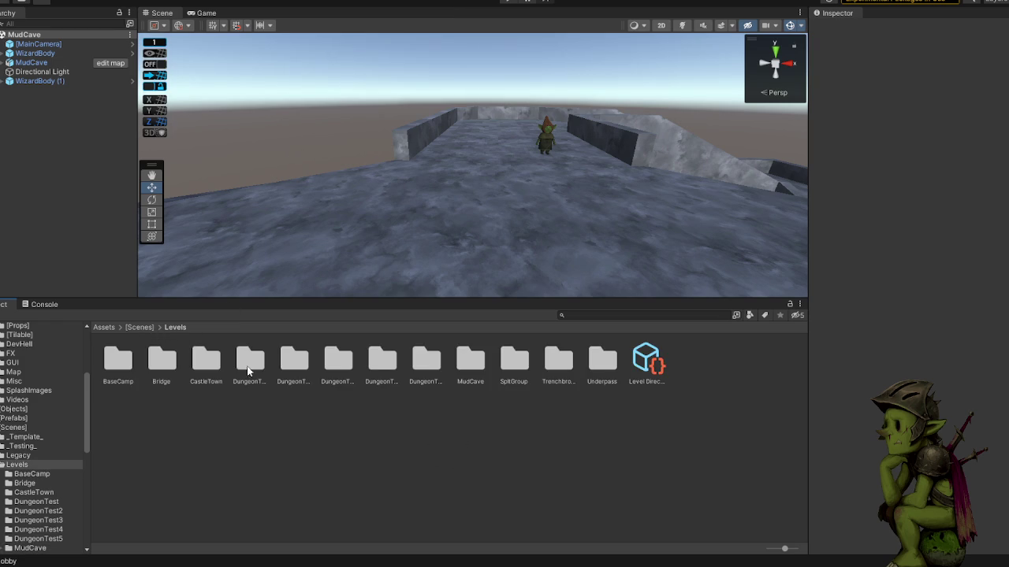
# - Open the Title scene from Scenes, enter Play mode with a taller Game view, and start the level
pyautogui.click(140, 327)
pyautogui.doubleClick(339, 369)
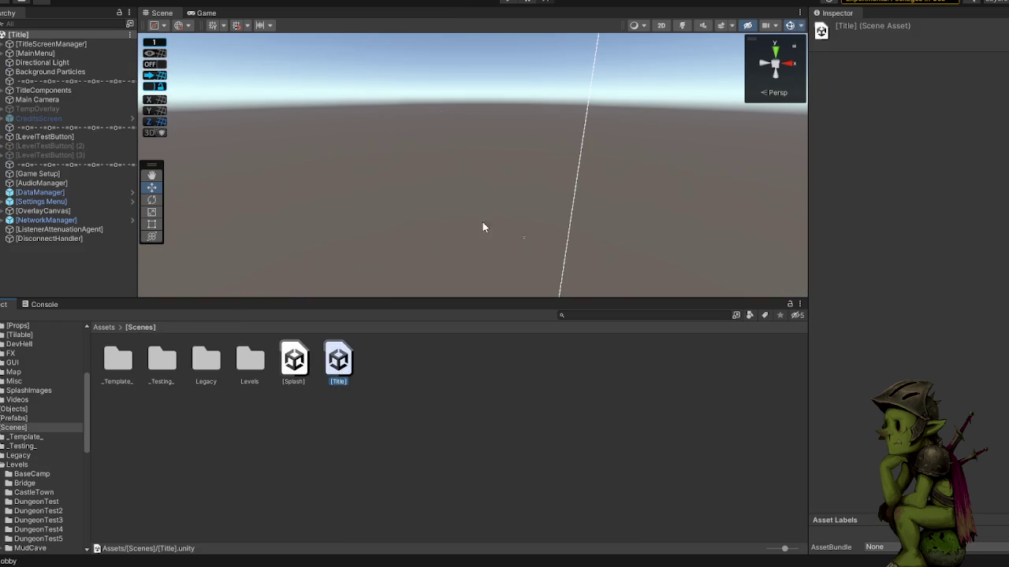
pyautogui.click(512, 3)
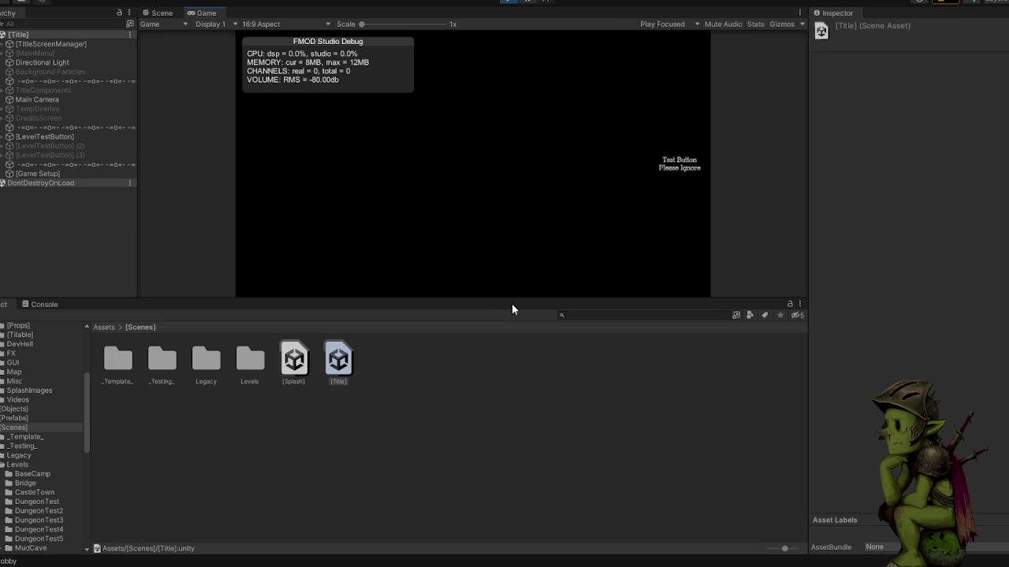
pyautogui.moveTo(513, 300); pyautogui.dragTo(513, 498)
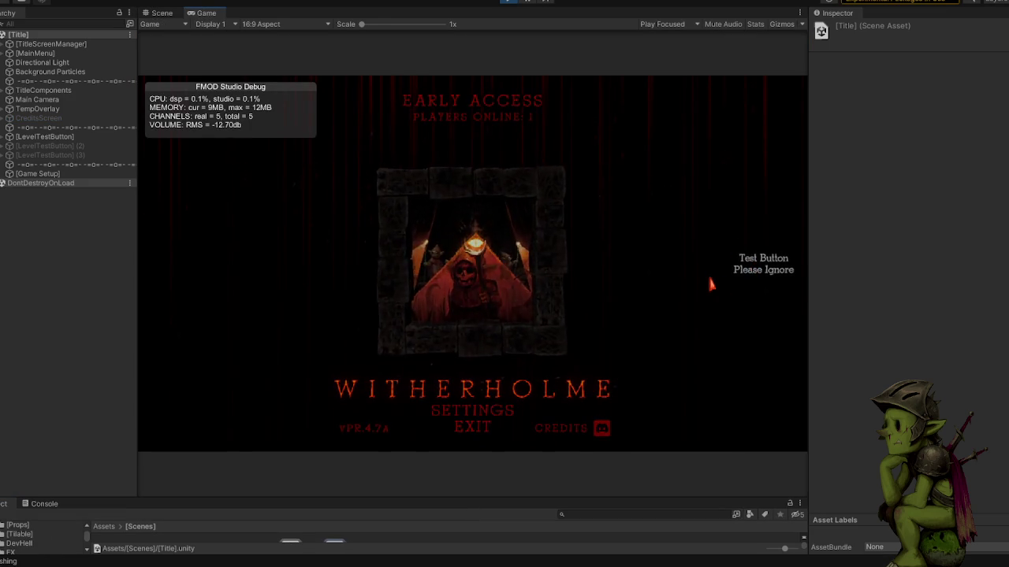
pyautogui.click(477, 236)
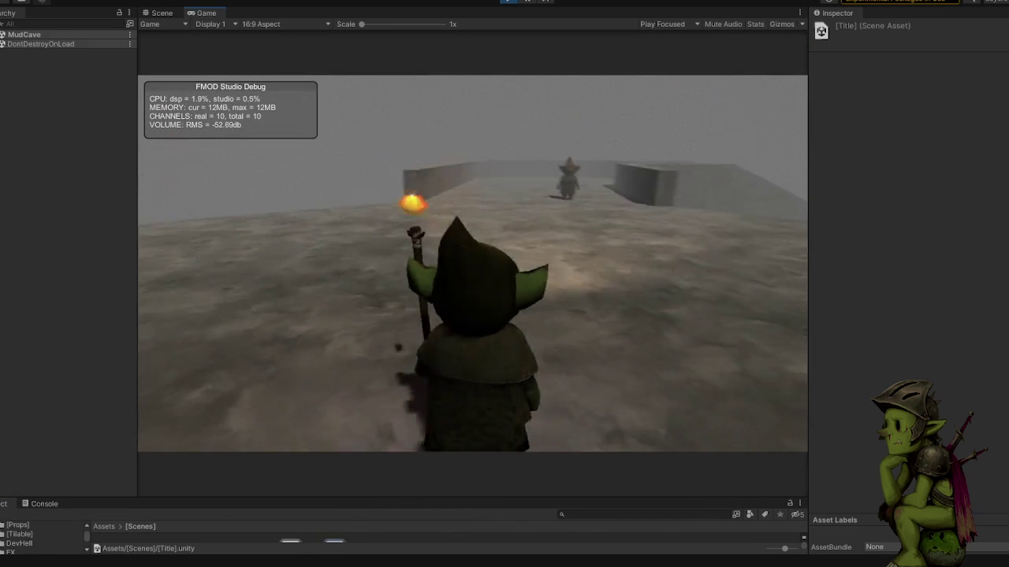
# - Walk the goblin toward the enemy goblin and along the cave wall
pyautogui.press('w')
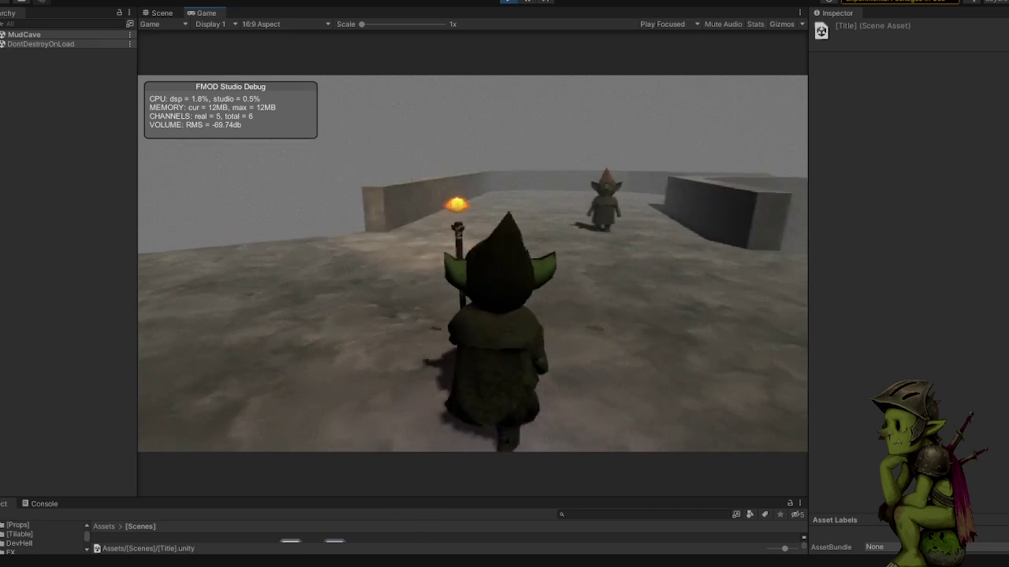
pyautogui.press('a')
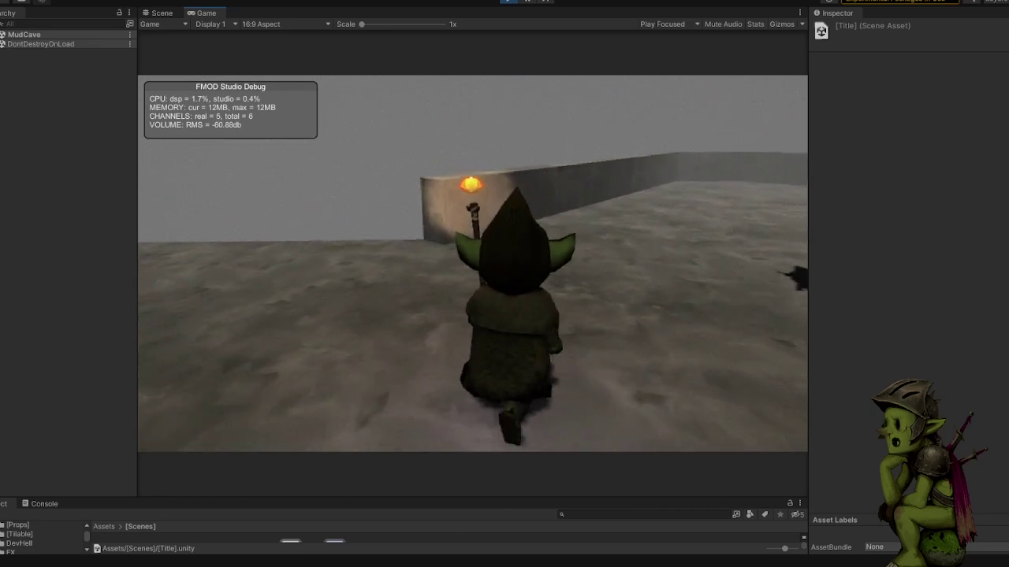
pyautogui.press('w')
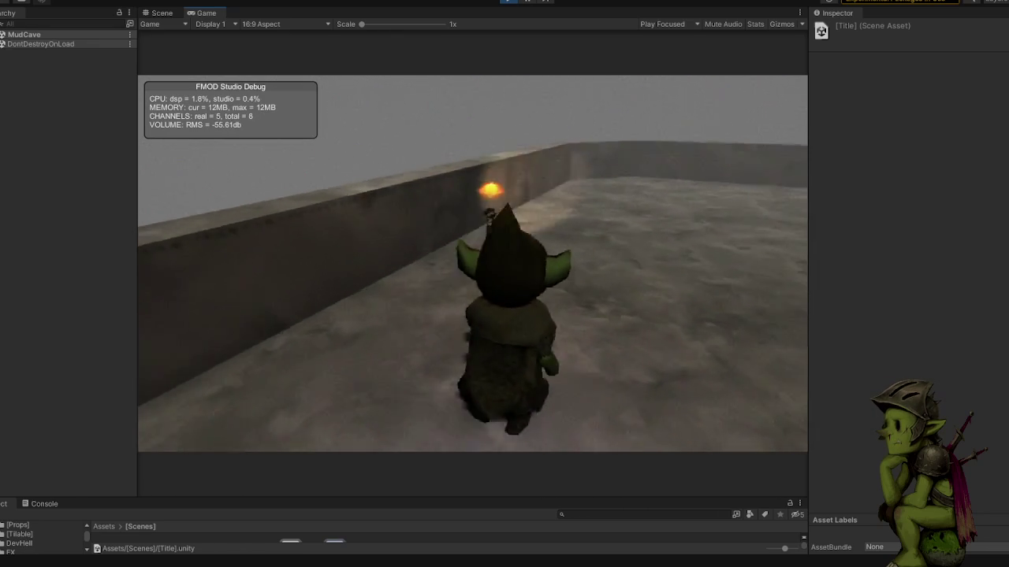
pyautogui.press('a')
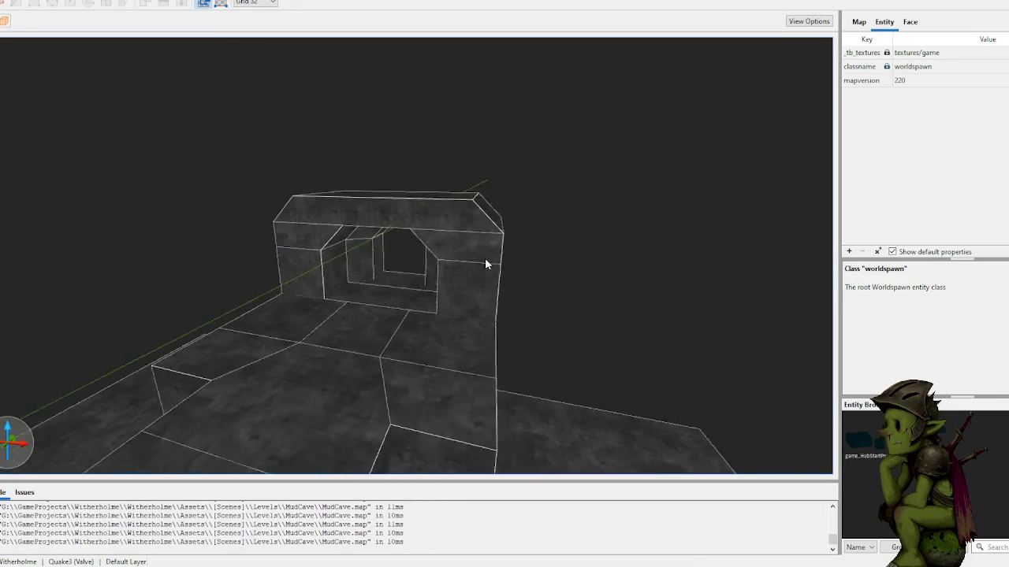
# - Select the left and right floor brushes and set their tops from 896 to 704
pyautogui.keyDown('shift'); pyautogui.click(468, 367); pyautogui.keyUp('shift')
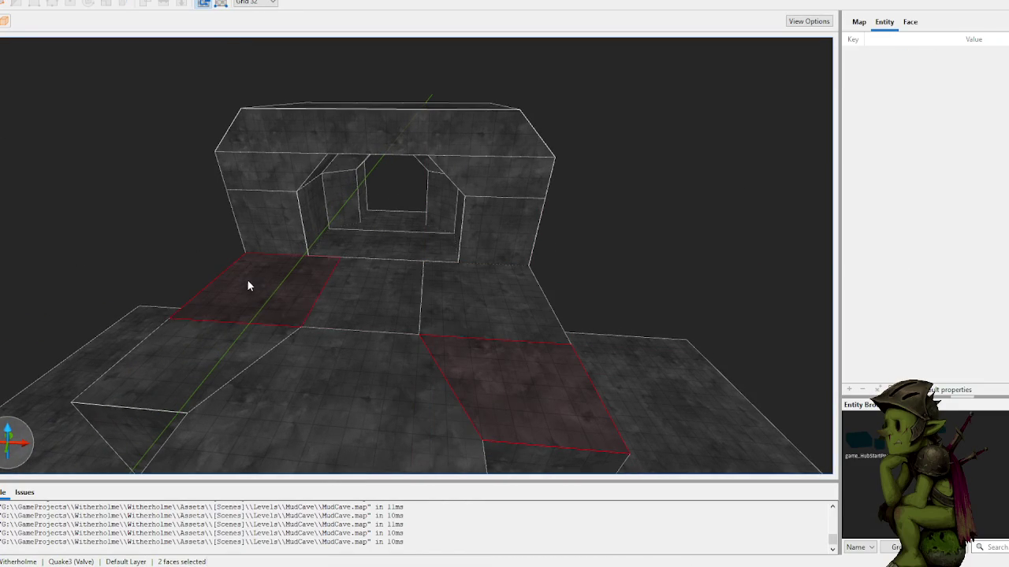
pyautogui.click(209, 359)
pyautogui.keyDown('ctrl'); pyautogui.click(495, 370); pyautogui.keyUp('ctrl')
pyautogui.moveTo(493, 261)
pyautogui.mouseDown()
pyautogui.moveTo(502, 277)
pyautogui.moveTo(506, 239)
pyautogui.mouseUp()
pyautogui.scroll(-10, 505, 236)
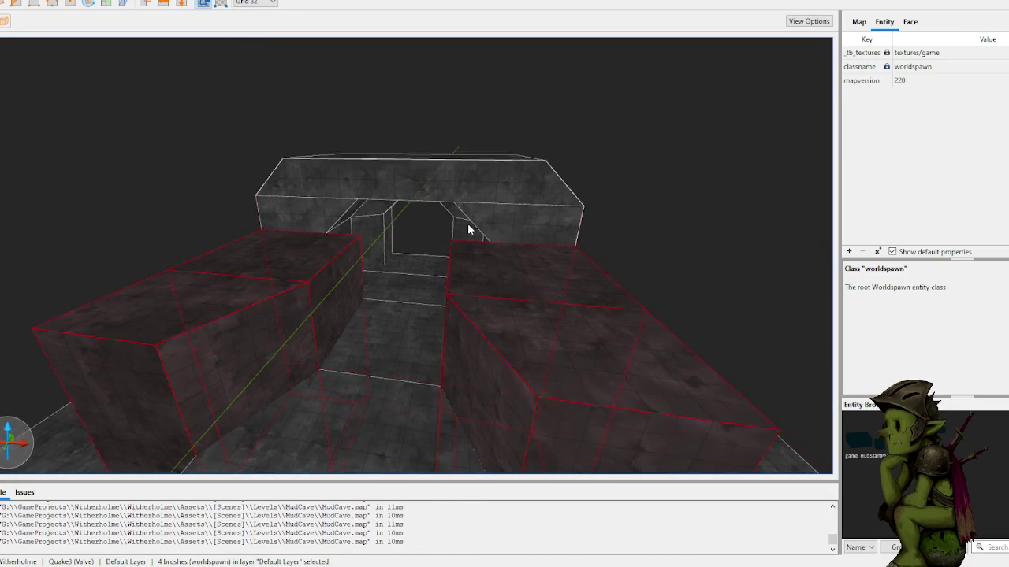
pyautogui.scroll(-10, 408, 233)
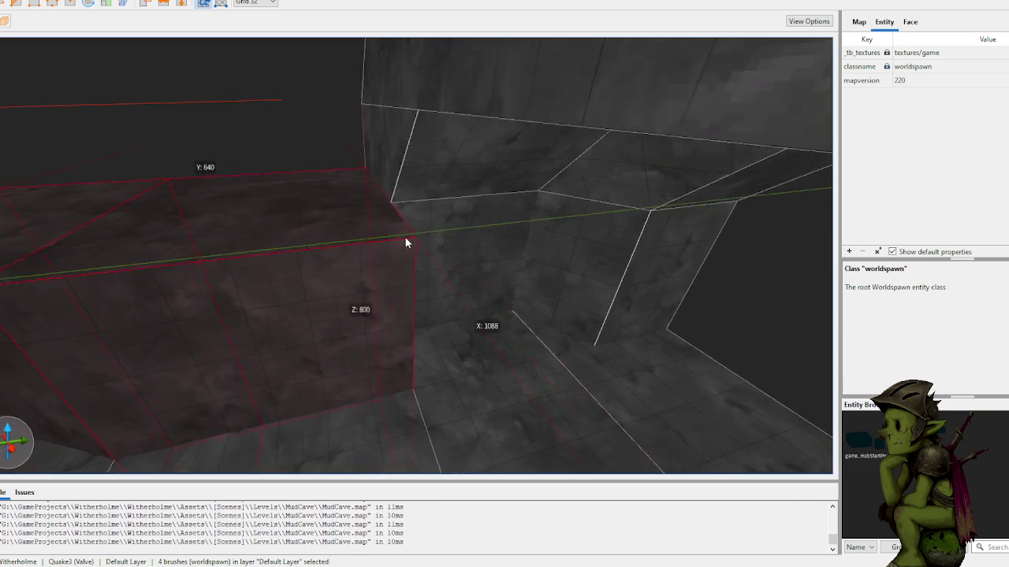
pyautogui.scroll(10, 384, 239)
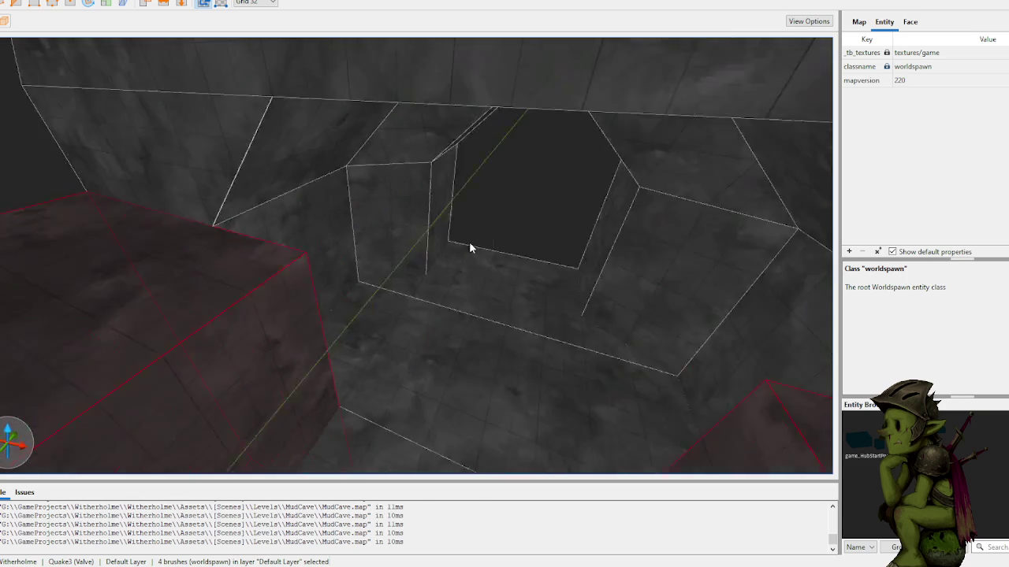
pyautogui.moveTo(587, 279)
pyautogui.mouseDown()
pyautogui.moveTo(580, 400)
pyautogui.moveTo(584, 391)
pyautogui.moveTo(450, 331)
pyautogui.moveTo(412, 336)
pyautogui.moveTo(388, 290)
pyautogui.mouseUp()
# - Clip the corner off the right-hand block beside the tunnel entrance, leaving a 128x128x704 piece
pyautogui.click(352, 209)
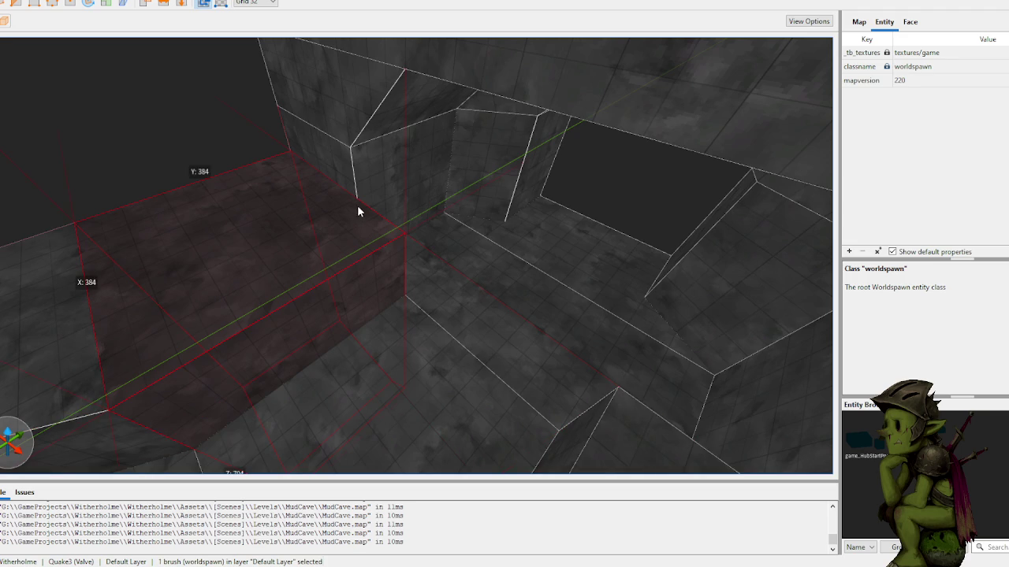
pyautogui.click(336, 273)
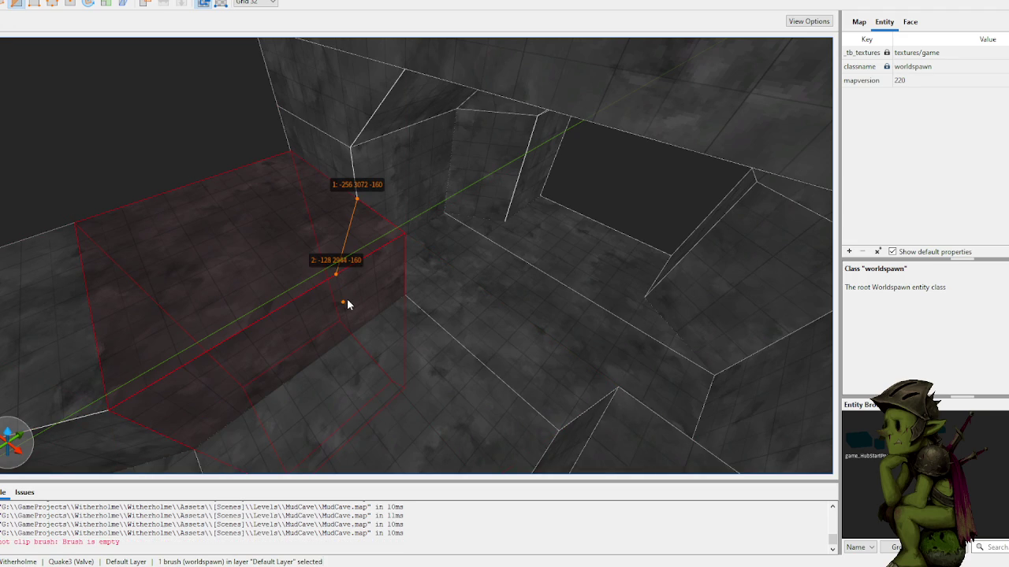
pyautogui.press('Tab')
pyautogui.press('Tab')
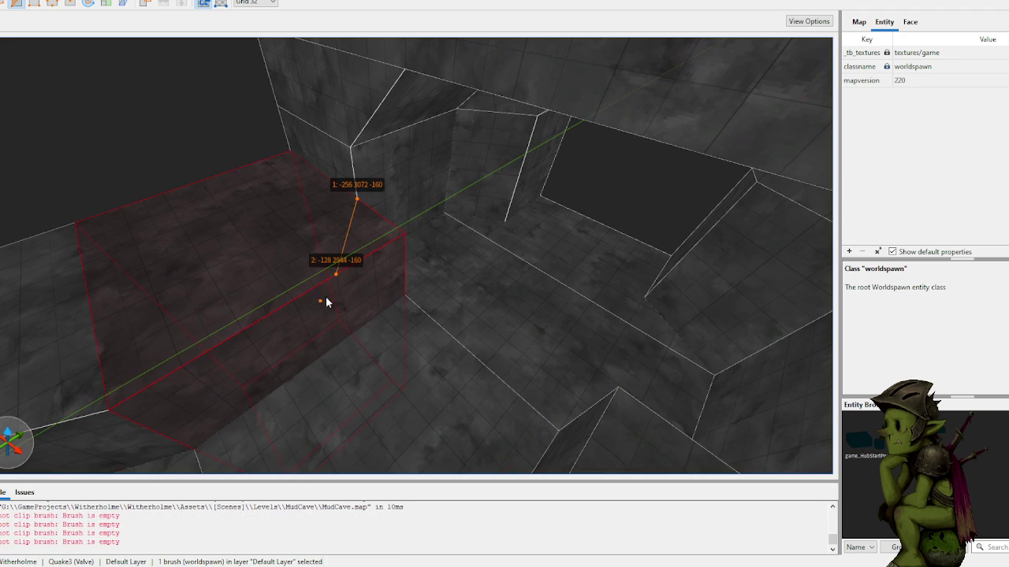
pyautogui.press('Escape')
pyautogui.press('Escape')
pyautogui.click(500, 341)
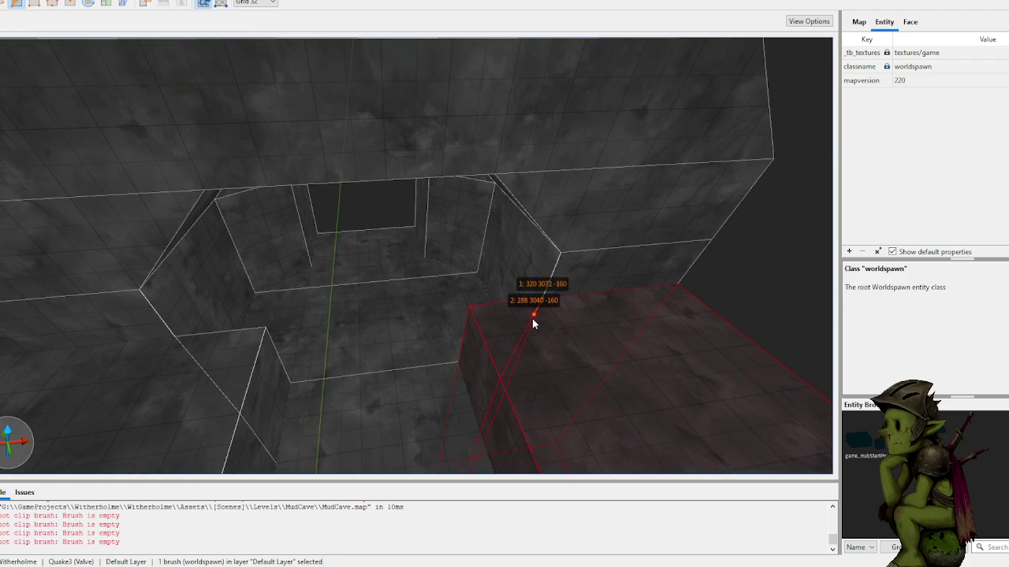
pyautogui.press('Return')
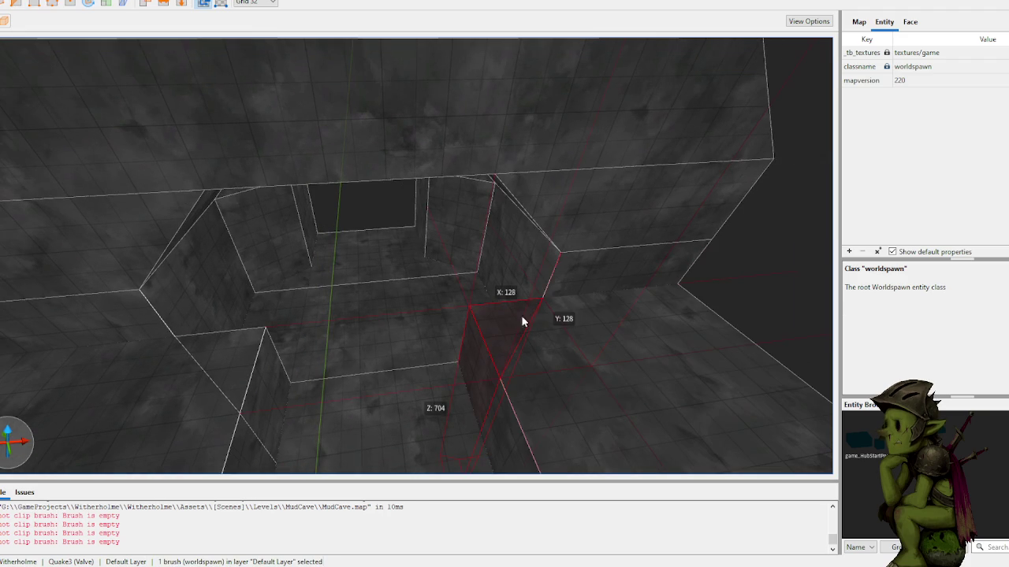
pyautogui.keyDown('shift'); pyautogui.click(261, 347); pyautogui.keyUp('shift')
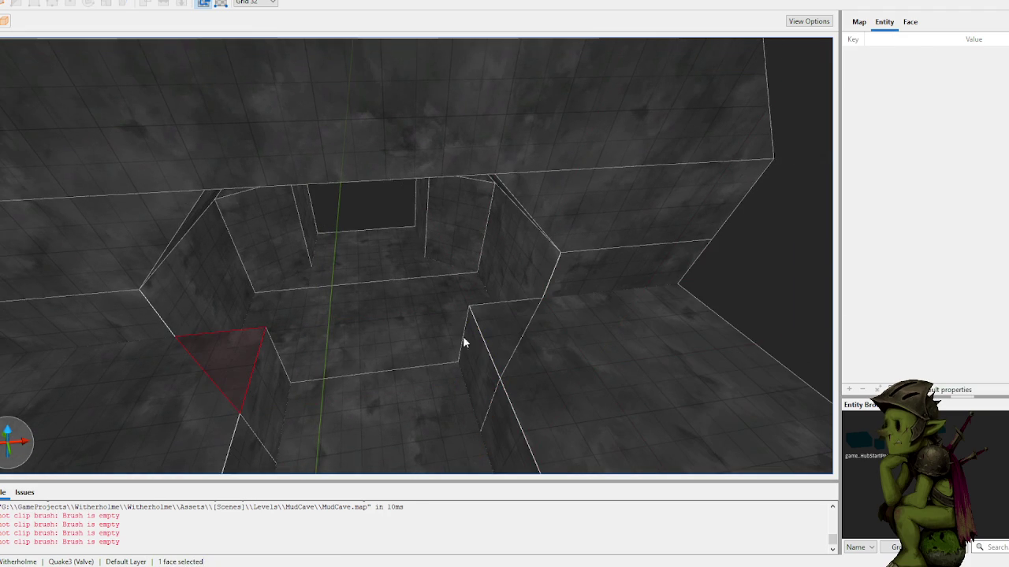
pyautogui.click(513, 335)
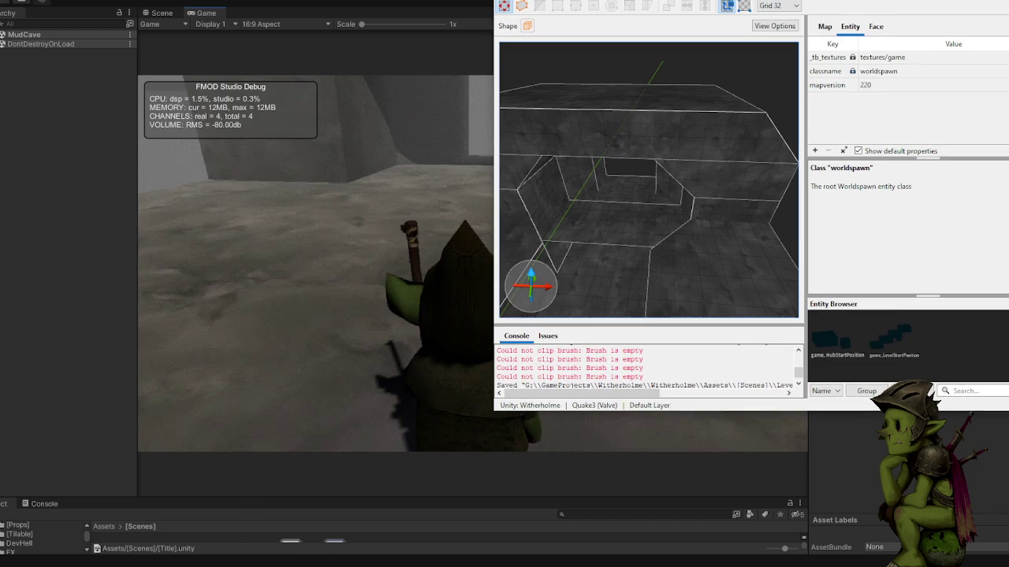
# - Restart the game in Unity, launch MudCave from the title screen, then return to TrenchBroom
pyautogui.click(59, 207)
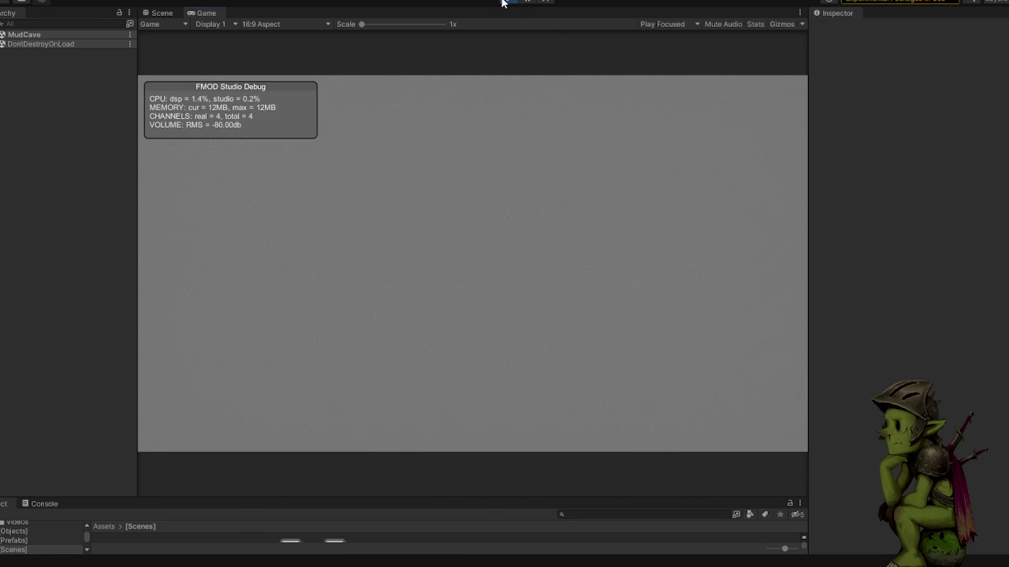
pyautogui.click(502, 2)
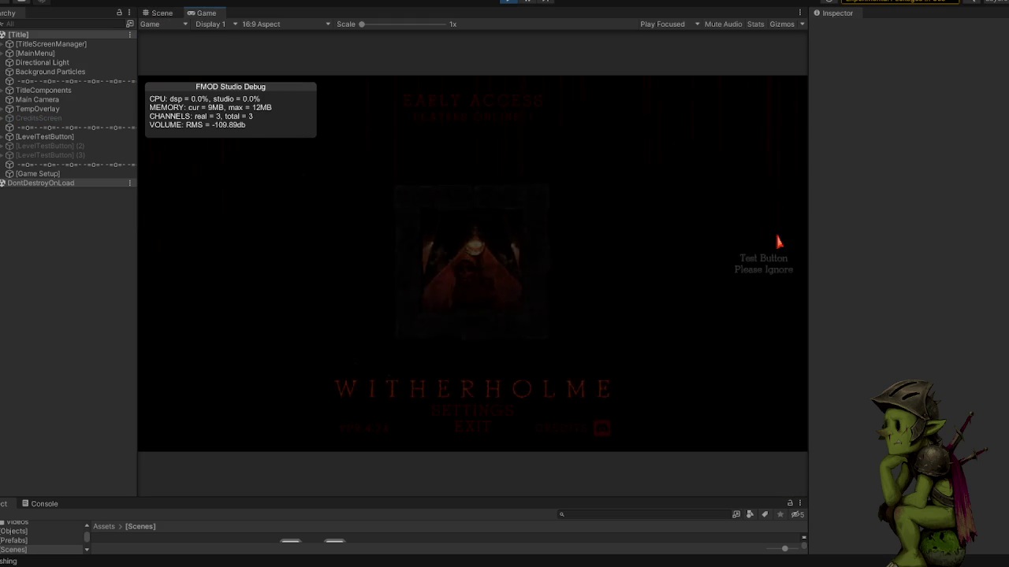
pyautogui.click(766, 269)
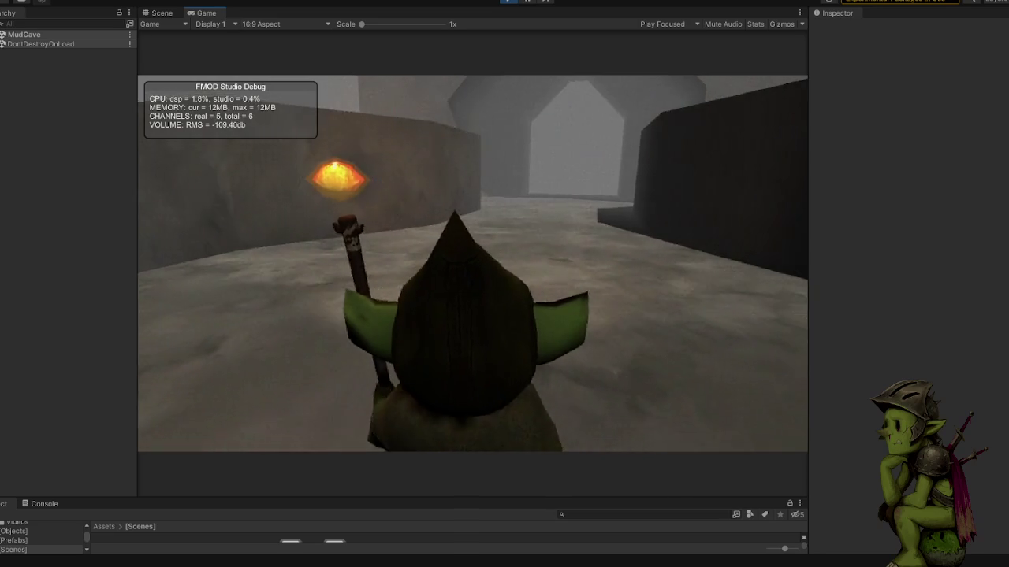
pyautogui.hotkey('alt', 'Tab')
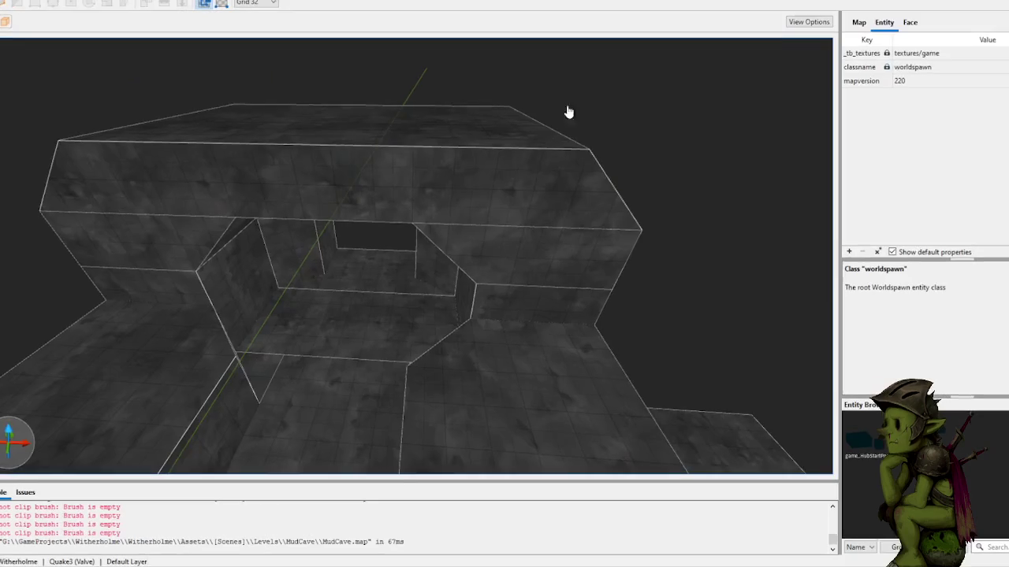
# - Clip the block right of the tunnel entrance into a wedge sloping down toward the passage
pyautogui.scroll(5, 417, 285)
pyautogui.scroll(-8, 421, 272)
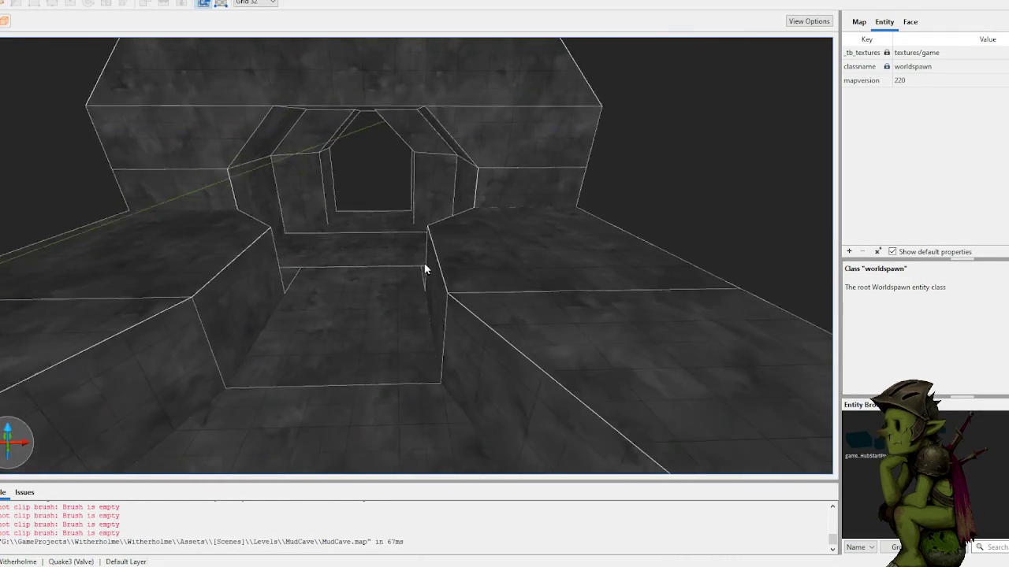
pyautogui.click(442, 211)
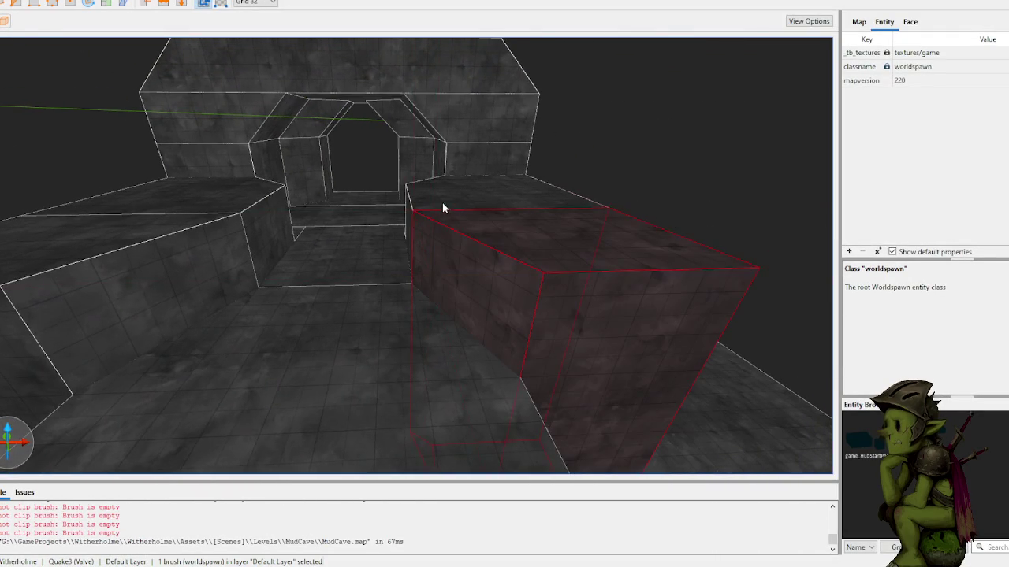
pyautogui.scroll(3, 453, 197)
pyautogui.click(462, 276)
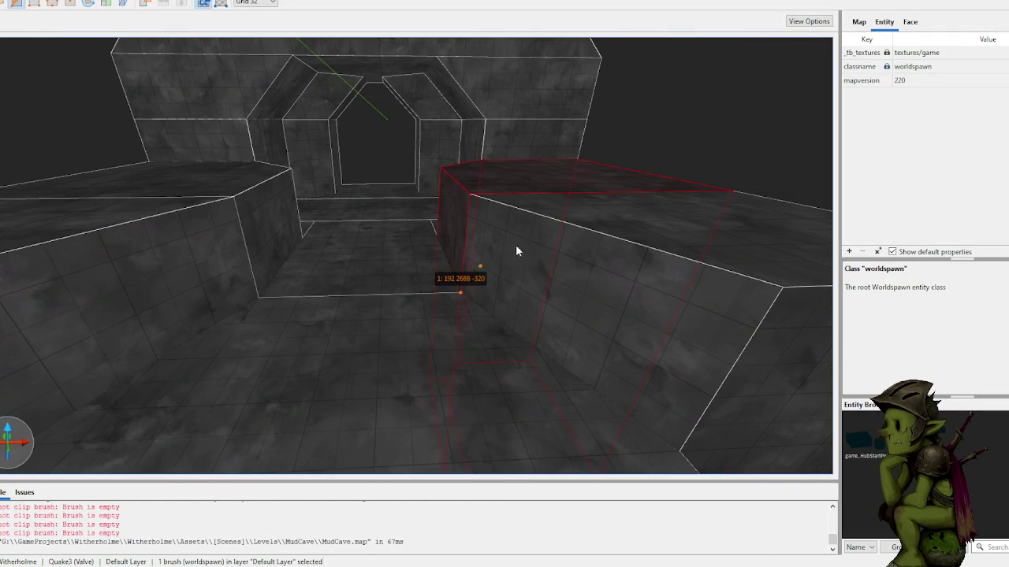
pyautogui.click(556, 192)
pyautogui.press('Return')
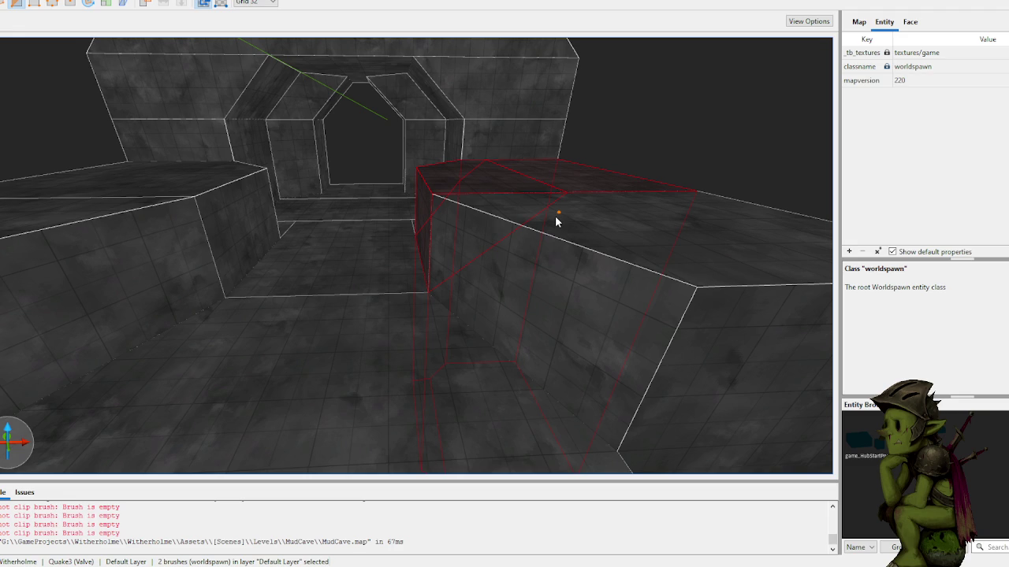
pyautogui.press('Escape')
pyautogui.press('Escape')
pyautogui.click(453, 180)
pyautogui.press('Escape')
# - Clip the block beside the tunnel floor into a sloped wedge and delete the offcut
pyautogui.click(491, 220)
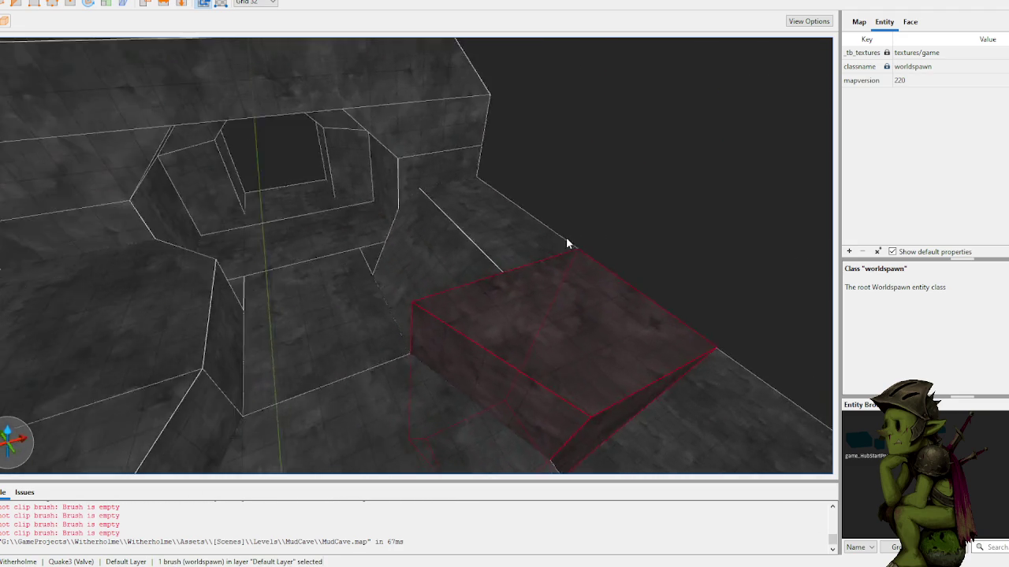
pyautogui.rightClick(504, 278)
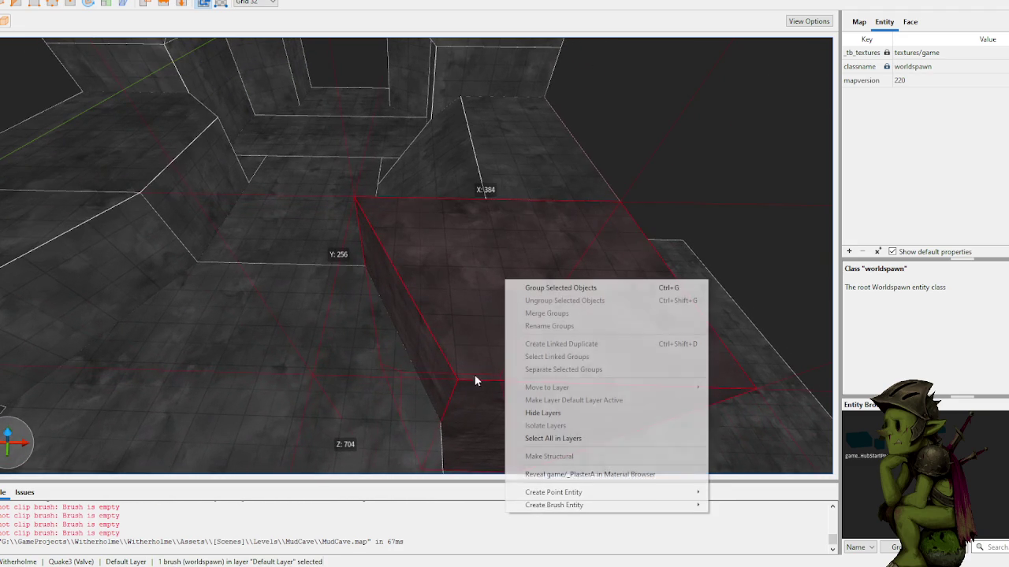
pyautogui.moveTo(447, 407)
pyautogui.mouseDown()
pyautogui.moveTo(485, 295)
pyautogui.moveTo(494, 334)
pyautogui.mouseUp()
pyautogui.press('c')
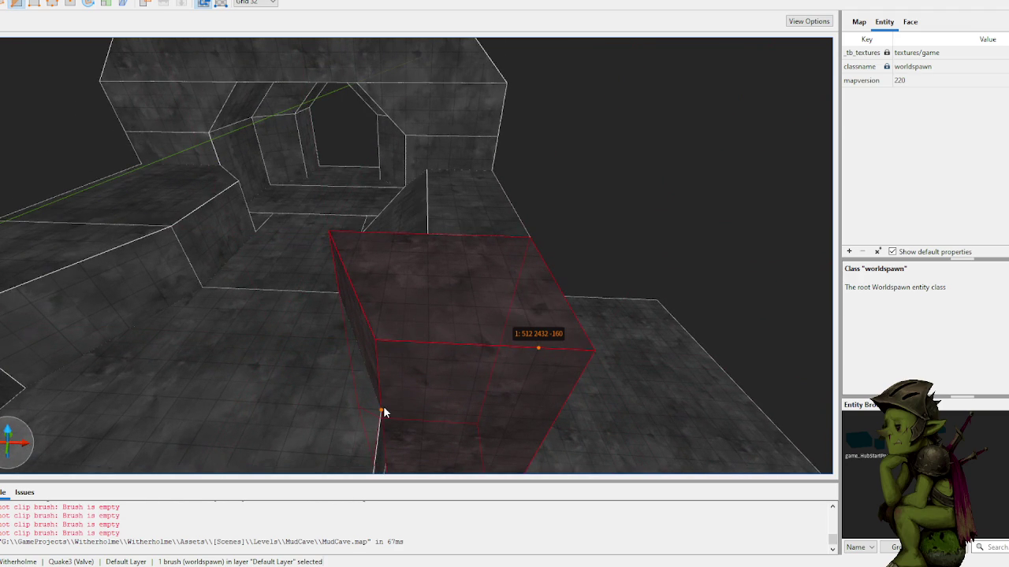
pyautogui.click(430, 238)
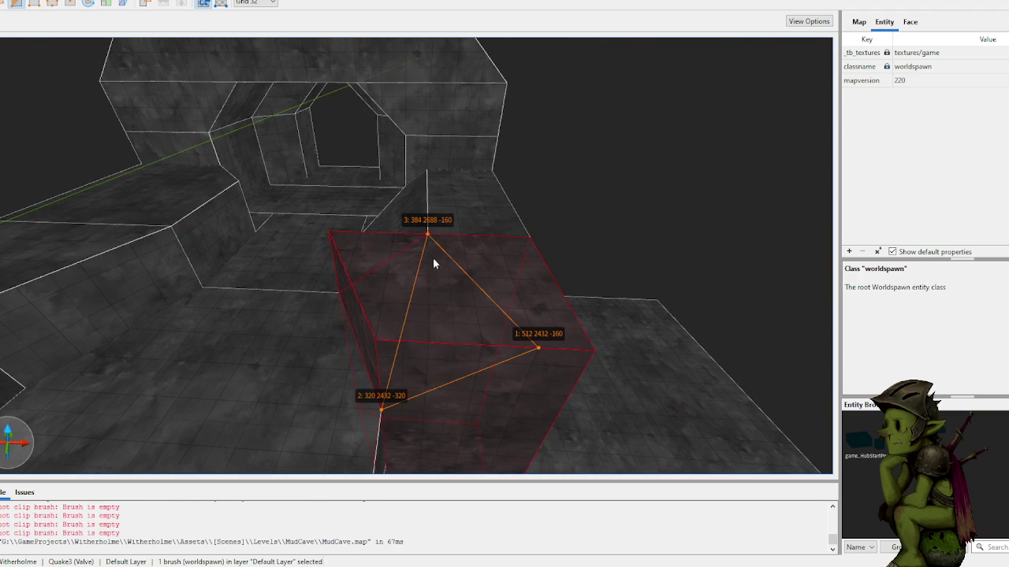
pyautogui.press('Return')
pyautogui.click(408, 292)
pyautogui.press('Delete')
pyautogui.moveTo(430, 302); pyautogui.dragTo(438, 290)
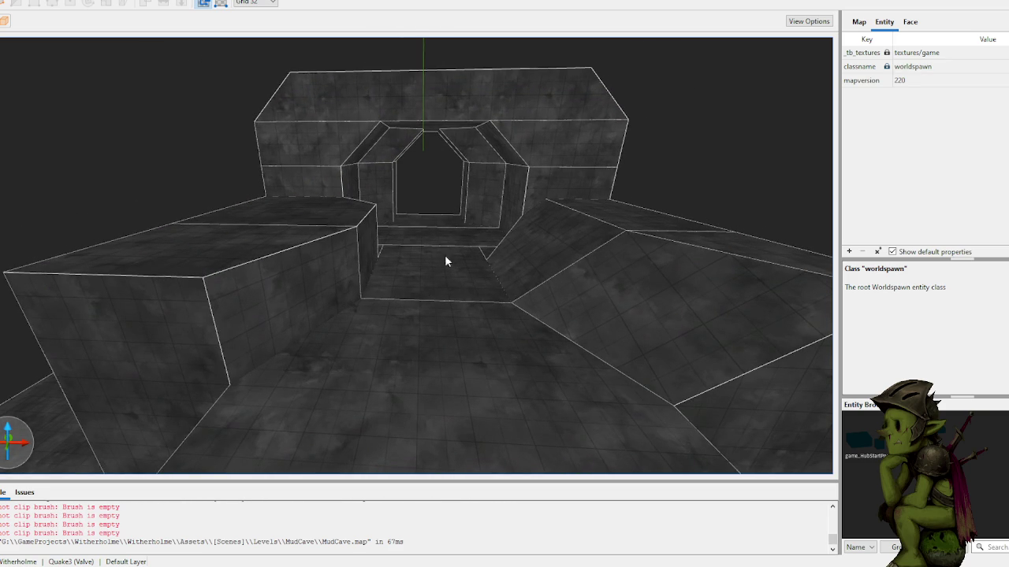
pyautogui.click(327, 257)
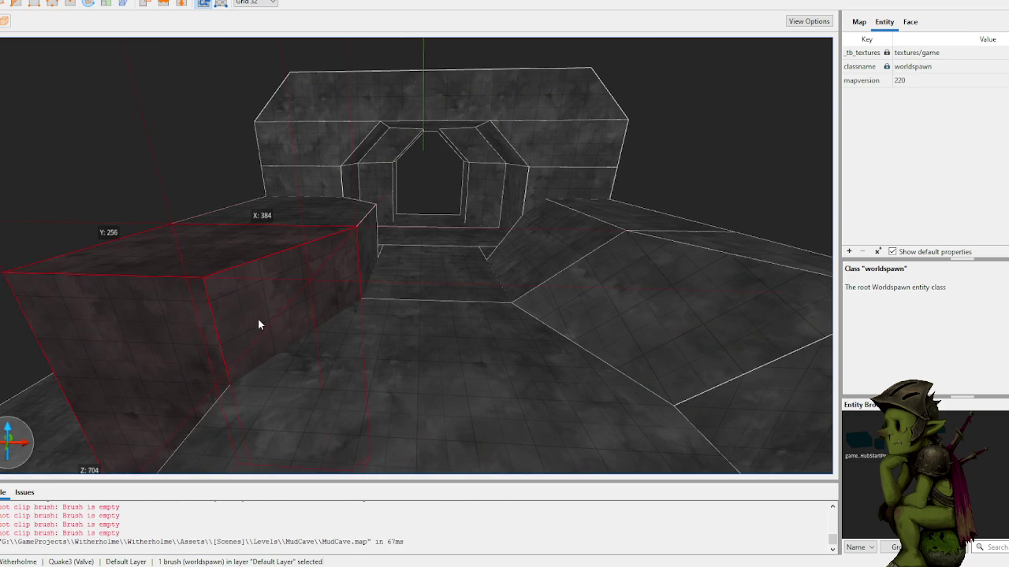
# - Clip the left block at its corner and delete the offcut, leaving a sloped wedge
pyautogui.moveTo(368, 313); pyautogui.dragTo(367, 309)
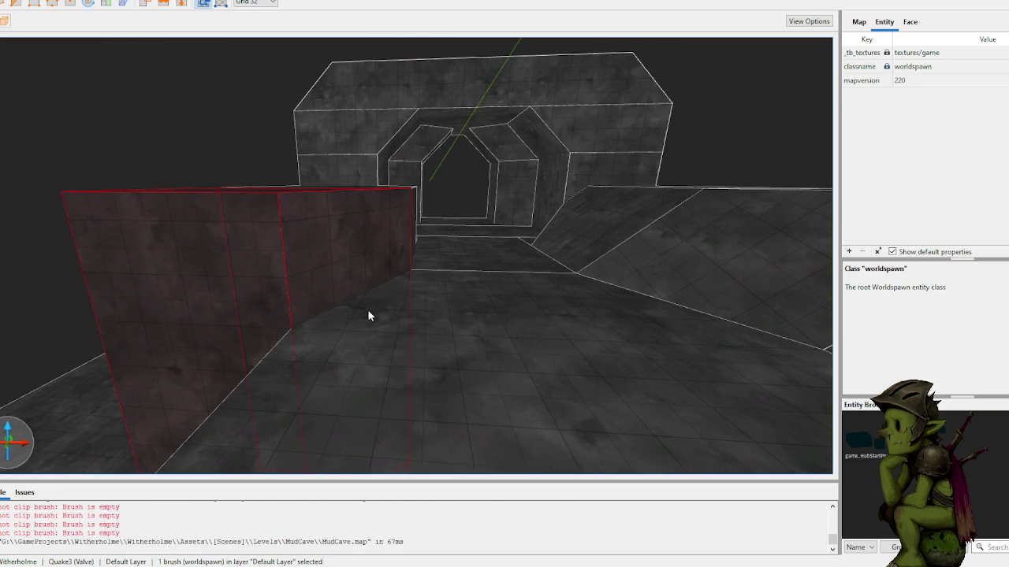
pyautogui.click(191, 194)
pyautogui.moveTo(259, 244)
pyautogui.mouseDown()
pyautogui.moveTo(313, 227)
pyautogui.moveTo(370, 353)
pyautogui.mouseUp()
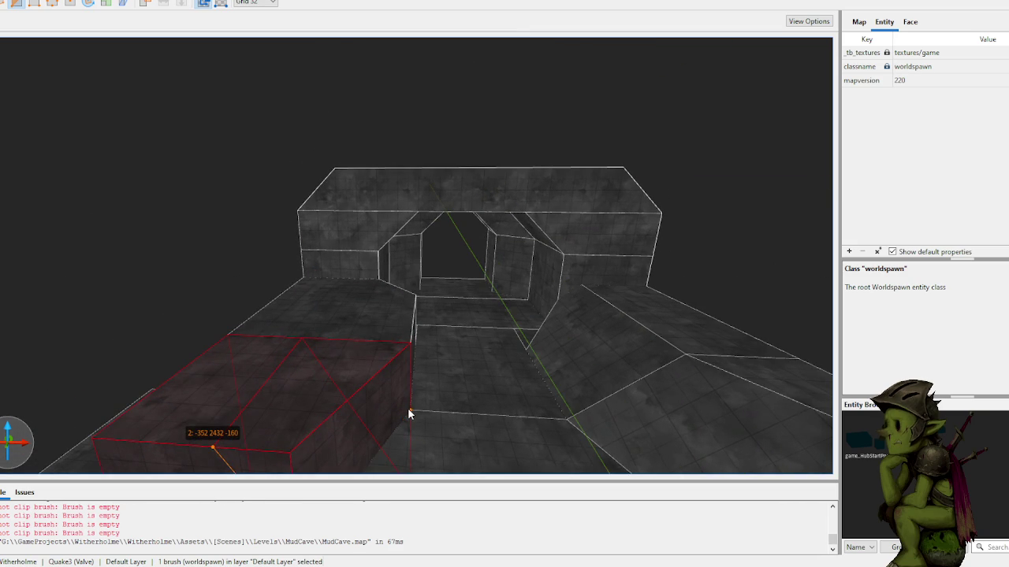
pyautogui.press('Return')
pyautogui.press('Escape')
pyautogui.click(377, 392)
pyautogui.press('Delete')
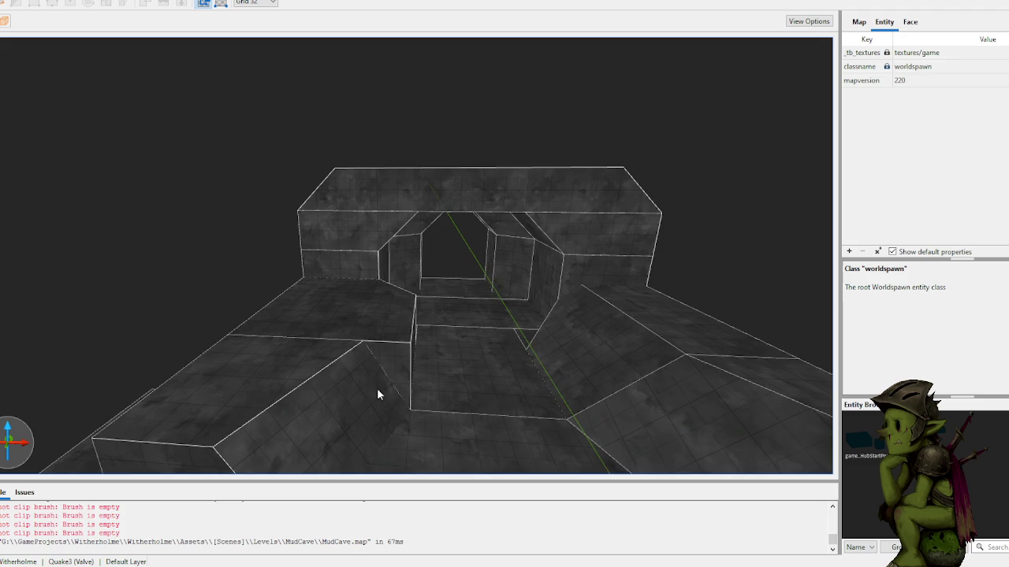
# - Split the block left of the passage crosswise into two brushes
pyautogui.scroll(10, 377, 388)
pyautogui.click(286, 246)
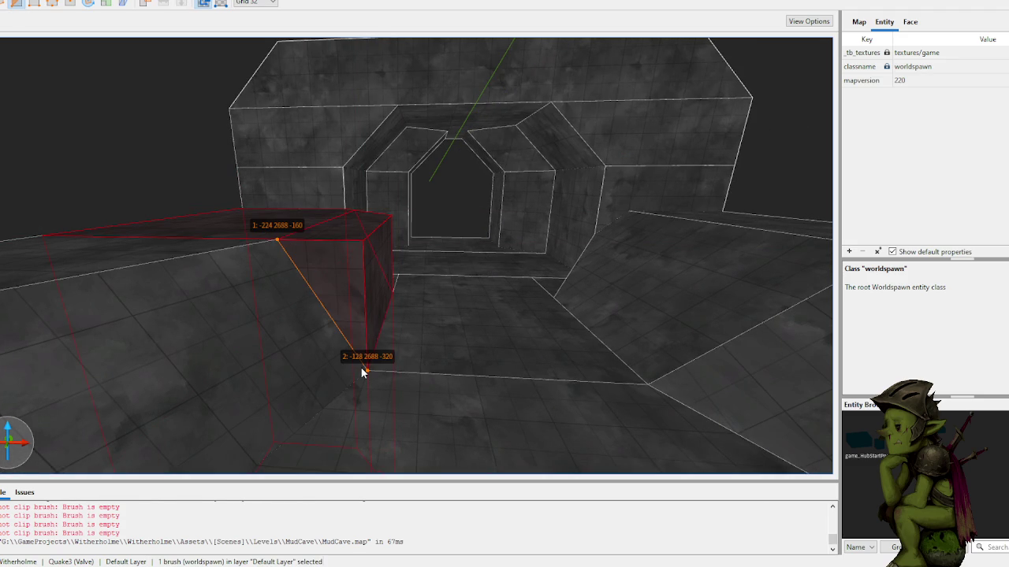
pyautogui.press('Return')
pyautogui.press('Escape')
pyautogui.scroll(-3, 368, 304)
pyautogui.scroll(-3, 368, 303)
pyautogui.scroll(6, 250, 189)
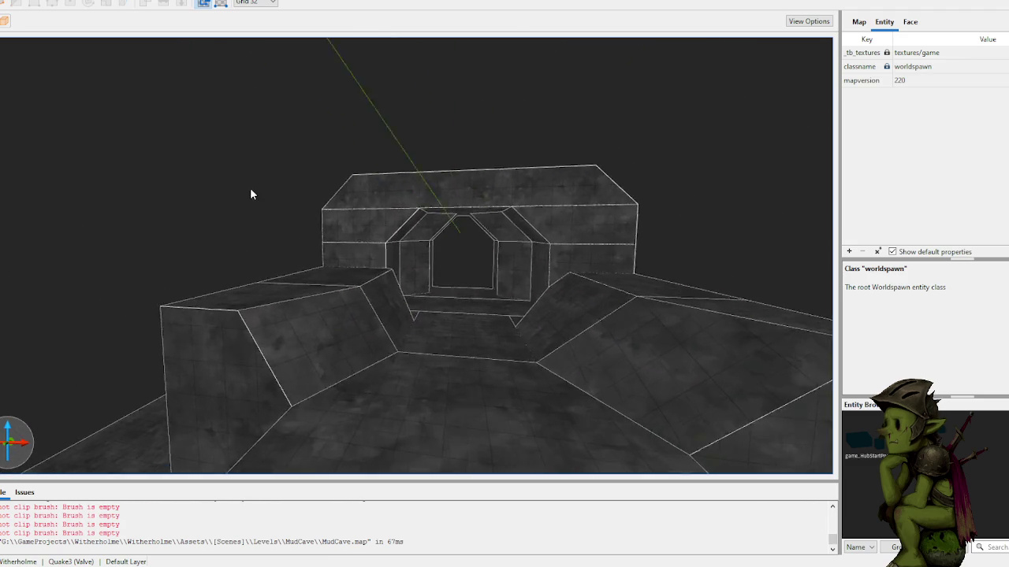
pyautogui.scroll(10, 226, 191)
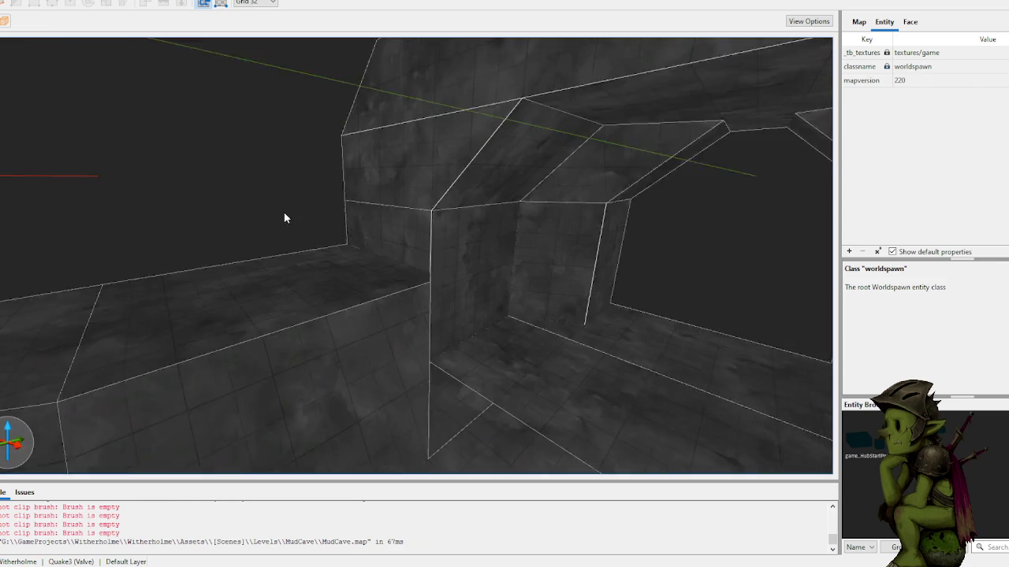
pyautogui.scroll(-10, 361, 280)
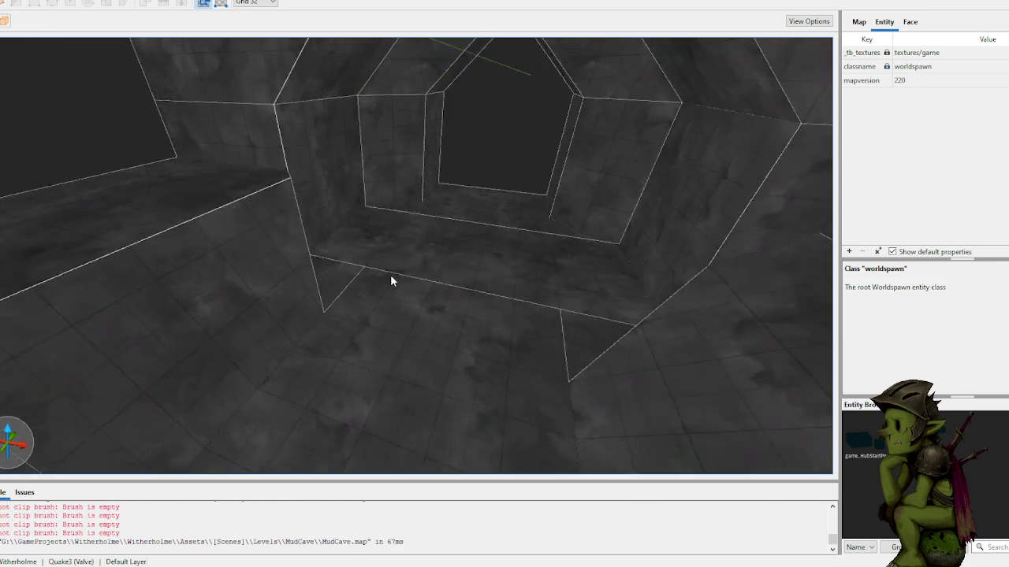
pyautogui.scroll(-5, 413, 256)
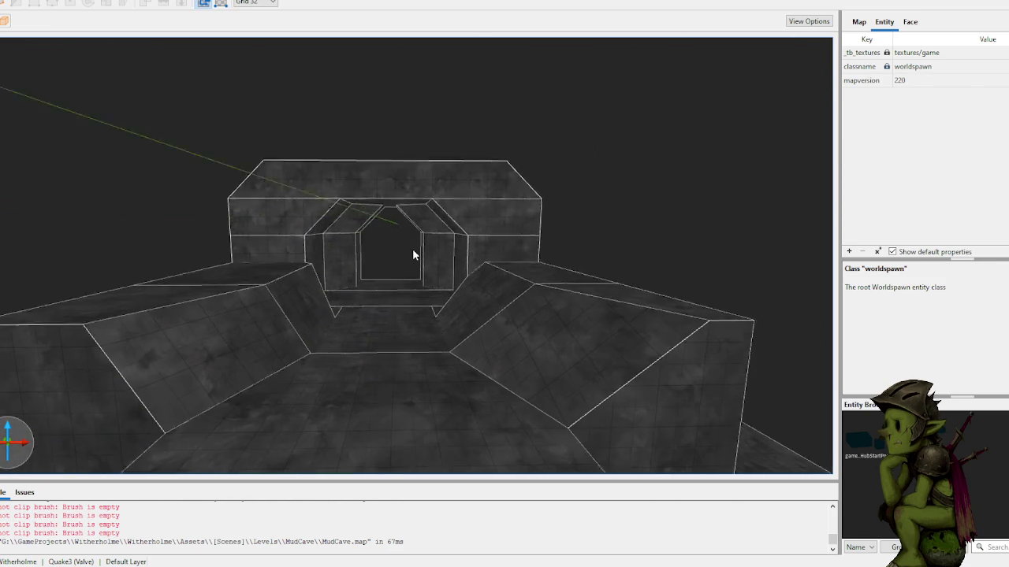
# - Drag the left wedge's top face down so the nearer piece sits lower
pyautogui.press('a')
pyautogui.press('x')
pyautogui.keyDown('shift'); pyautogui.click(335, 250); pyautogui.keyUp('shift')
pyautogui.click(289, 277)
pyautogui.keyDown('shift'); pyautogui.click(326, 267); pyautogui.keyUp('shift')
pyautogui.click(351, 261)
pyautogui.moveTo(354, 261); pyautogui.dragTo(348, 290)
pyautogui.click(200, 229)
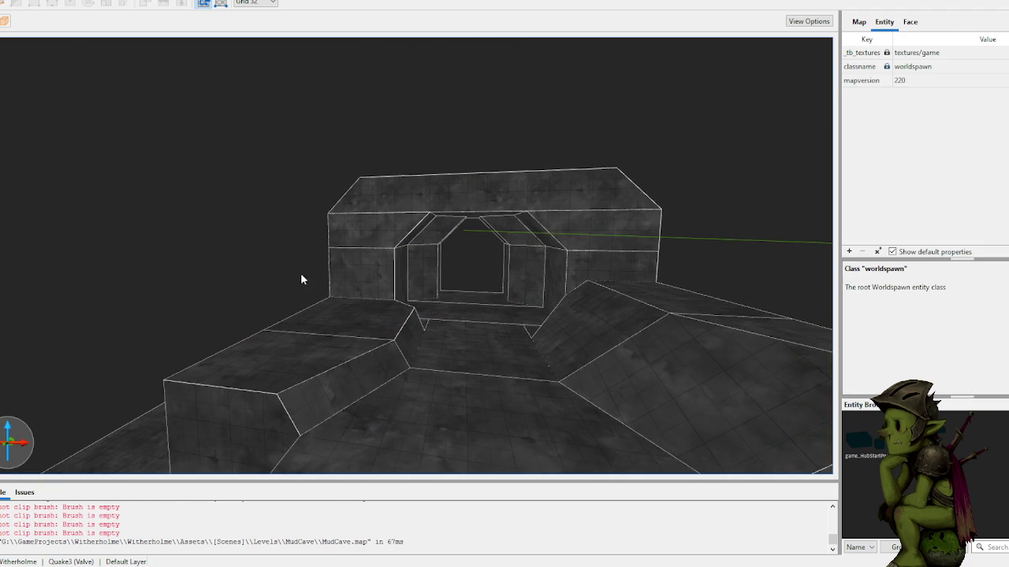
pyautogui.click(360, 325)
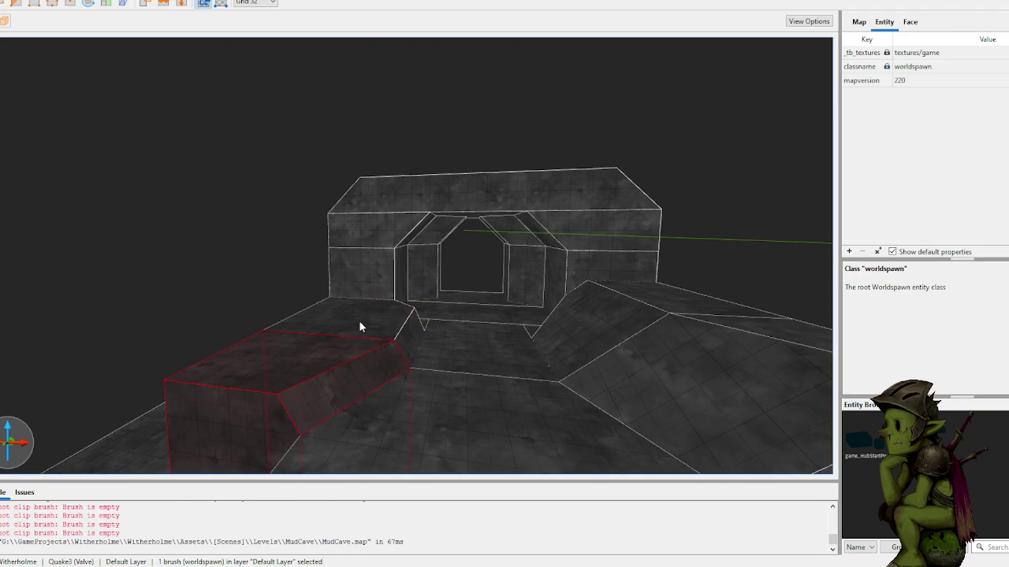
# - Draw a new brush on top of the left block and clip it
pyautogui.click(205, 262)
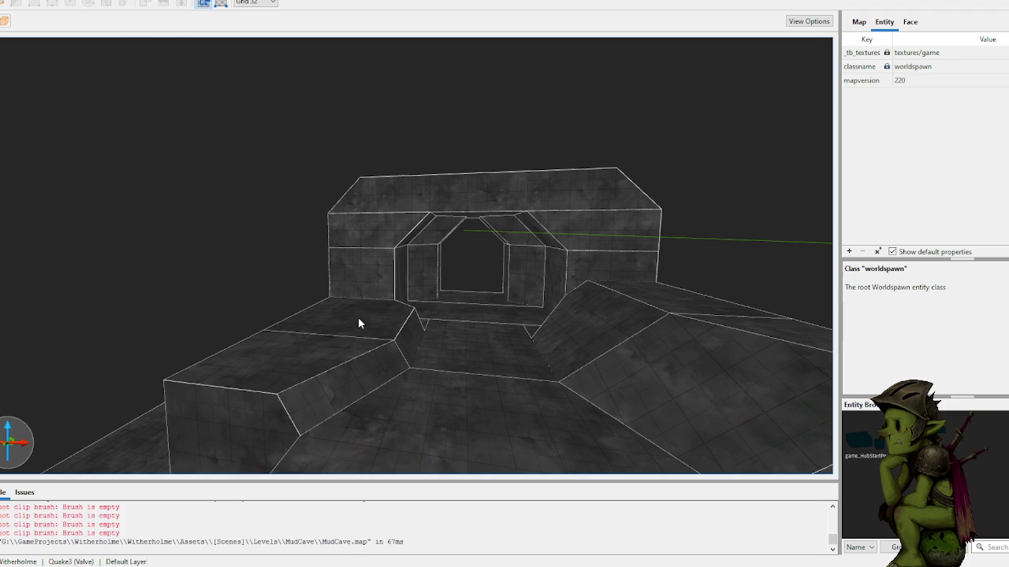
pyautogui.scroll(4, 360, 319)
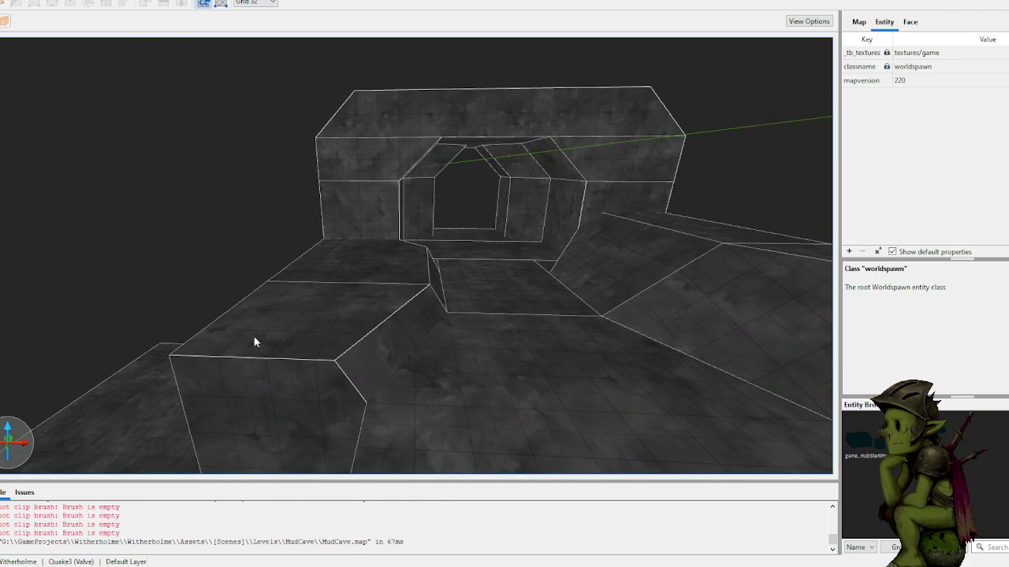
pyautogui.moveTo(193, 349)
pyautogui.mouseDown()
pyautogui.moveTo(319, 355)
pyautogui.moveTo(435, 303)
pyautogui.moveTo(438, 237)
pyautogui.moveTo(342, 342)
pyautogui.moveTo(349, 405)
pyautogui.moveTo(281, 405)
pyautogui.mouseUp()
pyautogui.click(272, 401)
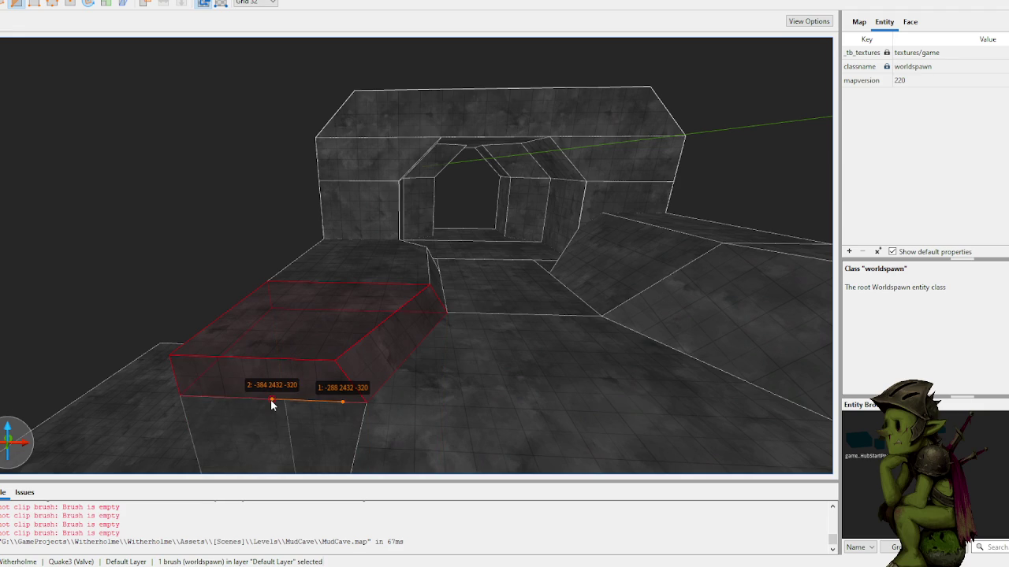
pyautogui.press('Return')
pyautogui.press('Escape')
# - Draw another brush on the left block, move it 64 units left, and clip off the right part
pyautogui.moveTo(316, 376); pyautogui.dragTo(322, 304)
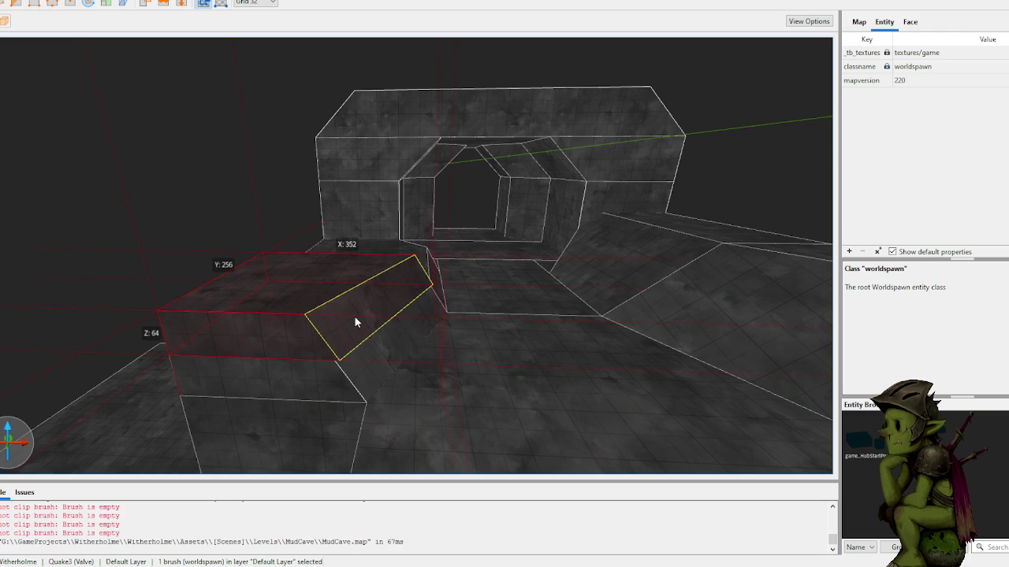
pyautogui.moveTo(350, 318)
pyautogui.mouseDown()
pyautogui.moveTo(307, 325)
pyautogui.moveTo(254, 314)
pyautogui.moveTo(247, 324)
pyautogui.mouseUp()
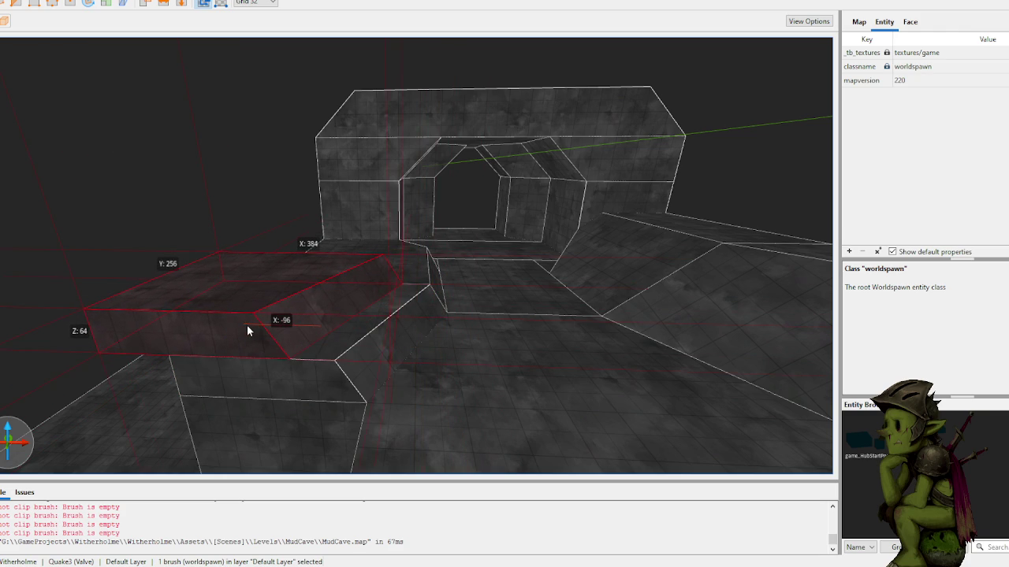
pyautogui.hotkey('ctrl', 'u')
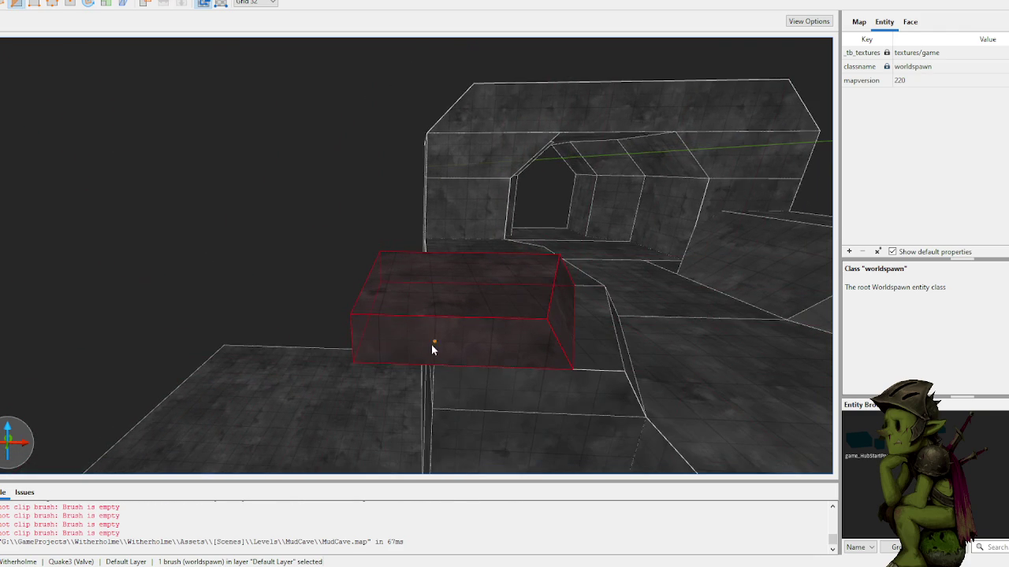
pyautogui.press('Return')
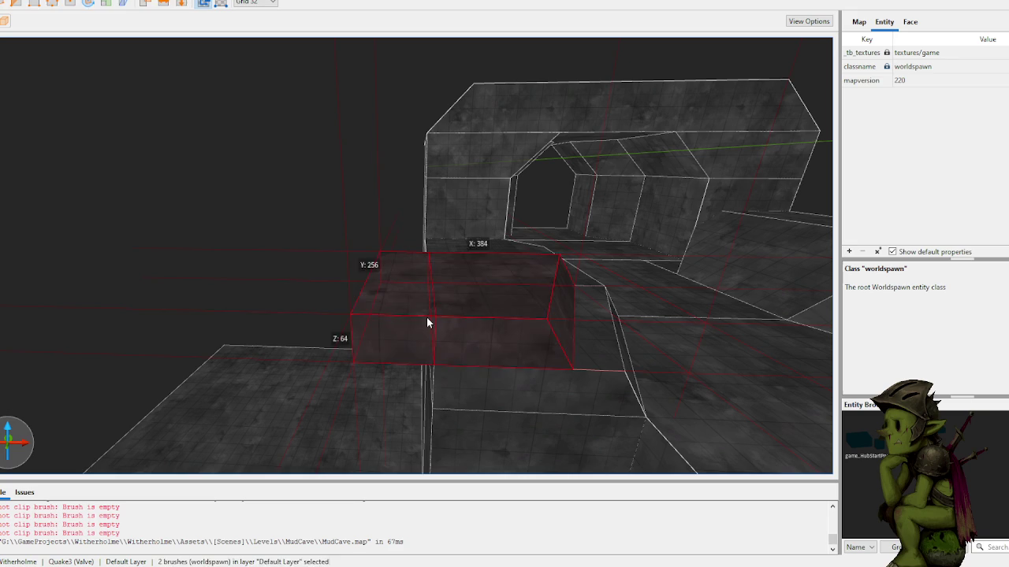
pyautogui.press('Escape')
# - Draw a new flat floor brush in the pit beside the stepped blocks
pyautogui.press('w')
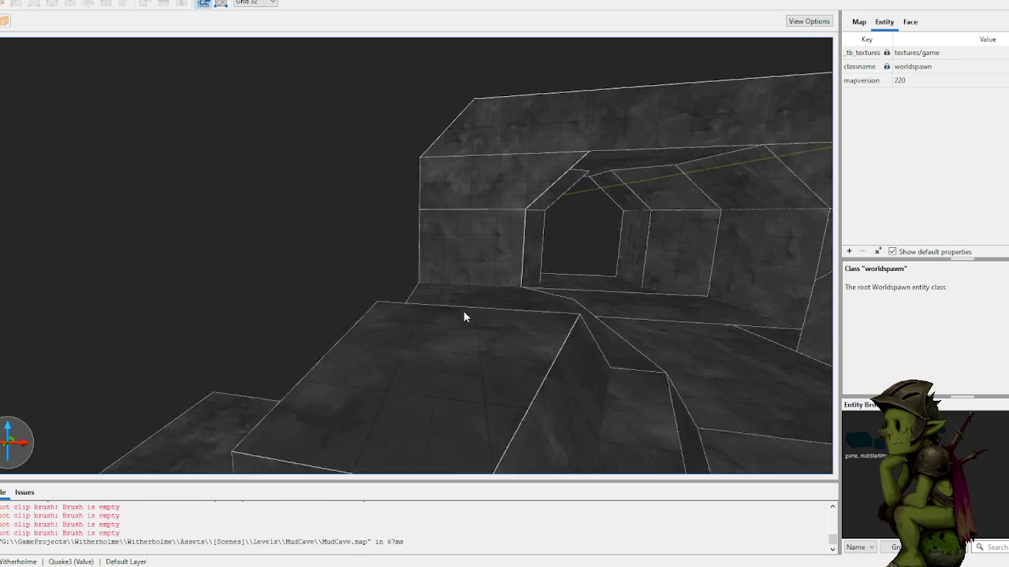
pyautogui.press('w')
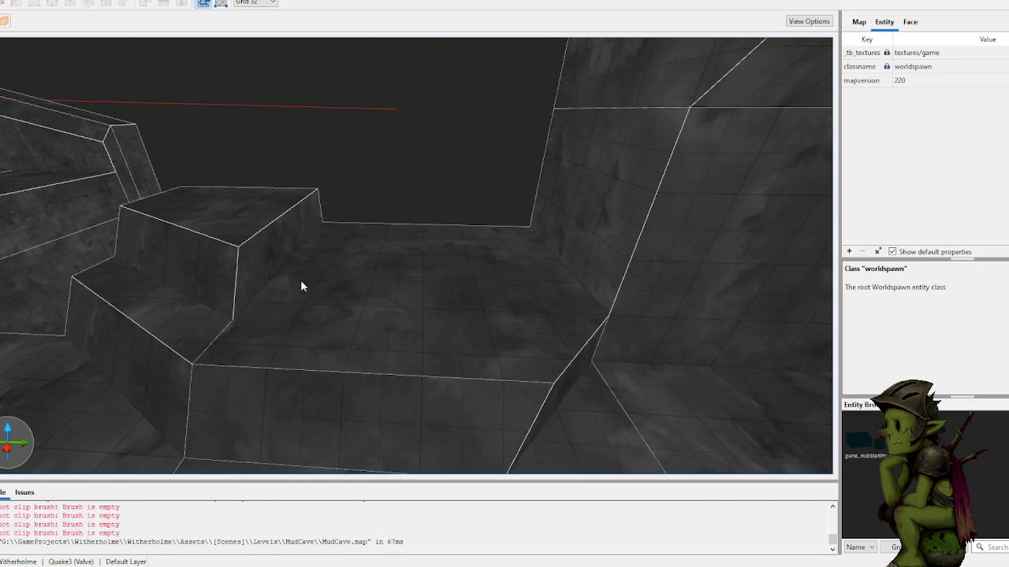
pyautogui.press('s')
pyautogui.click(293, 229)
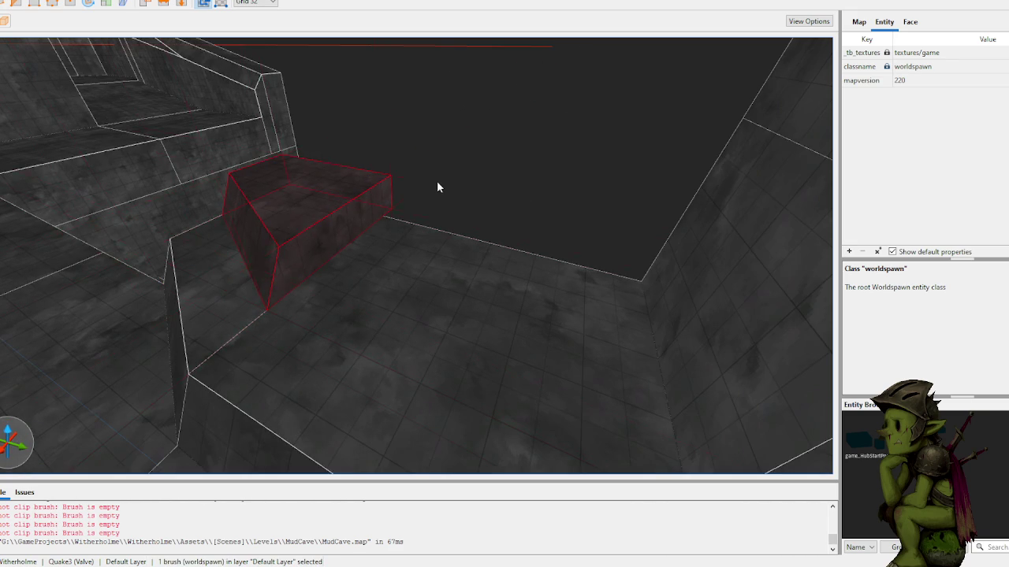
pyautogui.press('Escape')
pyautogui.press('s')
pyautogui.moveTo(242, 316)
pyautogui.mouseDown()
pyautogui.moveTo(529, 298)
pyautogui.moveTo(528, 226)
pyautogui.moveTo(505, 209)
pyautogui.mouseUp()
# - Stretch the new pit brush to 384 units long on X
pyautogui.hotkey('ctrl', 'Tab')
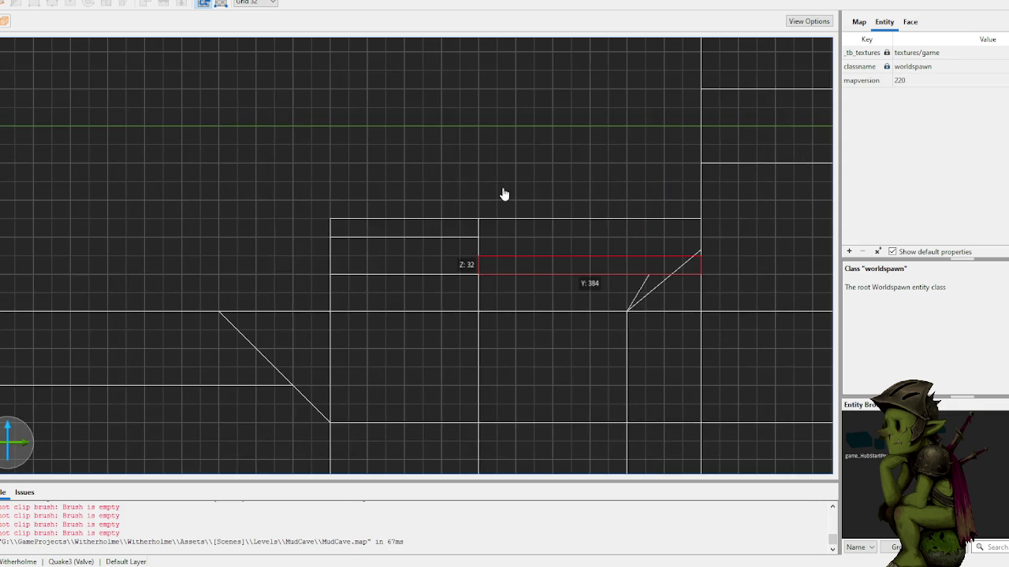
pyautogui.hotkey('ctrl', 'Tab')
pyautogui.moveTo(504, 194); pyautogui.dragTo(499, 213)
pyautogui.scroll(3, 408, 275)
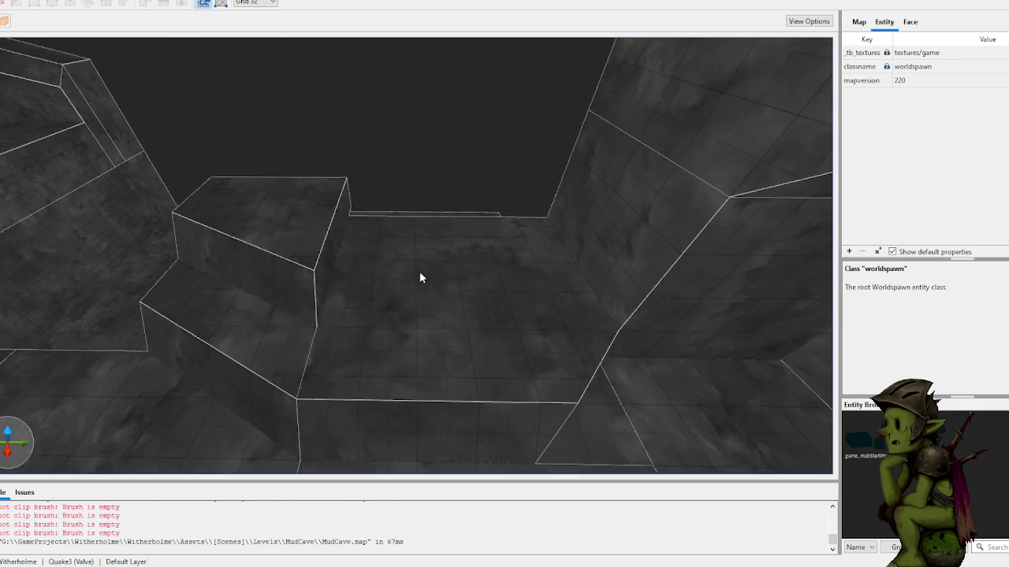
pyautogui.moveTo(541, 341)
pyautogui.mouseDown()
pyautogui.moveTo(552, 333)
pyautogui.moveTo(410, 313)
pyautogui.moveTo(436, 307)
pyautogui.moveTo(338, 316)
pyautogui.moveTo(419, 313)
pyautogui.moveTo(359, 314)
pyautogui.moveTo(405, 336)
pyautogui.mouseUp()
pyautogui.press('c')
pyautogui.click(406, 340)
pyautogui.click(493, 315)
pyautogui.press('Escape')
pyautogui.press('Escape')
# - Pull the brush's front face back 64, raise its top 64, and clip off the thin slab
pyautogui.click(459, 281)
pyautogui.moveTo(459, 281); pyautogui.dragTo(438, 250)
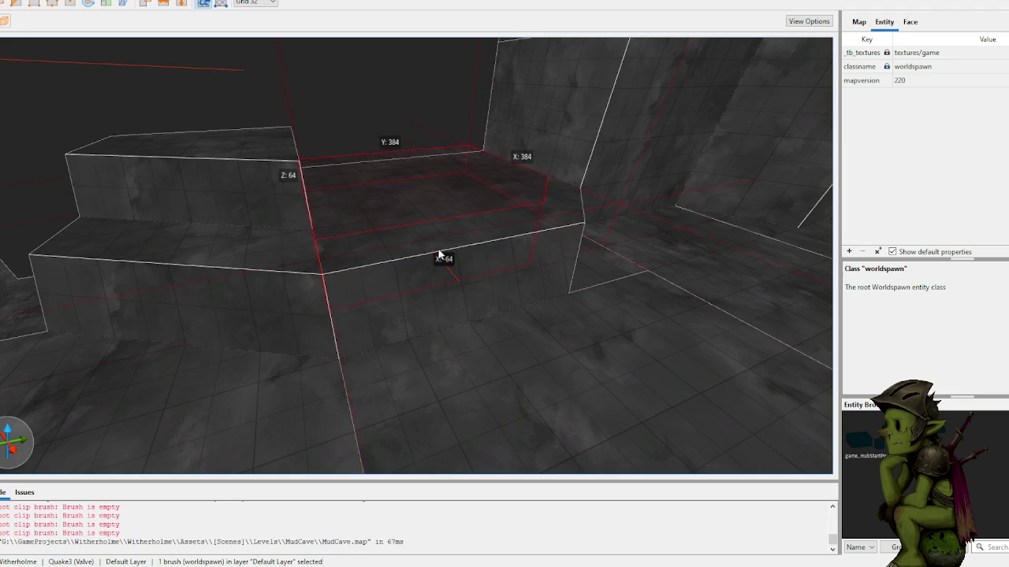
pyautogui.moveTo(426, 187); pyautogui.dragTo(426, 151)
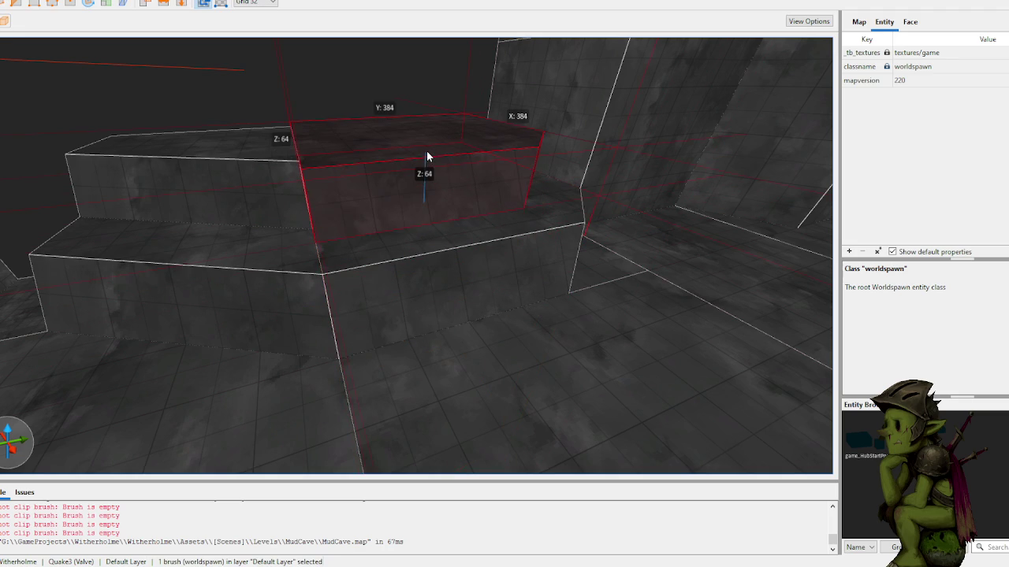
pyautogui.scroll(5, 426, 151)
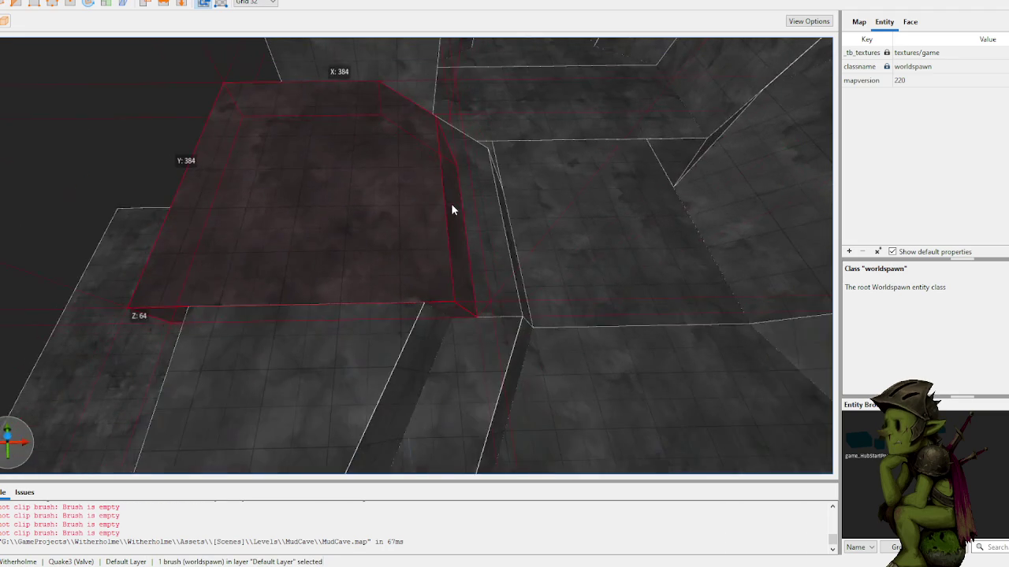
pyautogui.moveTo(387, 227)
pyautogui.mouseDown()
pyautogui.moveTo(367, 225)
pyautogui.moveTo(400, 225)
pyautogui.moveTo(446, 293)
pyautogui.mouseUp()
pyautogui.press('Delete')
pyautogui.press('Return')
pyautogui.press('Escape')
pyautogui.click(411, 267)
pyautogui.press('Delete')
# - Look around the cave to review the new step block against the wall and tunnel opening
pyautogui.moveTo(413, 266)
pyautogui.mouseDown()
pyautogui.moveTo(471, 283)
pyautogui.moveTo(457, 275)
pyautogui.moveTo(416, 293)
pyautogui.moveTo(399, 333)
pyautogui.moveTo(344, 340)
pyautogui.mouseUp()
pyautogui.click(335, 336)
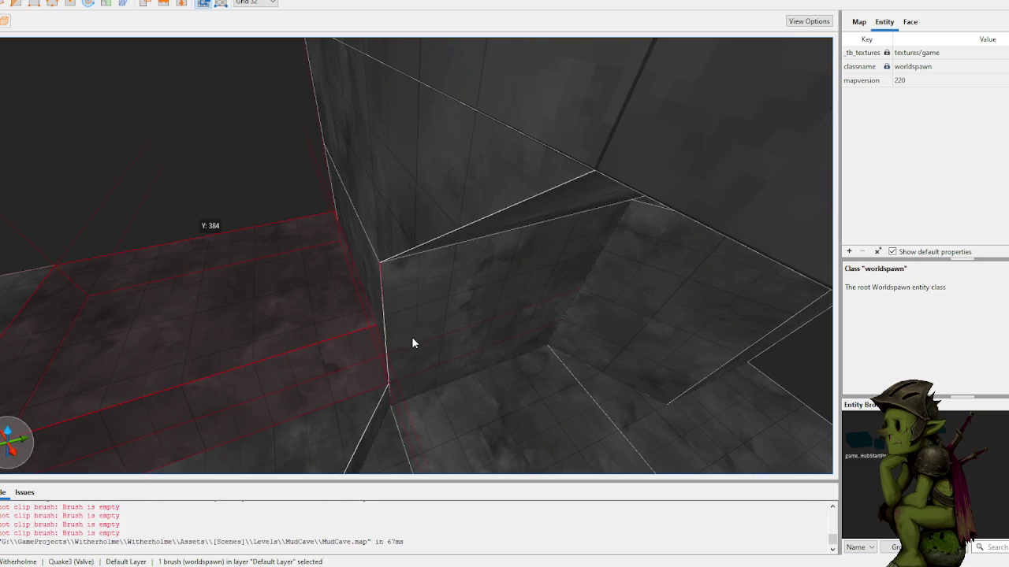
pyautogui.moveTo(267, 183)
pyautogui.mouseDown()
pyautogui.moveTo(260, 207)
pyautogui.moveTo(349, 248)
pyautogui.moveTo(338, 239)
pyautogui.moveTo(502, 234)
pyautogui.moveTo(423, 225)
pyautogui.moveTo(528, 243)
pyautogui.mouseUp()
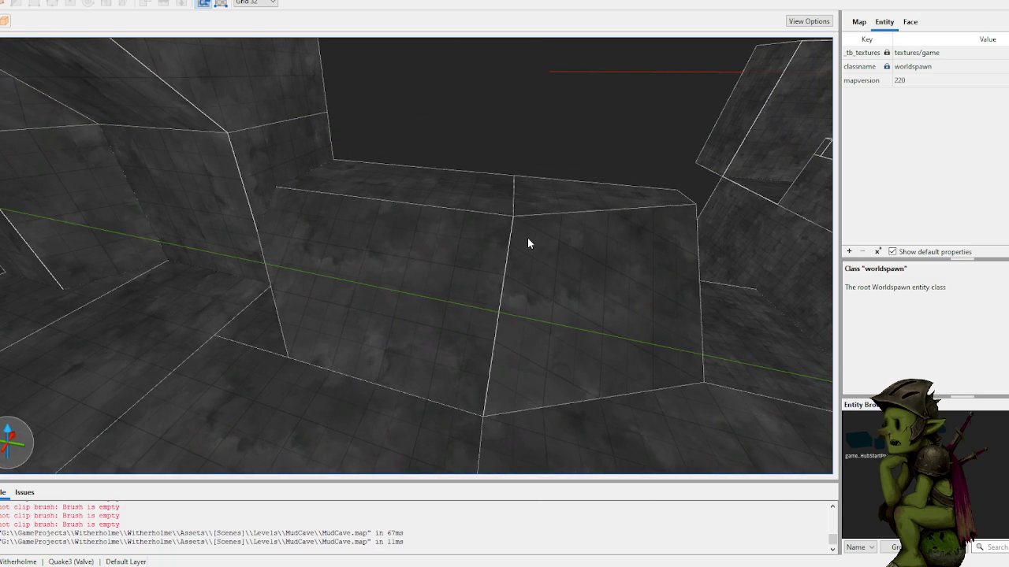
pyautogui.moveTo(525, 178)
pyautogui.mouseDown()
pyautogui.moveTo(491, 168)
pyautogui.moveTo(450, 175)
pyautogui.moveTo(465, 180)
pyautogui.mouseUp()
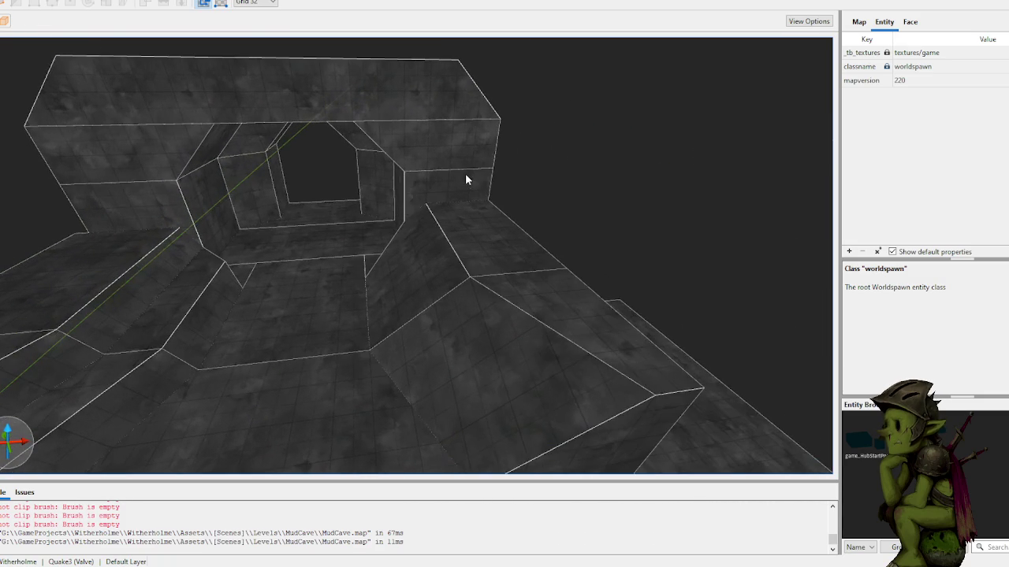
pyautogui.moveTo(453, 220)
pyautogui.mouseDown()
pyautogui.moveTo(439, 243)
pyautogui.moveTo(441, 219)
pyautogui.moveTo(452, 271)
pyautogui.moveTo(489, 282)
pyautogui.moveTo(489, 340)
pyautogui.mouseUp()
# - Trim the right wedge blocks' ends protruding past the wall, then save the map
pyautogui.click(473, 356)
pyautogui.press('v')
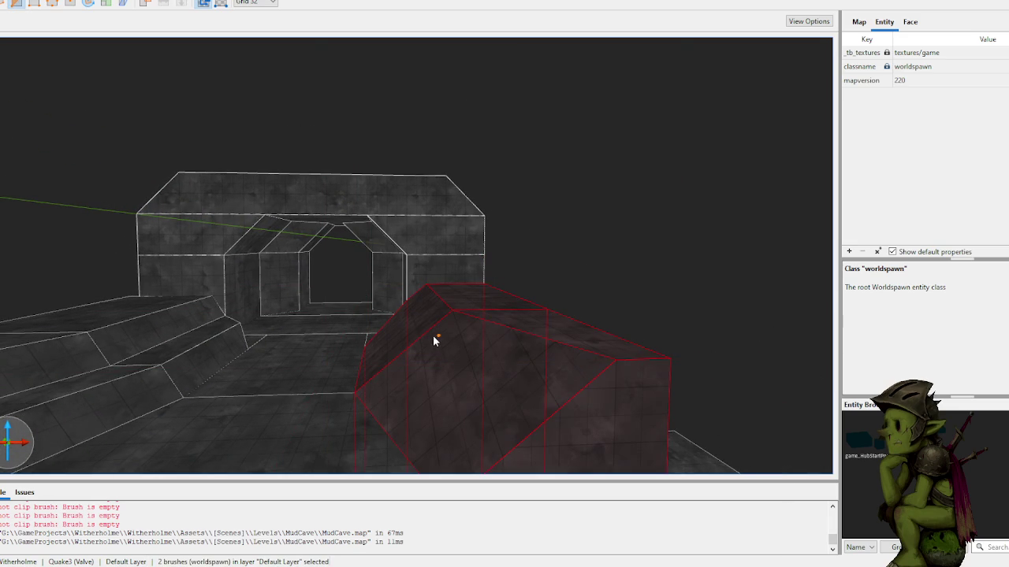
pyautogui.click(640, 415)
pyautogui.click(559, 418)
pyautogui.press('Return')
pyautogui.hotkey('ctrl', 'z')
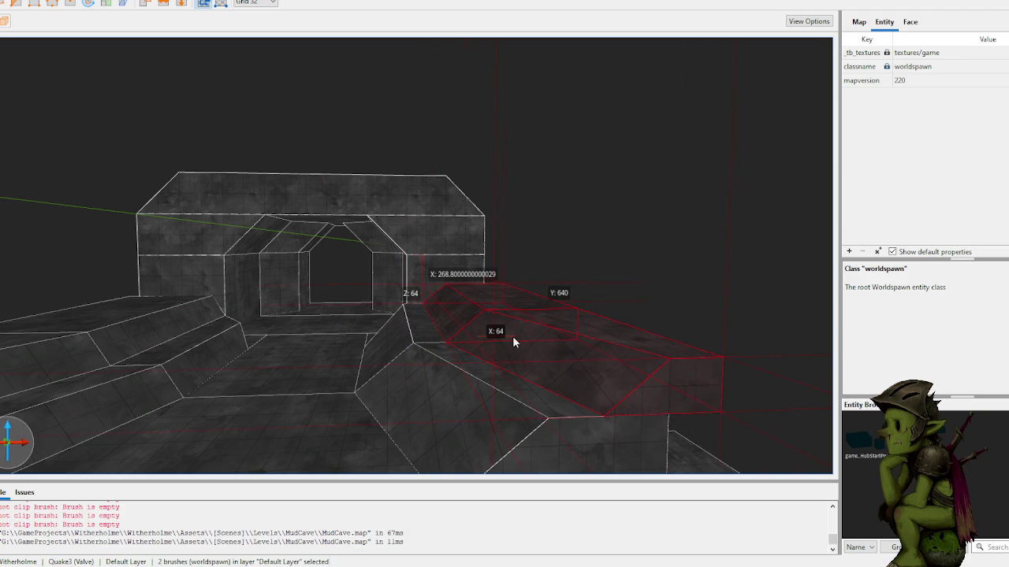
pyautogui.press('Escape')
pyautogui.scroll(-4, 662, 276)
pyautogui.scroll(4, 477, 249)
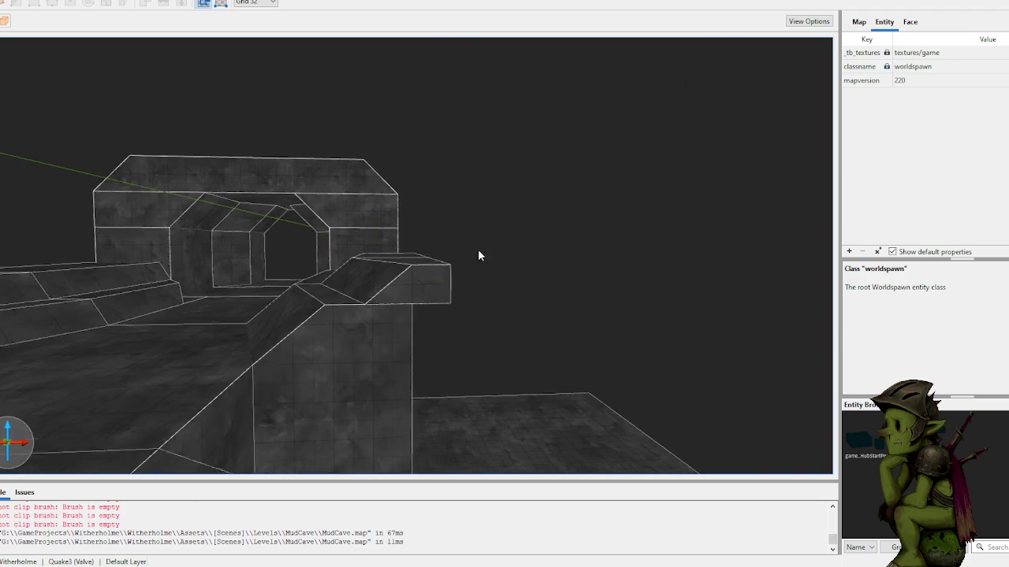
pyautogui.hotkey('ctrl', 'z')
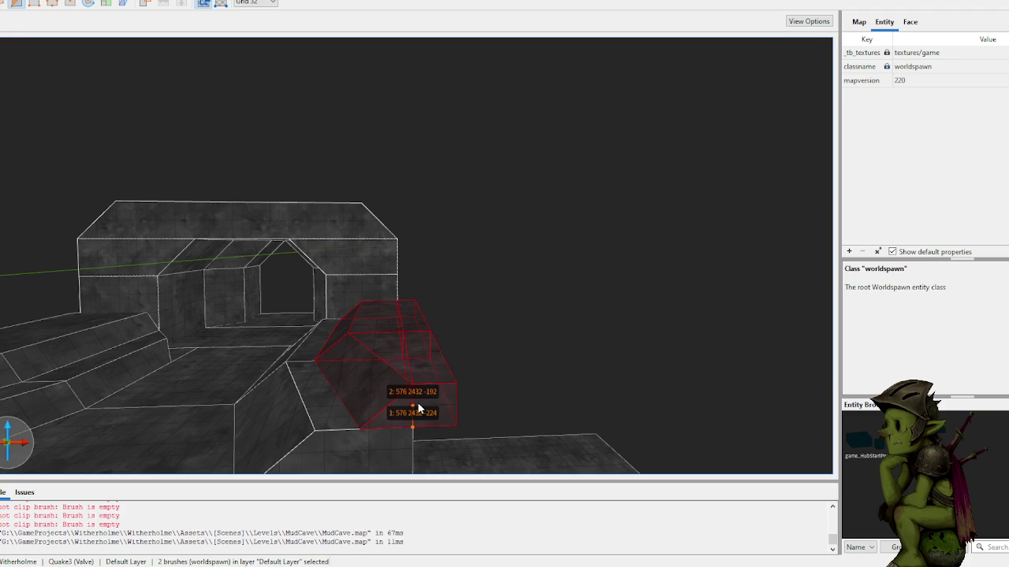
pyautogui.hotkey('ctrl', 'z')
pyautogui.hotkey('ctrl', 'z')
pyautogui.hotkey('ctrl', 'z')
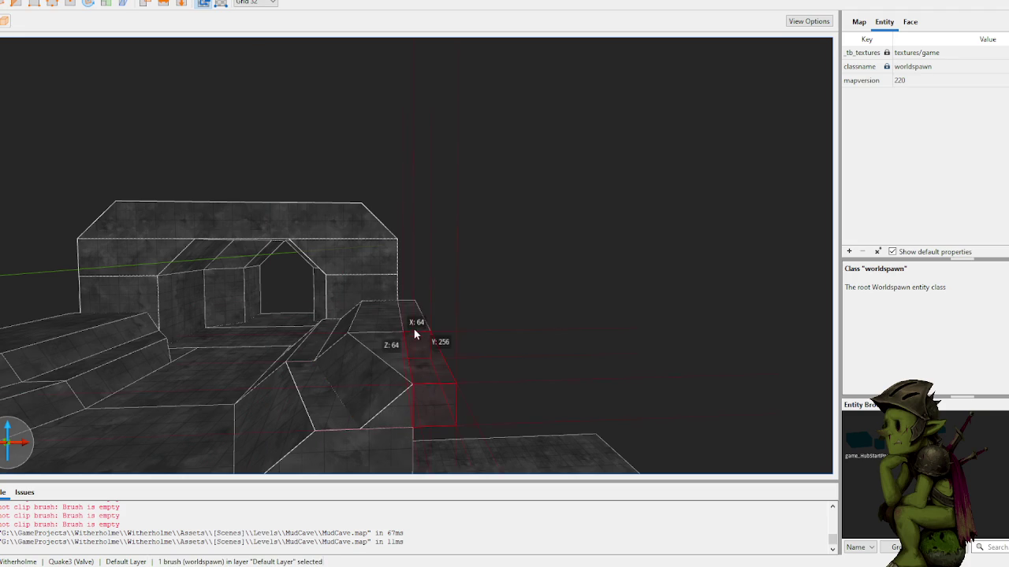
pyautogui.hotkey('ctrl', 'z')
pyautogui.hotkey('ctrl', 's')
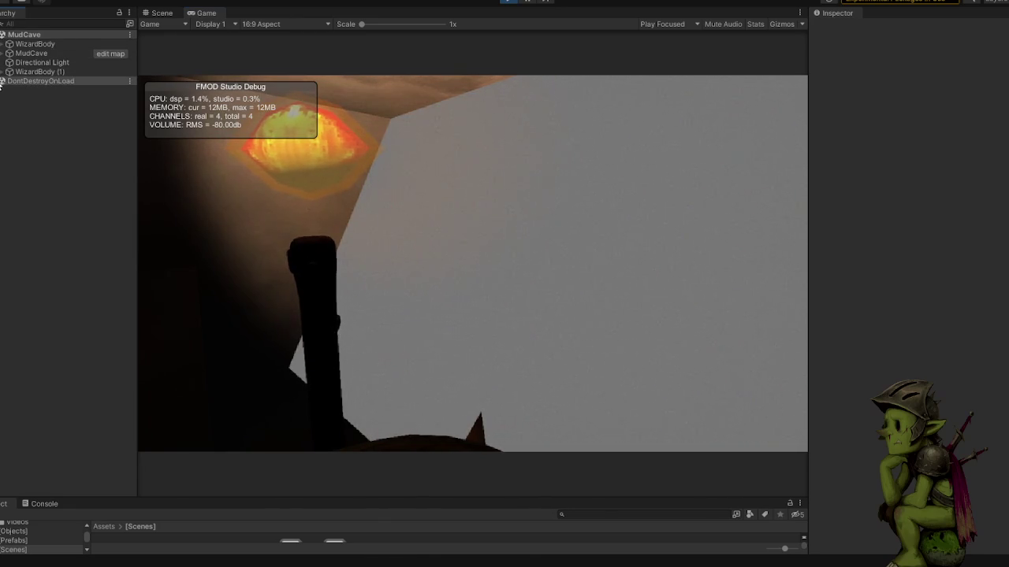
# - Select Player(Clone) under DontDestroyOnLoad and drag its Position Y to -140.51
pyautogui.click(3, 82)
pyautogui.click(44, 163)
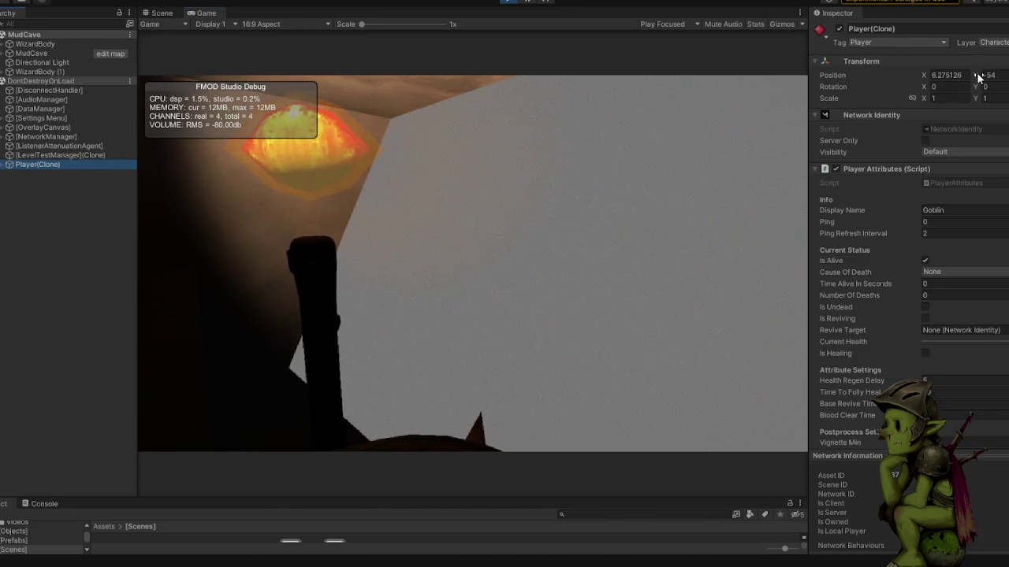
pyautogui.moveTo(969, 79); pyautogui.dragTo(914, 81)
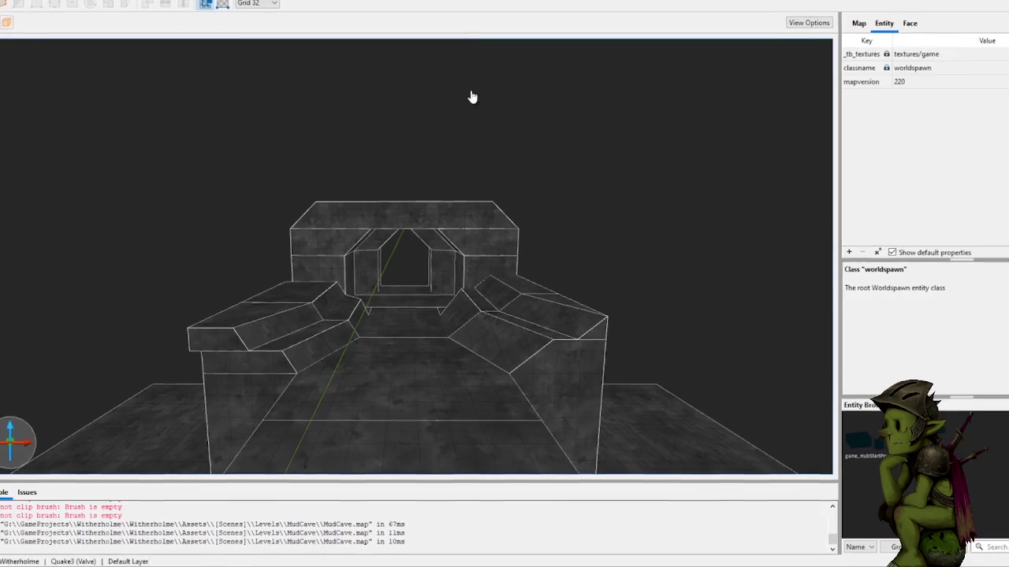
pyautogui.scroll(3, 418, 245)
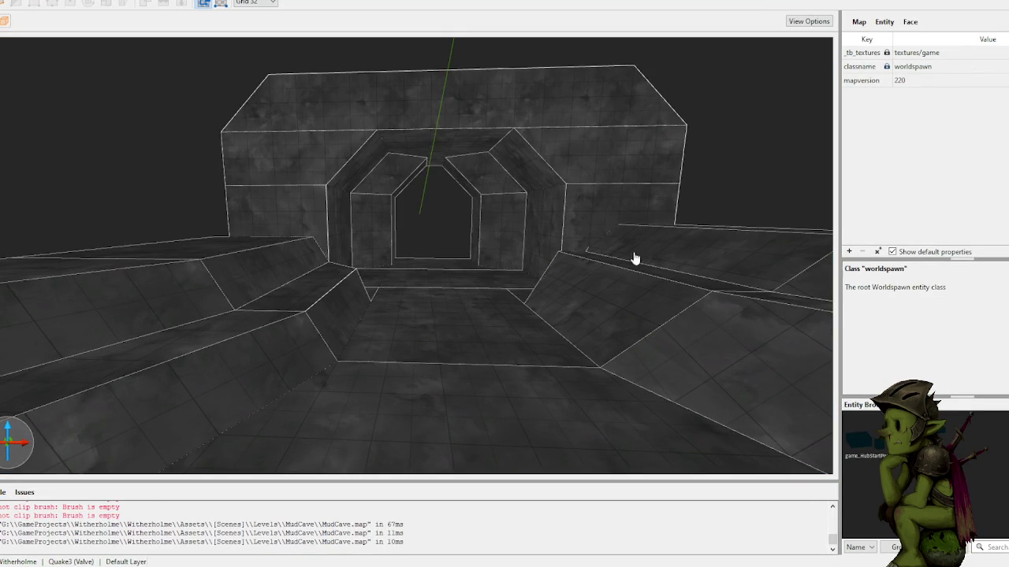
pyautogui.scroll(10, 690, 104)
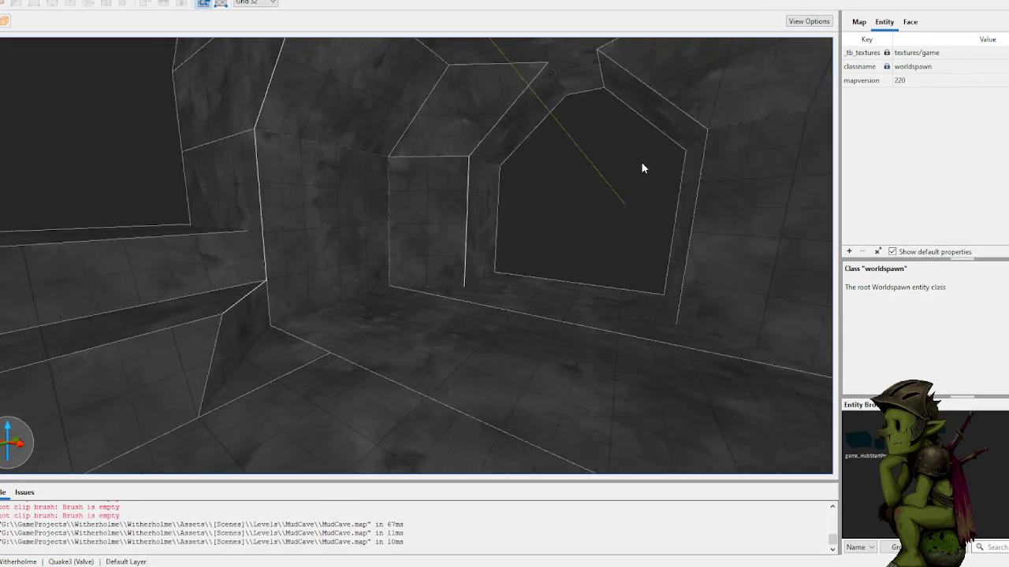
pyautogui.scroll(5, 662, 172)
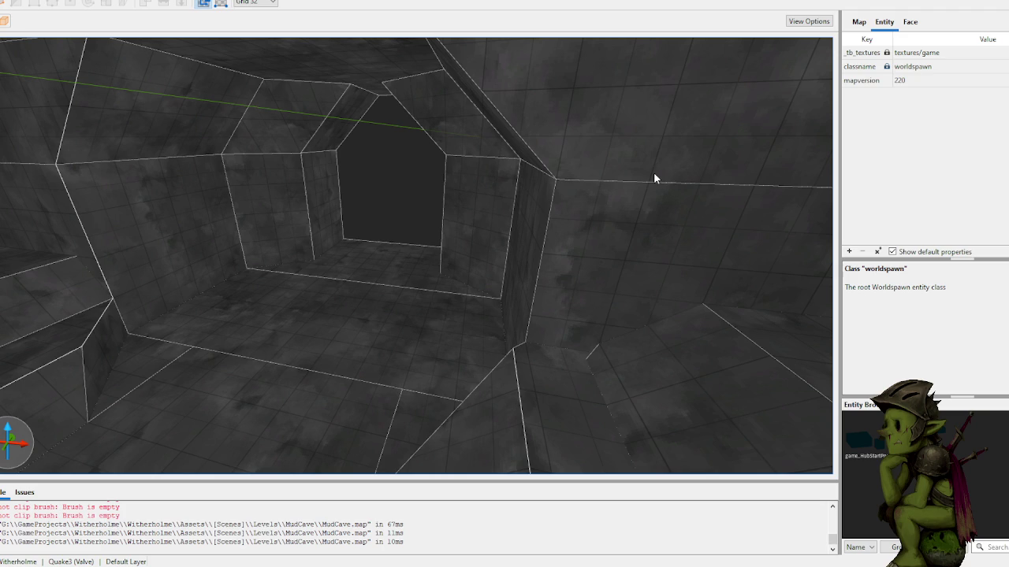
pyautogui.scroll(-10, 608, 197)
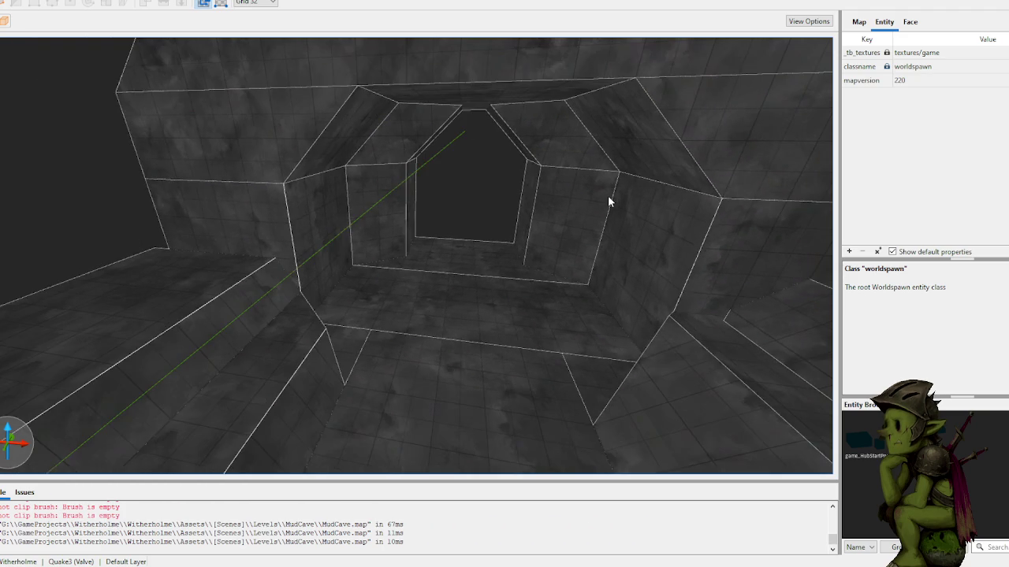
pyautogui.scroll(5, 414, 221)
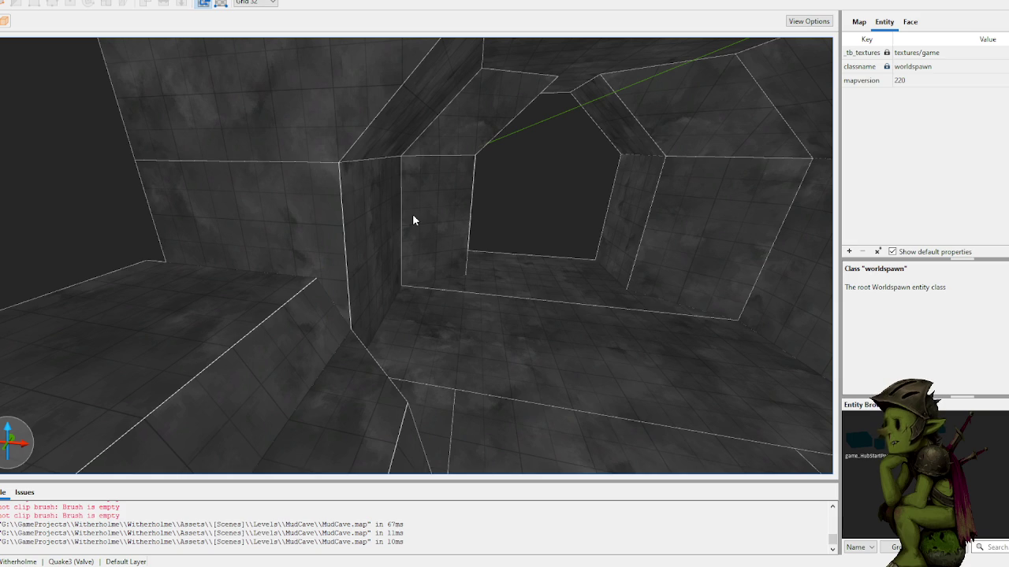
pyautogui.scroll(-3, 377, 200)
# - Select the angled brush above the tunnel's right side rather than the neighbouring wall brush
pyautogui.click(388, 240)
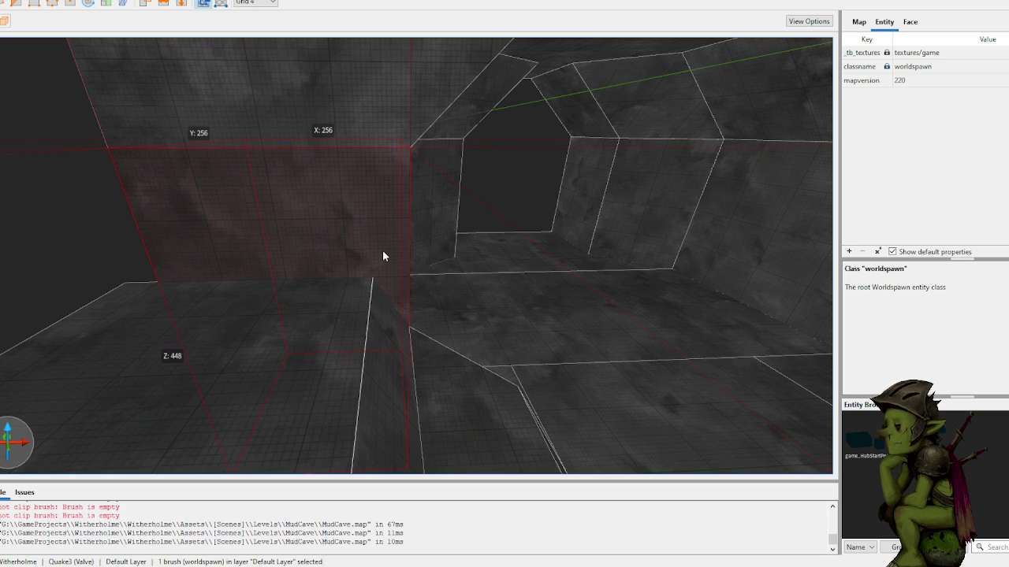
pyautogui.scroll(6, 383, 256)
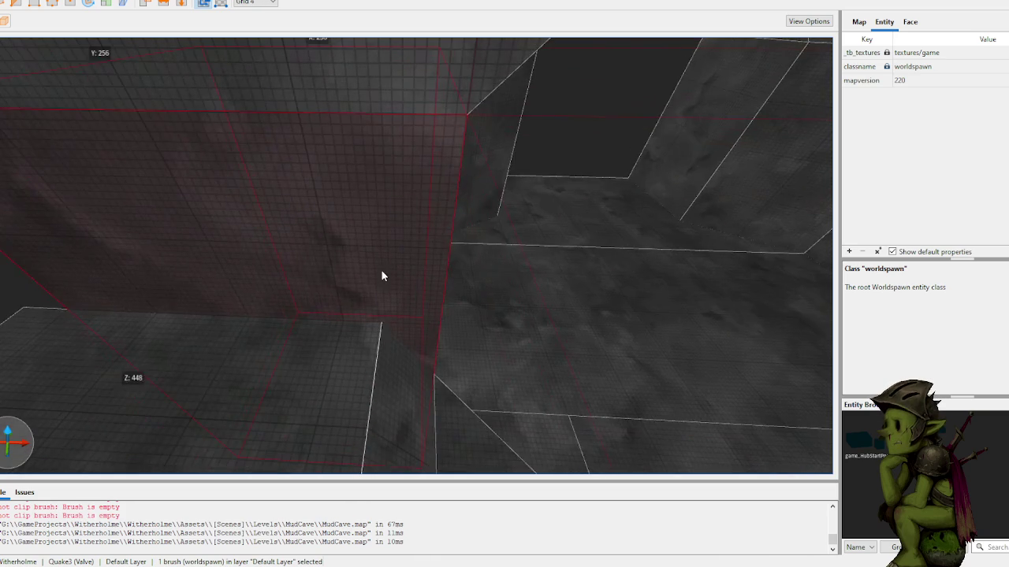
pyautogui.scroll(-6, 381, 270)
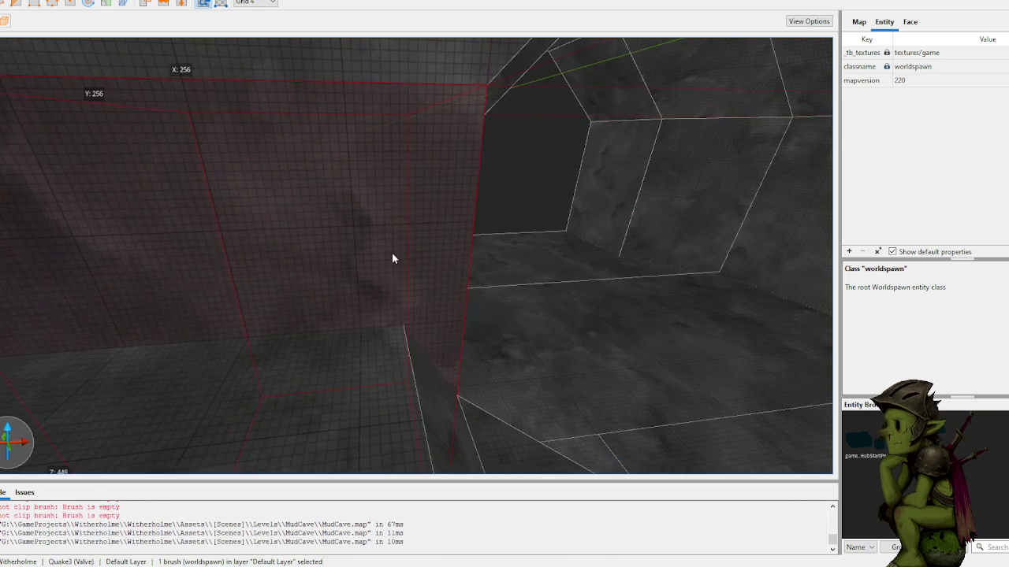
pyautogui.click(390, 236)
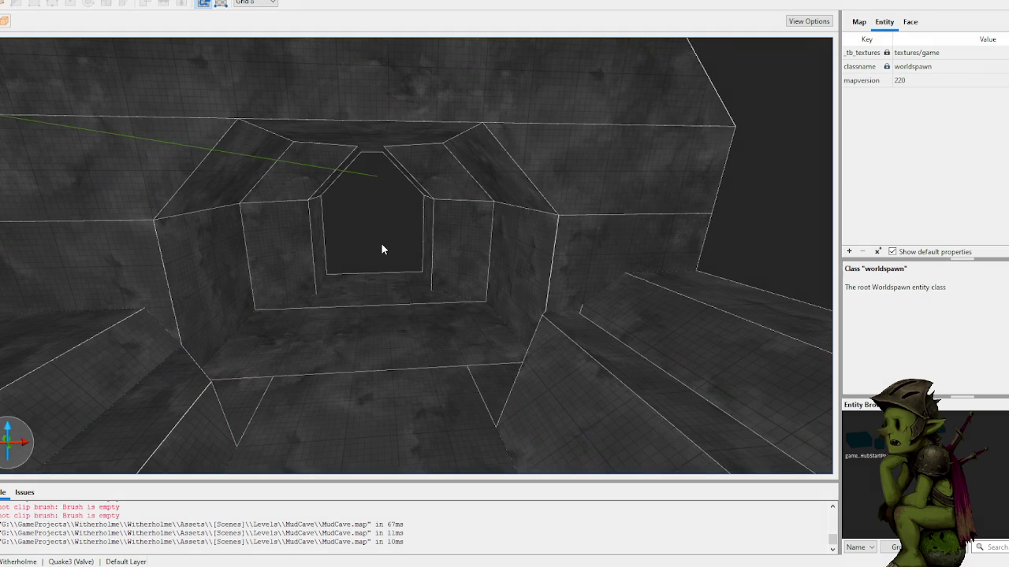
pyautogui.scroll(-8, 380, 243)
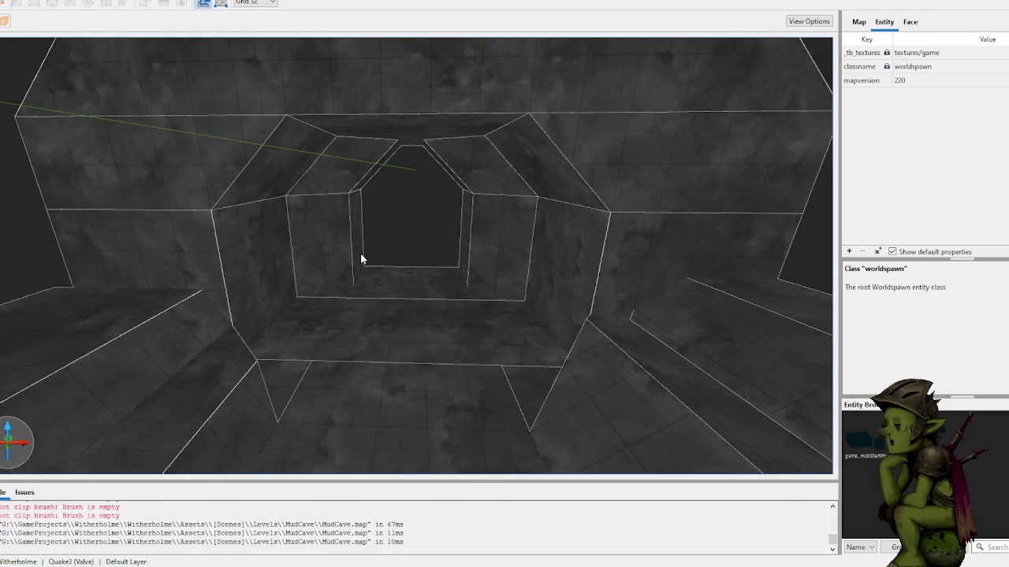
pyautogui.scroll(10, 372, 250)
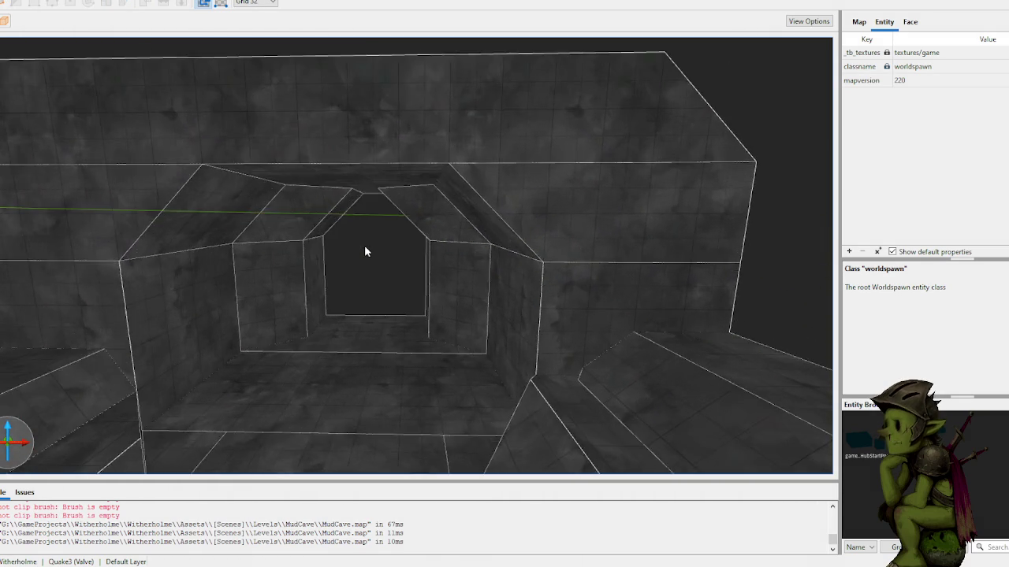
pyautogui.scroll(-2, 459, 277)
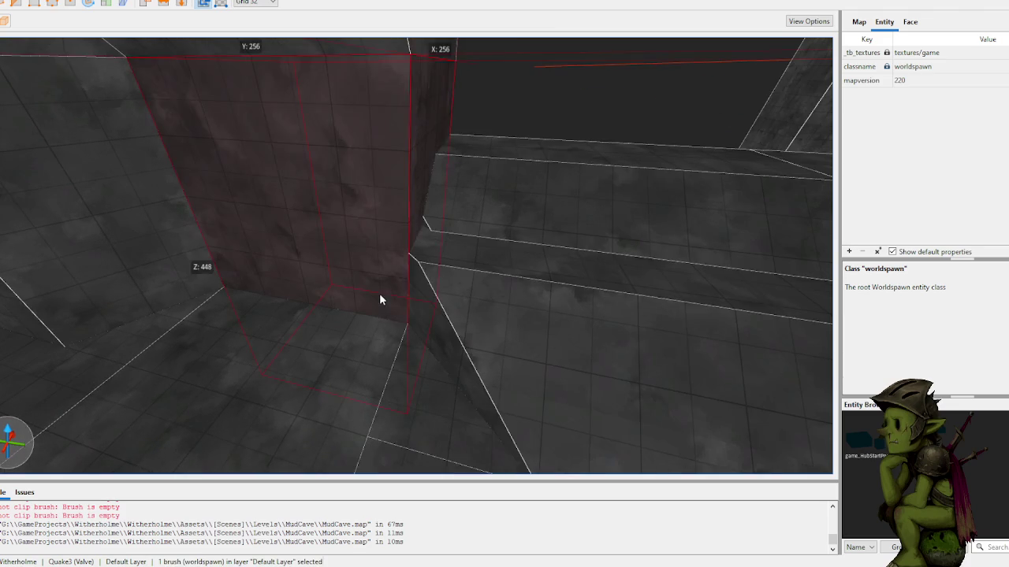
pyautogui.click(345, 277)
pyautogui.scroll(4, 342, 275)
pyautogui.scroll(-6, 369, 276)
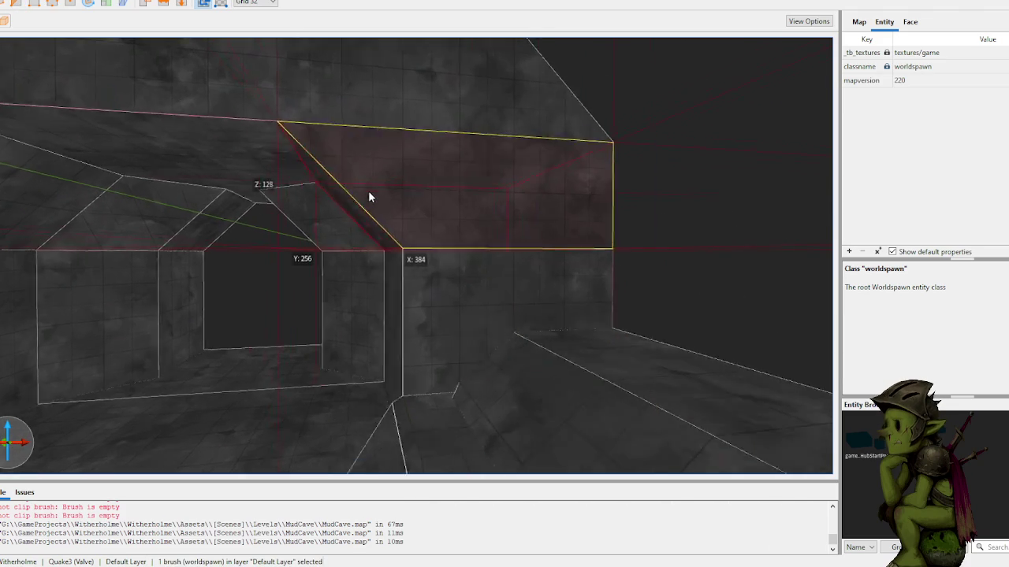
pyautogui.scroll(5, 368, 197)
pyautogui.scroll(-5, 426, 268)
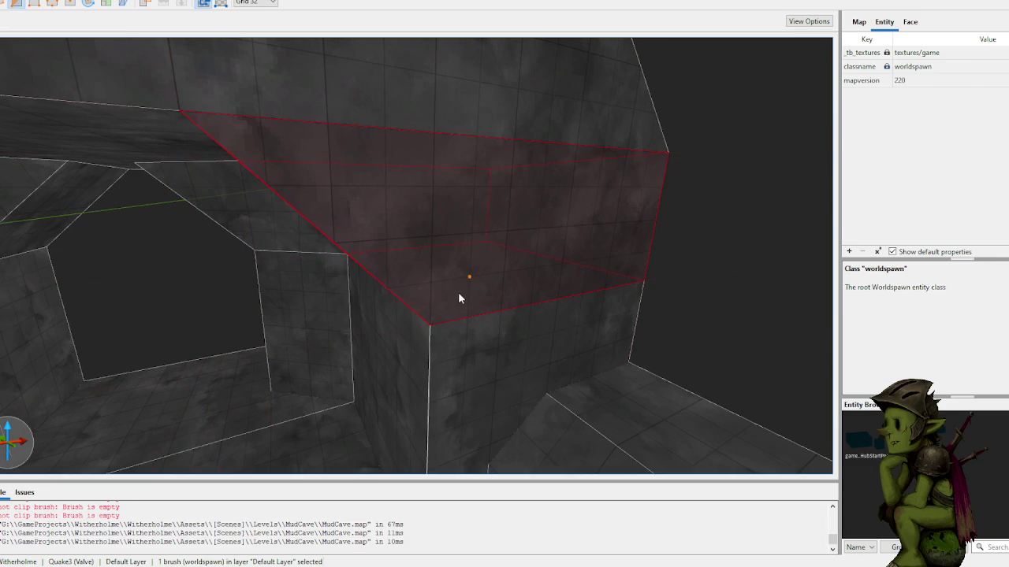
pyautogui.scroll(4, 462, 316)
# - Finish the clip line on the angled block and apply the diagonal cut
pyautogui.click(437, 327)
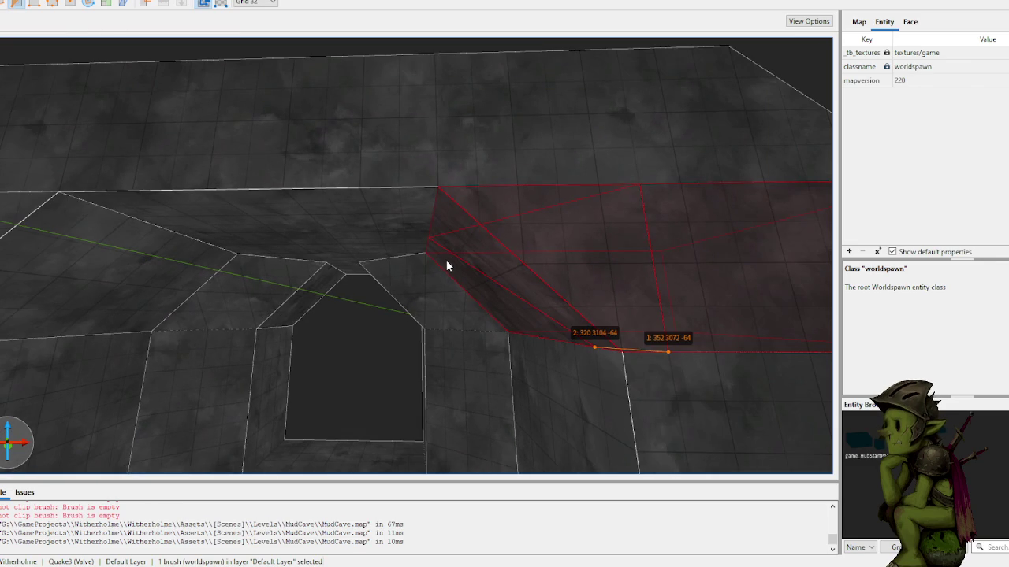
pyautogui.press('Return')
pyautogui.press('Escape')
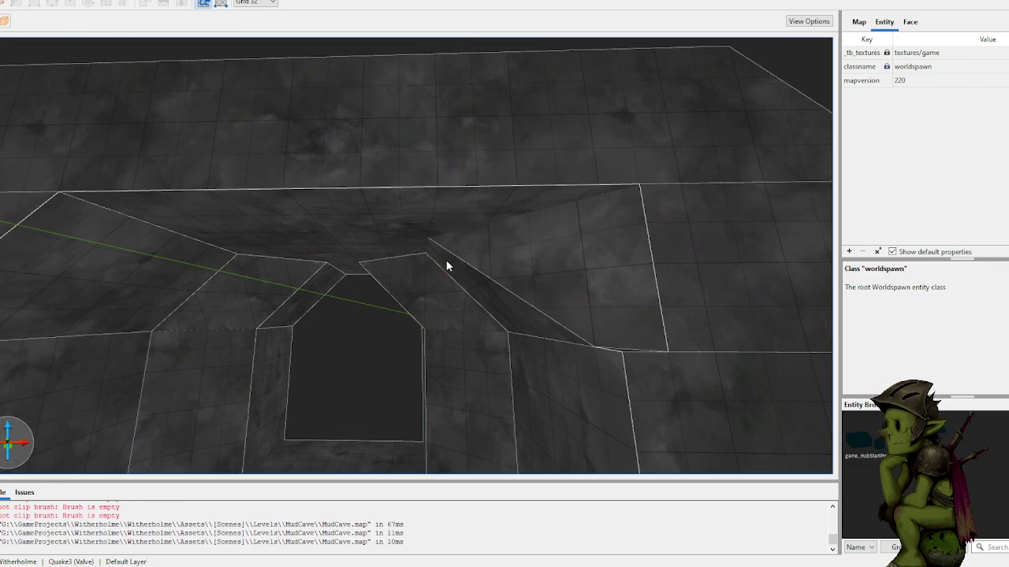
pyautogui.scroll(10, 473, 240)
# - Bevel the corner block inside the passage with a three-point diagonal clip
pyautogui.click(475, 277)
pyautogui.scroll(-4, 473, 277)
pyautogui.click(434, 249)
pyautogui.click(432, 282)
pyautogui.click(418, 224)
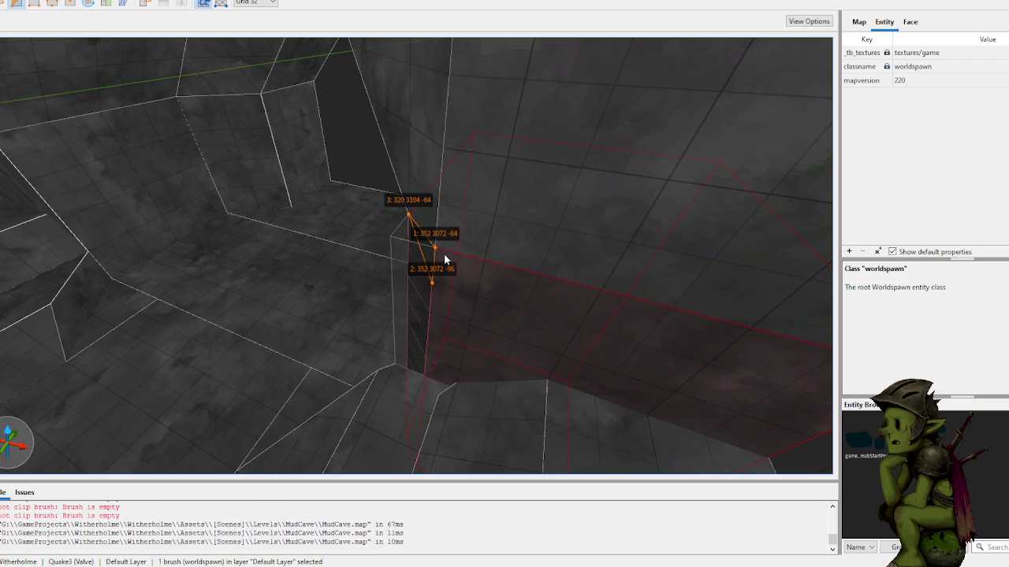
pyautogui.press('Return')
pyautogui.press('Escape')
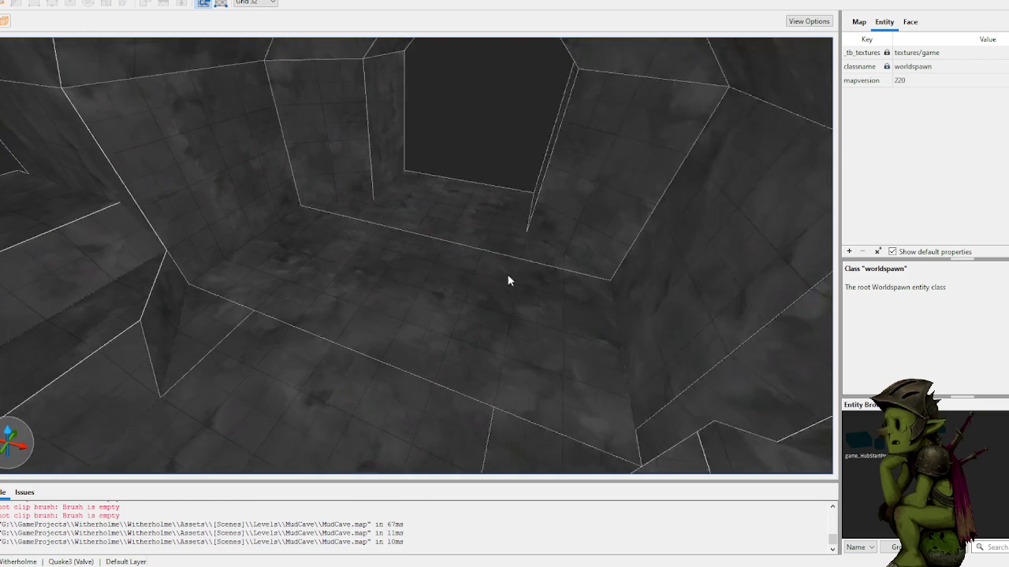
# - Select the corner wall block and the floor ledge block to inspect the gap, then deselect them
pyautogui.click(472, 268)
pyautogui.scroll(5, 472, 264)
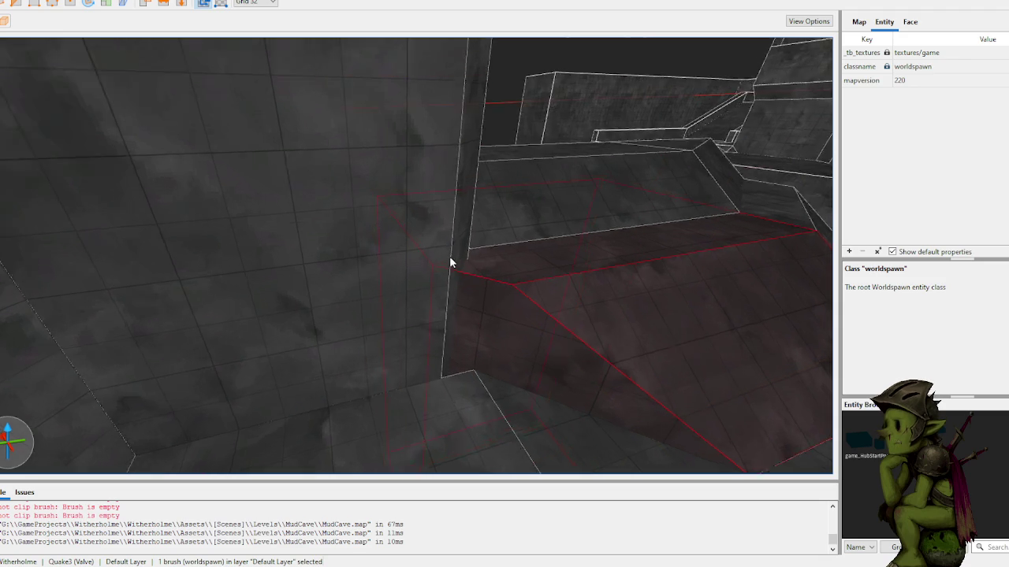
pyautogui.scroll(5, 460, 266)
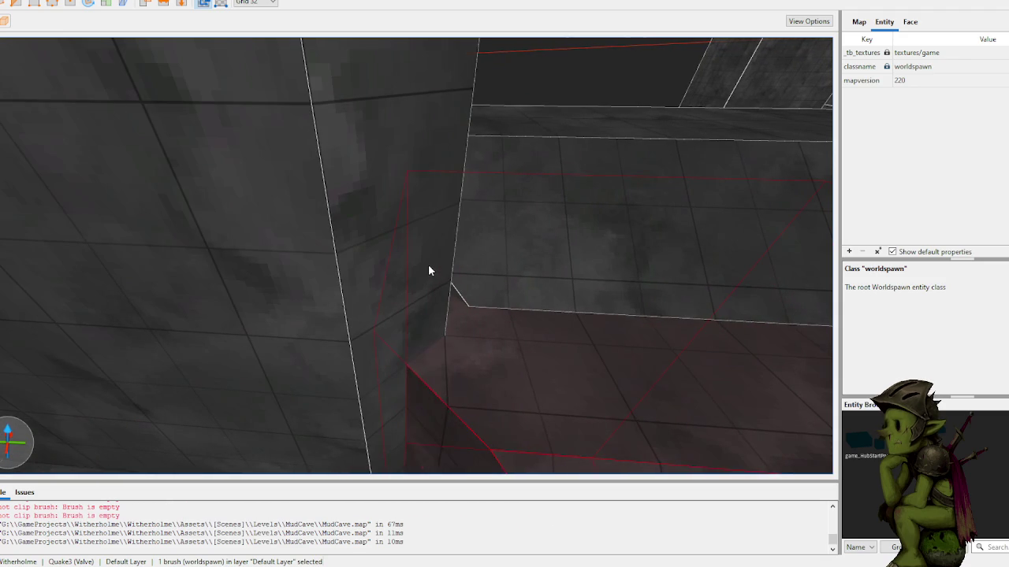
pyautogui.keyDown('ctrl'); pyautogui.click(511, 272); pyautogui.keyUp('ctrl')
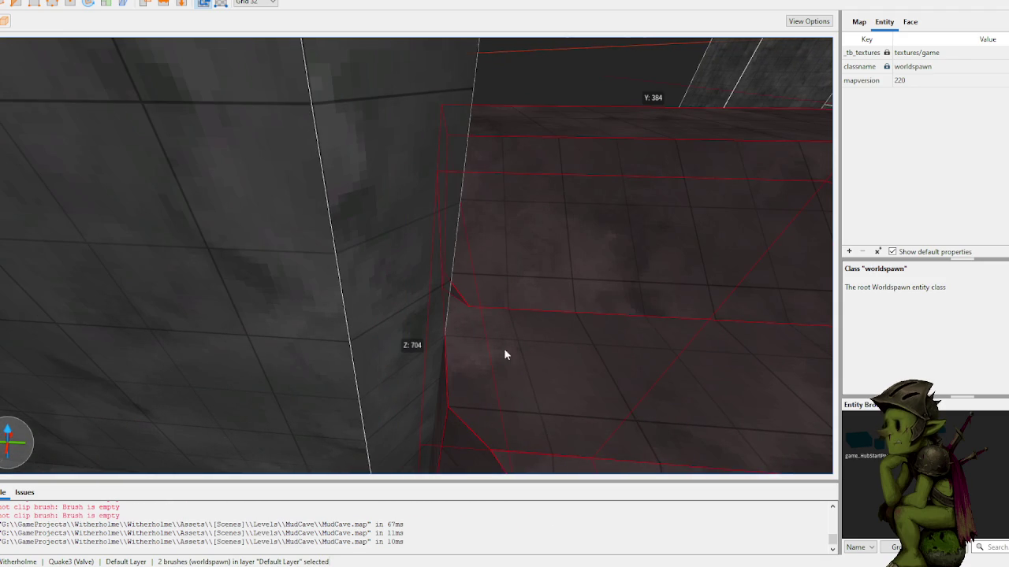
pyautogui.scroll(3, 514, 361)
pyautogui.scroll(2, 486, 324)
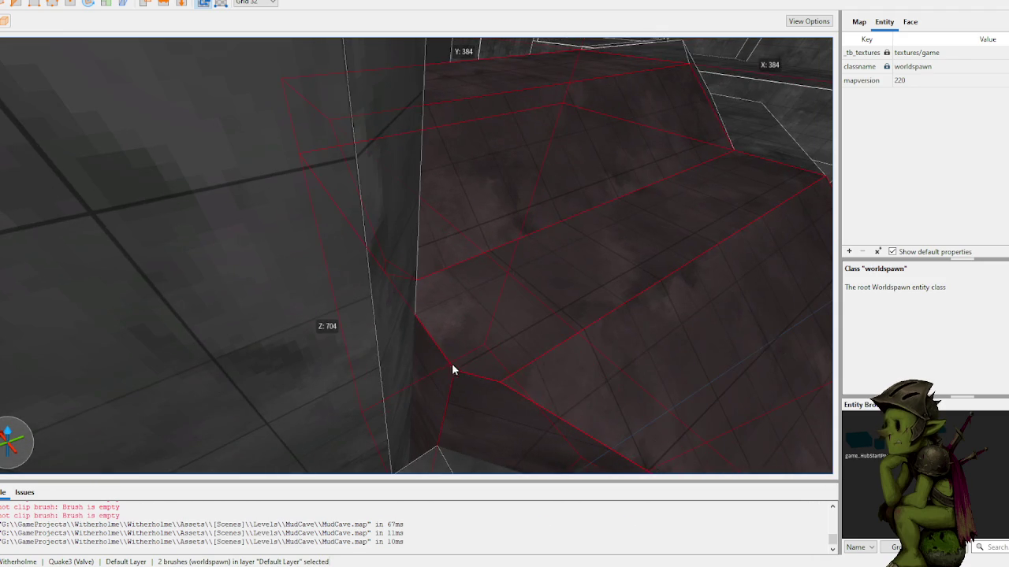
pyautogui.scroll(-3, 451, 363)
pyautogui.press('Escape')
# - Draw a 32 × 32 × 96 brush in the floor–wall inside corner and trim it to an angle
pyautogui.scroll(2, 426, 299)
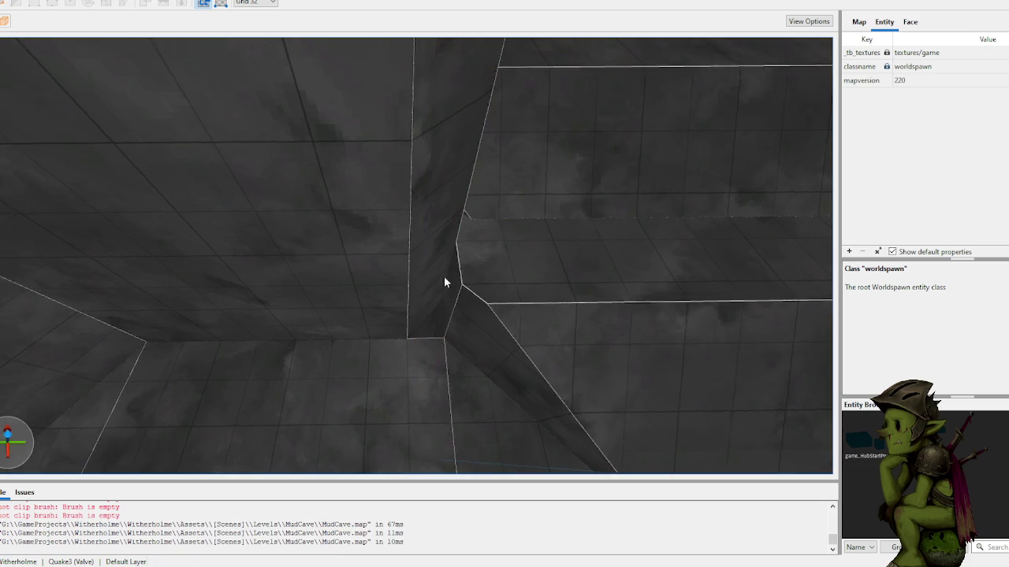
pyautogui.scroll(-5, 426, 252)
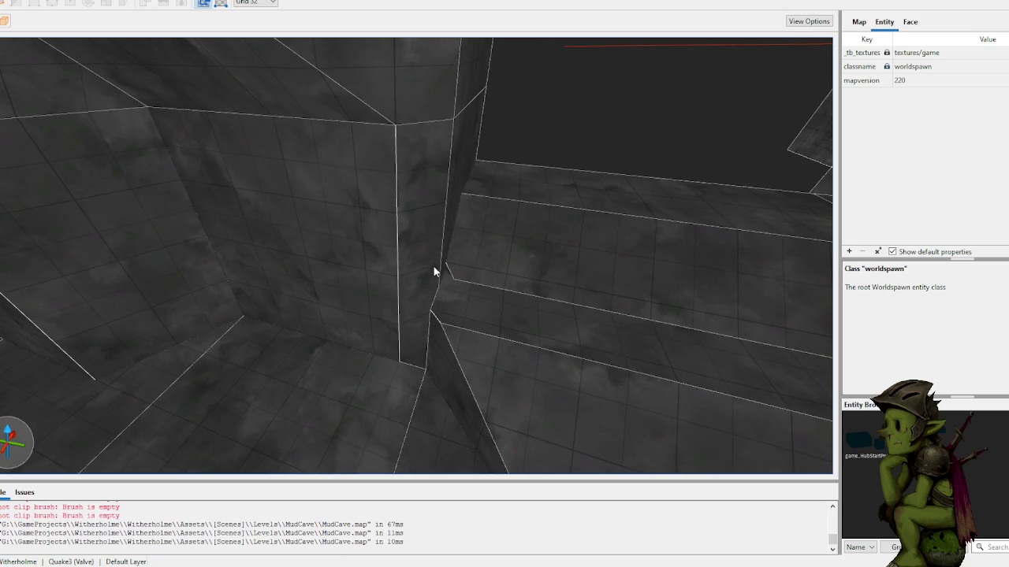
pyautogui.scroll(4, 438, 272)
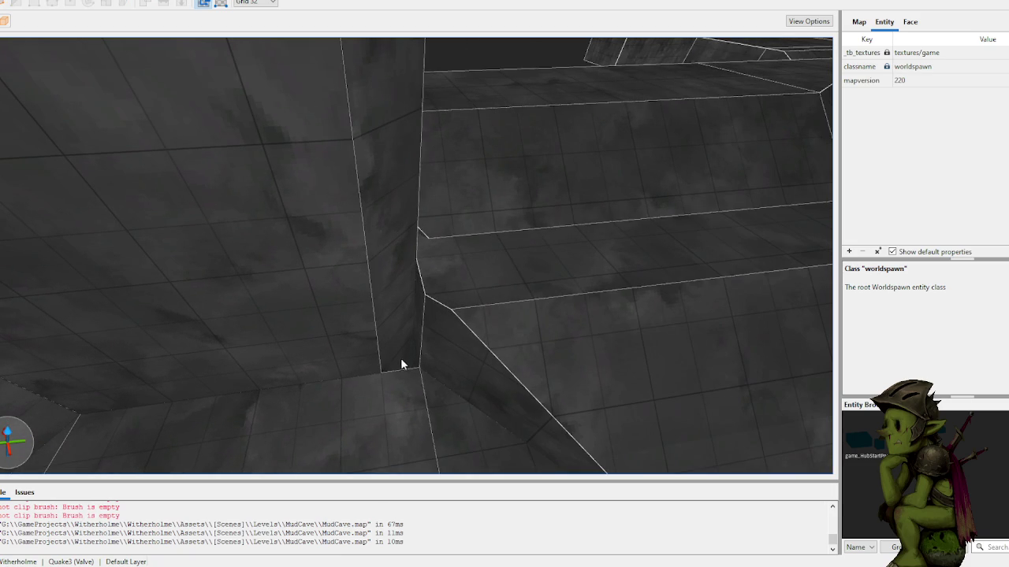
pyautogui.moveTo(385, 365)
pyautogui.mouseDown()
pyautogui.moveTo(411, 360)
pyautogui.moveTo(414, 289)
pyautogui.moveTo(413, 302)
pyautogui.moveTo(396, 281)
pyautogui.mouseUp()
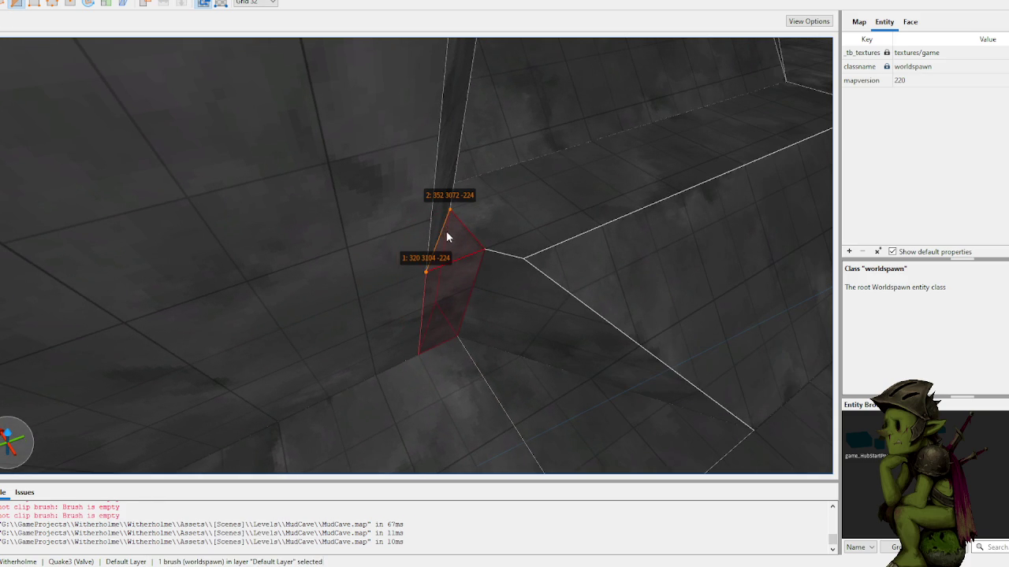
pyautogui.press('Escape')
pyautogui.press('Escape')
pyautogui.moveTo(443, 235)
pyautogui.mouseDown()
pyautogui.moveTo(452, 226)
pyautogui.moveTo(459, 244)
pyautogui.moveTo(450, 196)
pyautogui.moveTo(426, 253)
pyautogui.mouseUp()
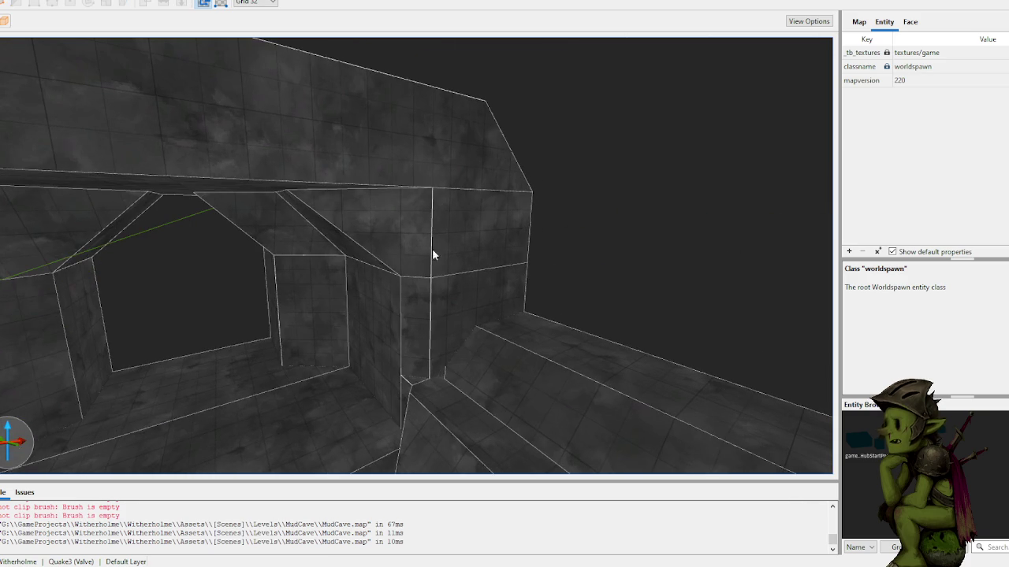